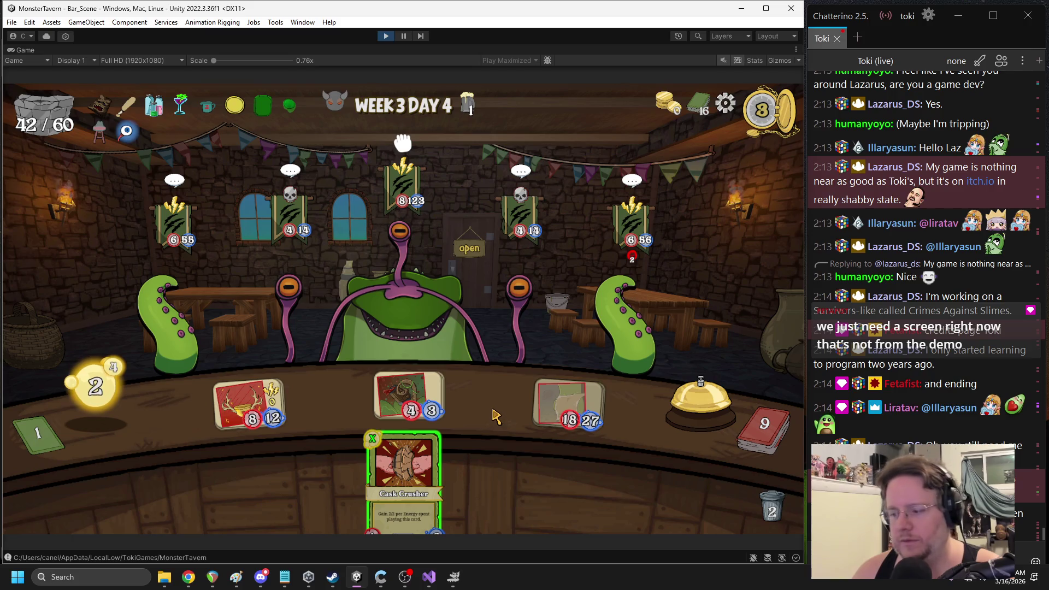
Serve a drink card onto the bar and end the first turn
scroll(911, 339, up, 5)
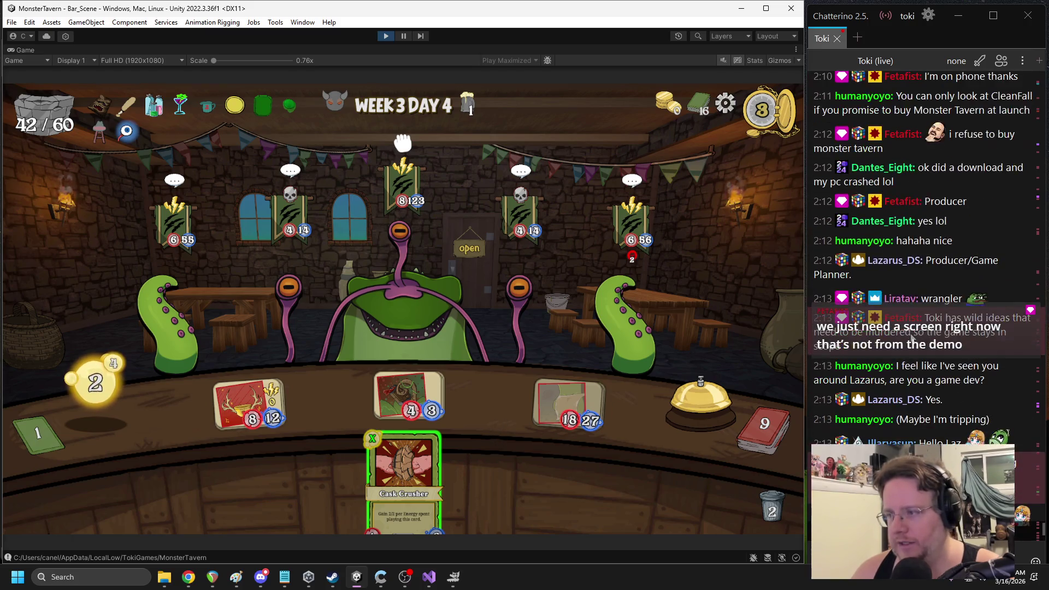
scroll(914, 336, down, 5)
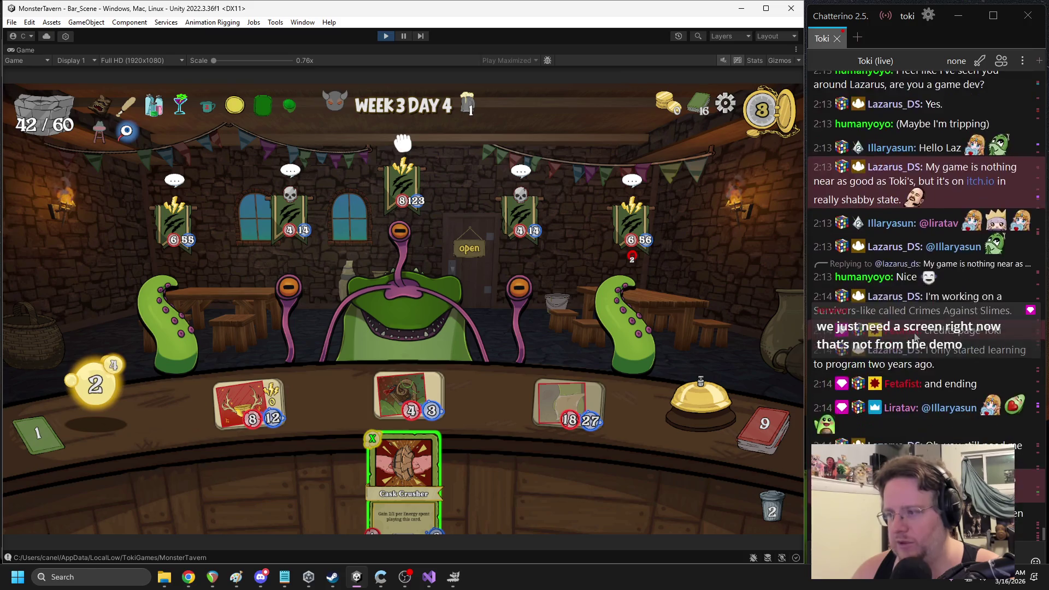
scroll(914, 335, up, 10)
scroll(916, 337, down, 2)
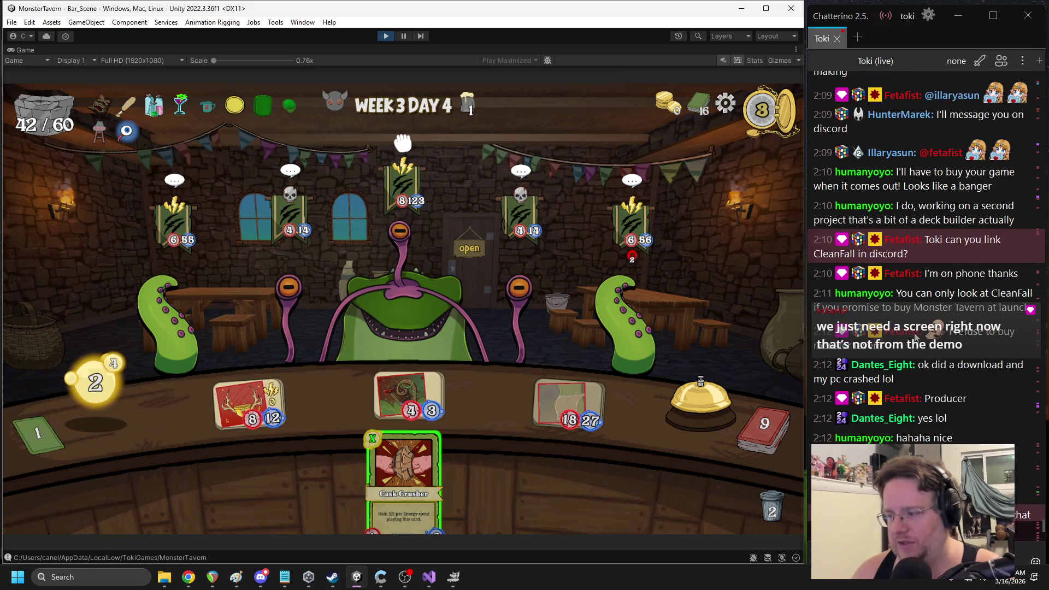
scroll(913, 349, down, 5)
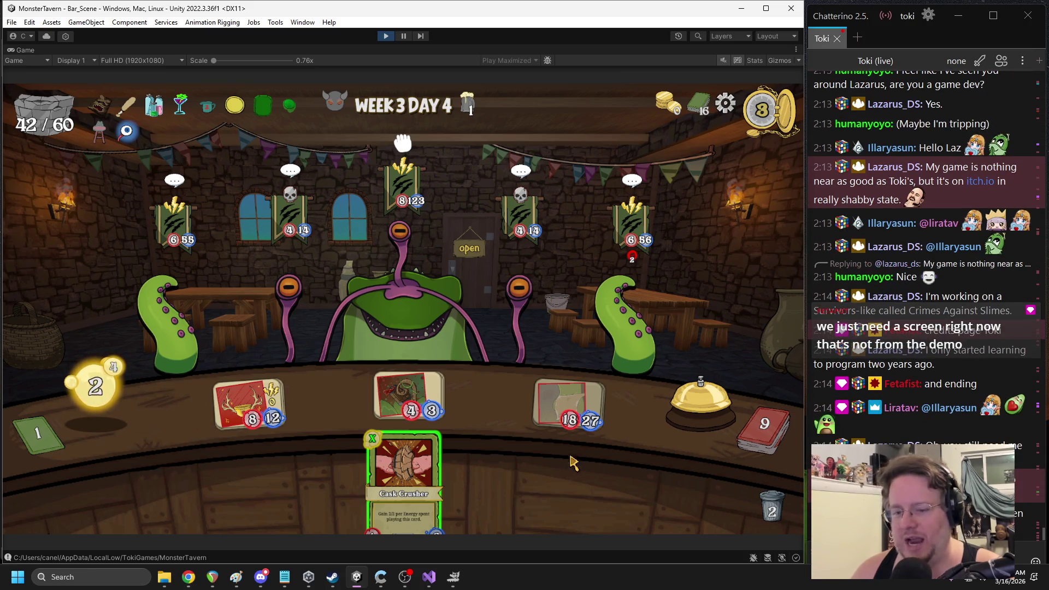
drag(461, 481, 502, 415)
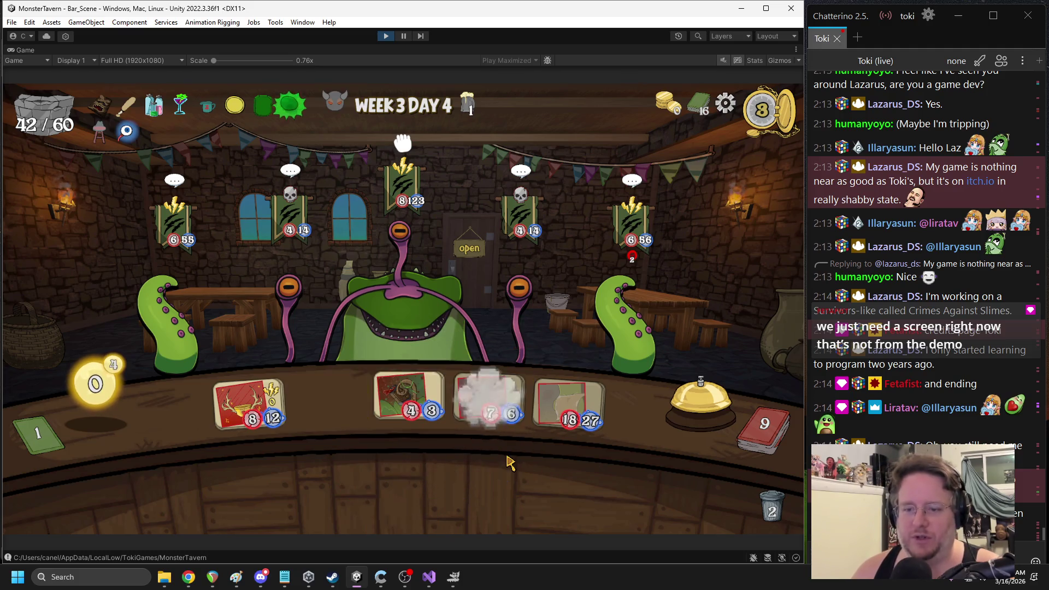
click(684, 407)
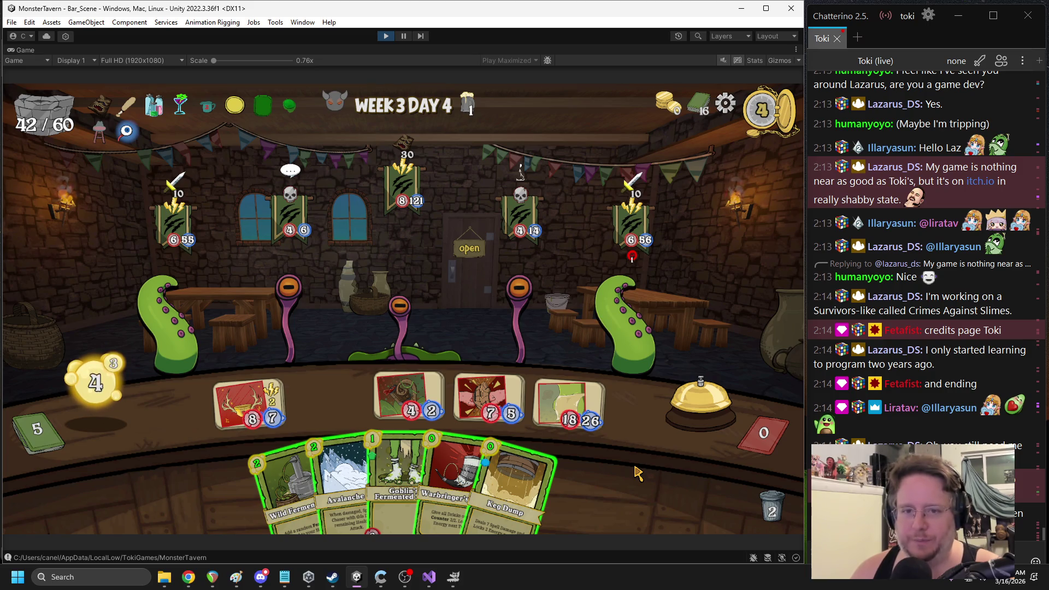
Serve Avalanche Ale onto the bar and play Wild Ferment to gain a ferment card
mouse_move(400, 302)
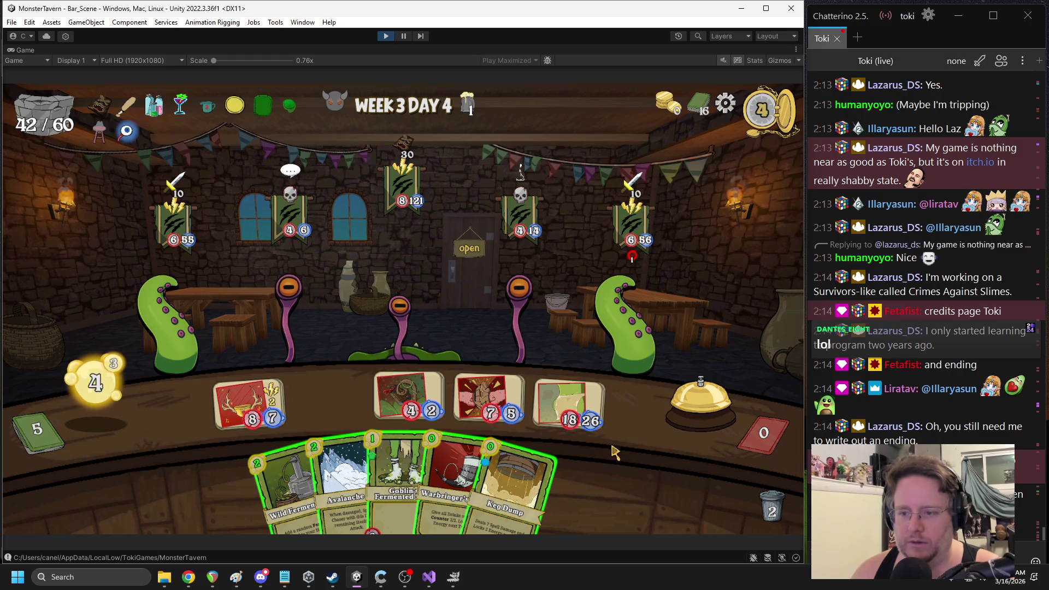
mouse_move(401, 180)
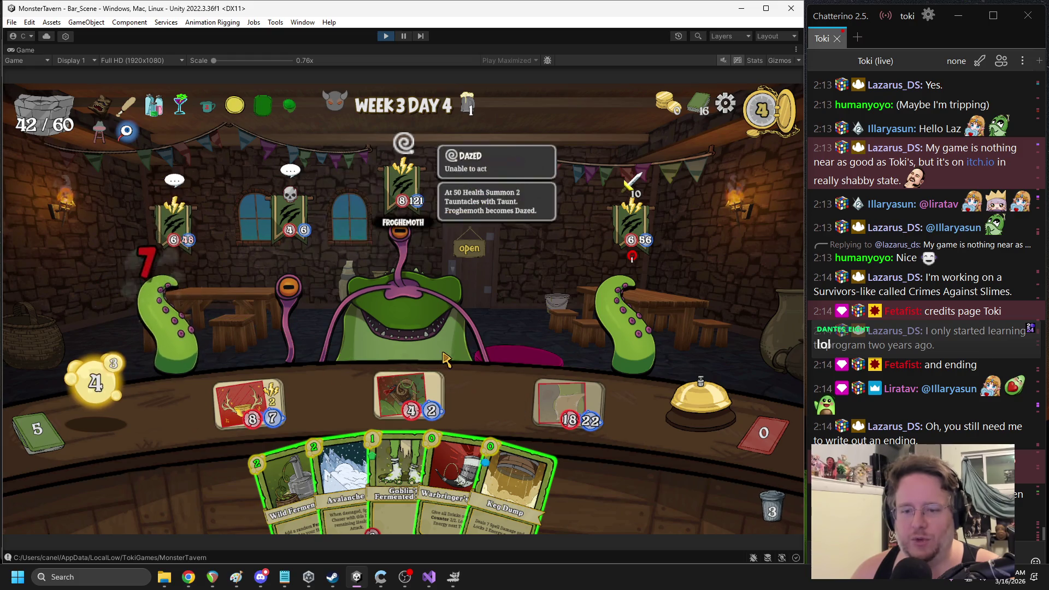
mouse_move(424, 347)
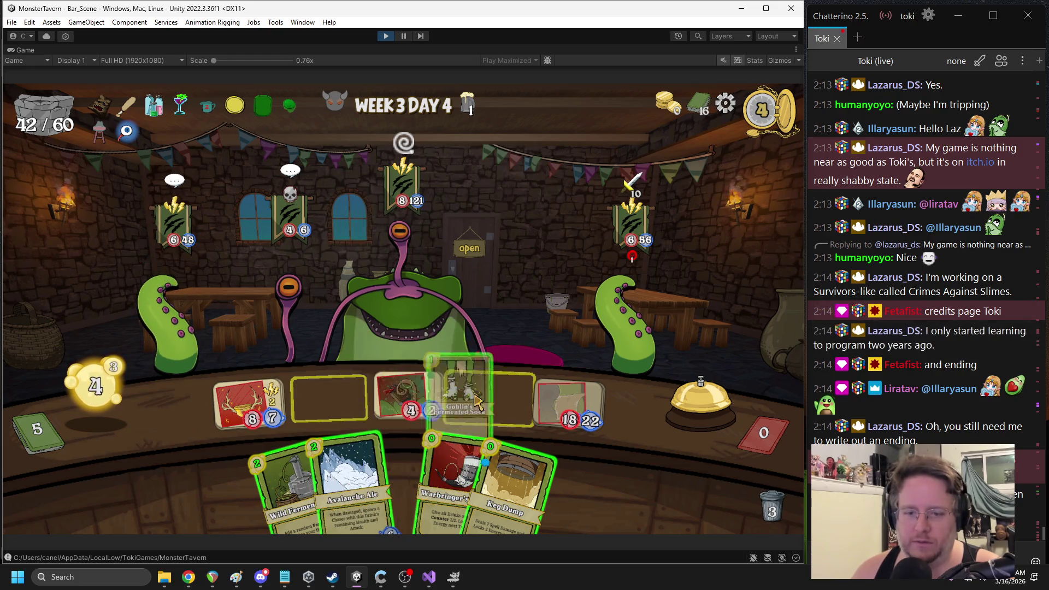
mouse_move(330, 472)
drag(330, 472, 488, 396)
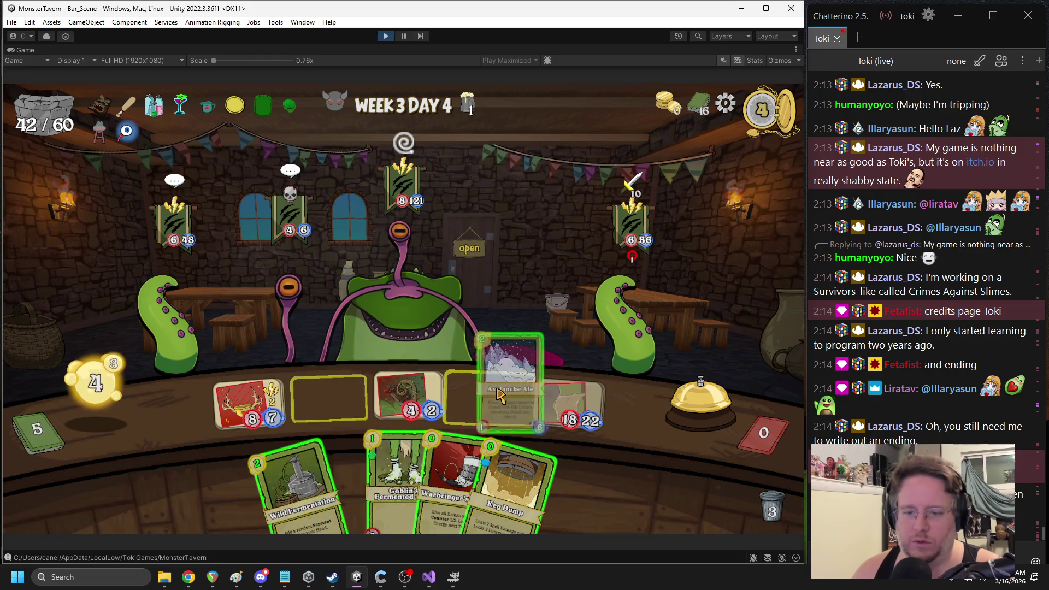
drag(383, 421, 546, 218)
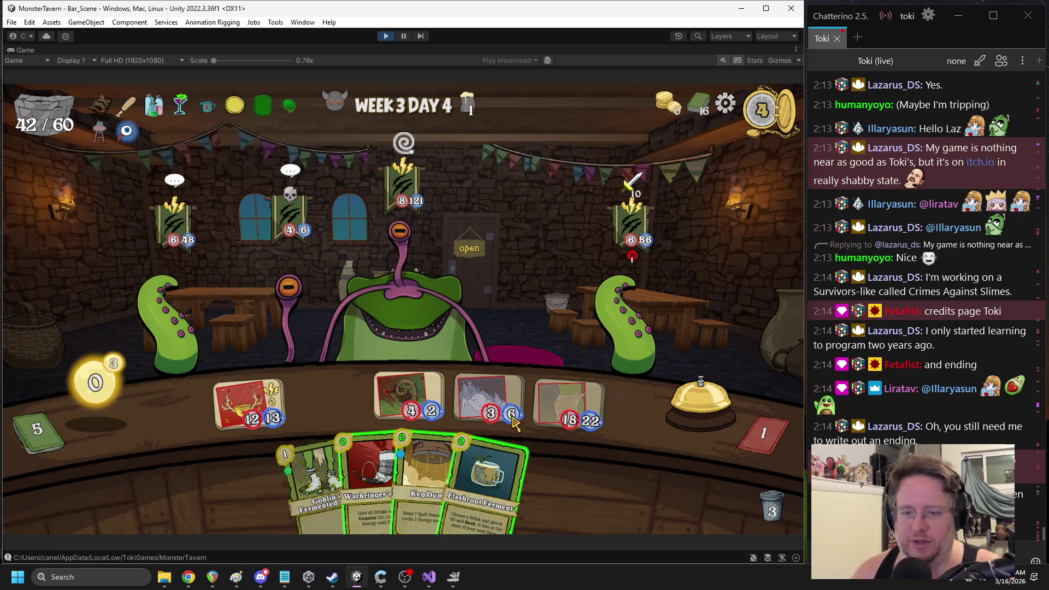
Boost drinks with Warbringer's Horn and Flashroot Ferment, end the turn, and target the Froghemoth
drag(486, 470, 420, 401)
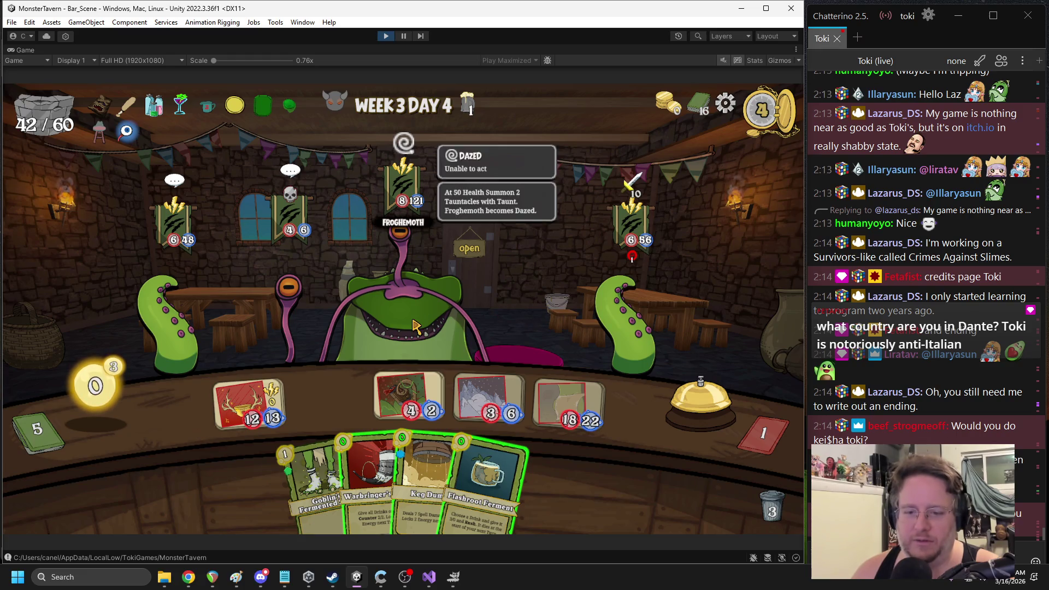
drag(371, 475, 510, 269)
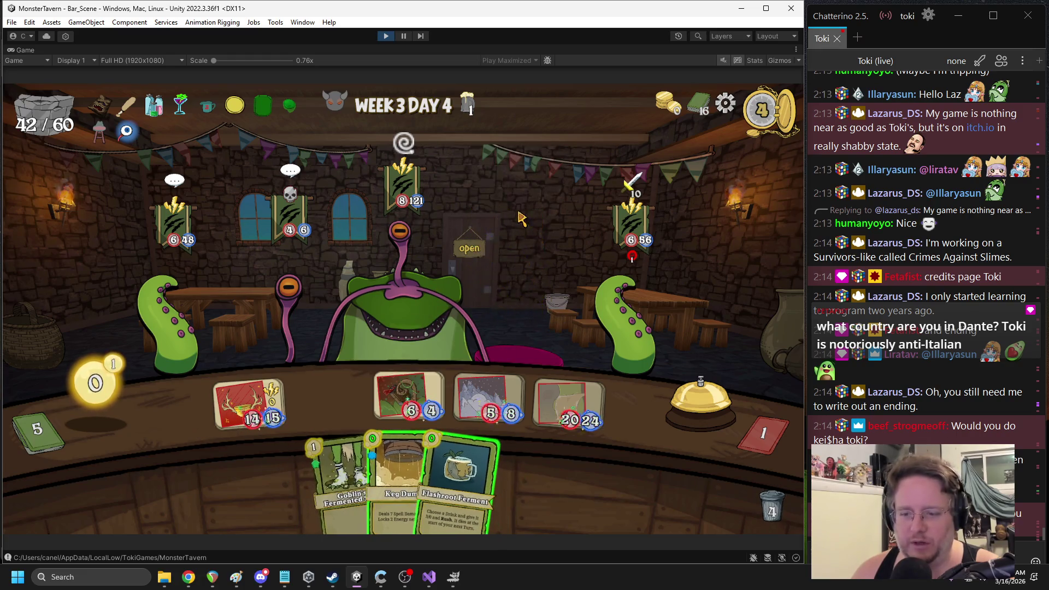
drag(470, 480, 404, 390)
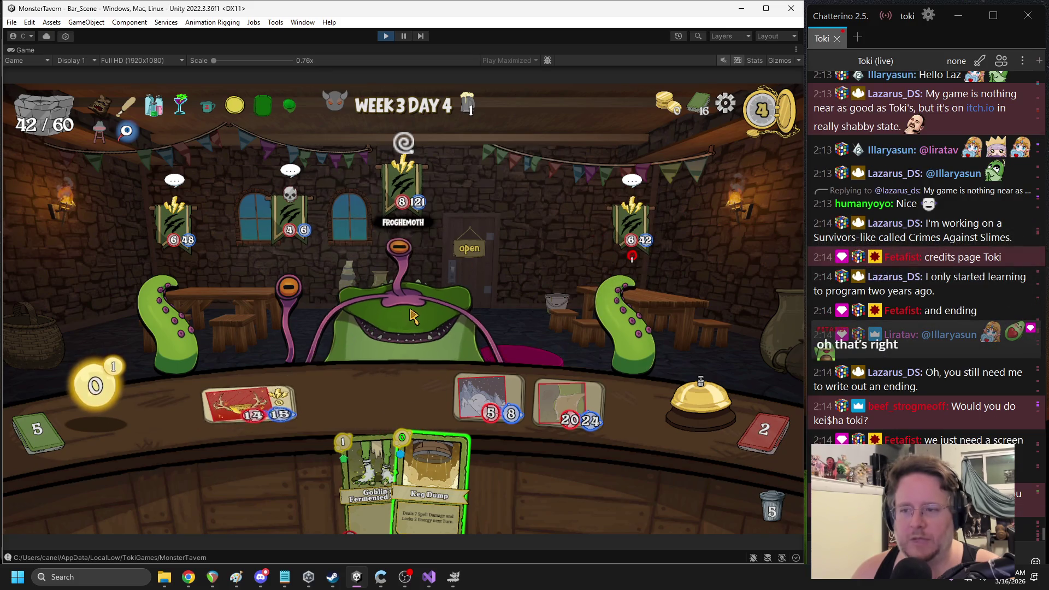
click(701, 404)
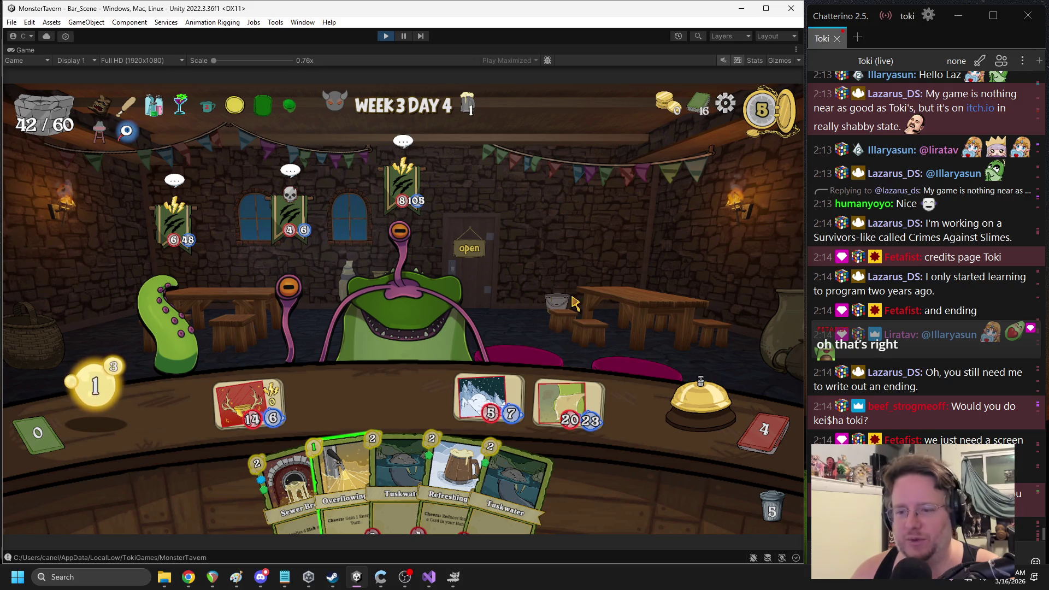
drag(568, 395, 419, 289)
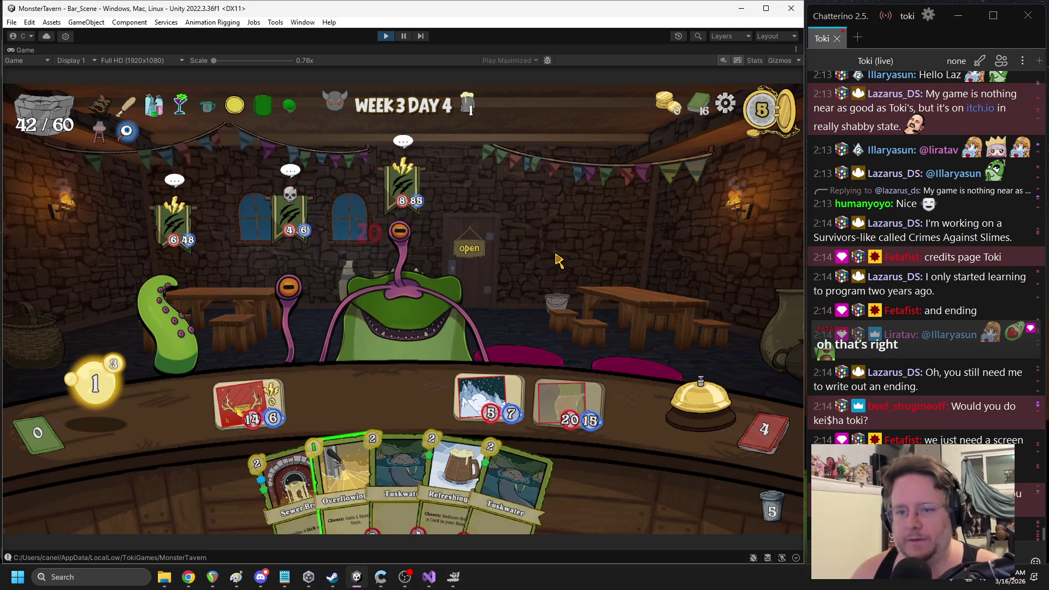
Hit the Froghemoth, serve Refreshing Ale, and play Wild Fermentation to add Ironbark Ferment
mouse_move(344, 470)
mouse_down()
mouse_move(349, 445)
mouse_move(409, 398)
mouse_up()
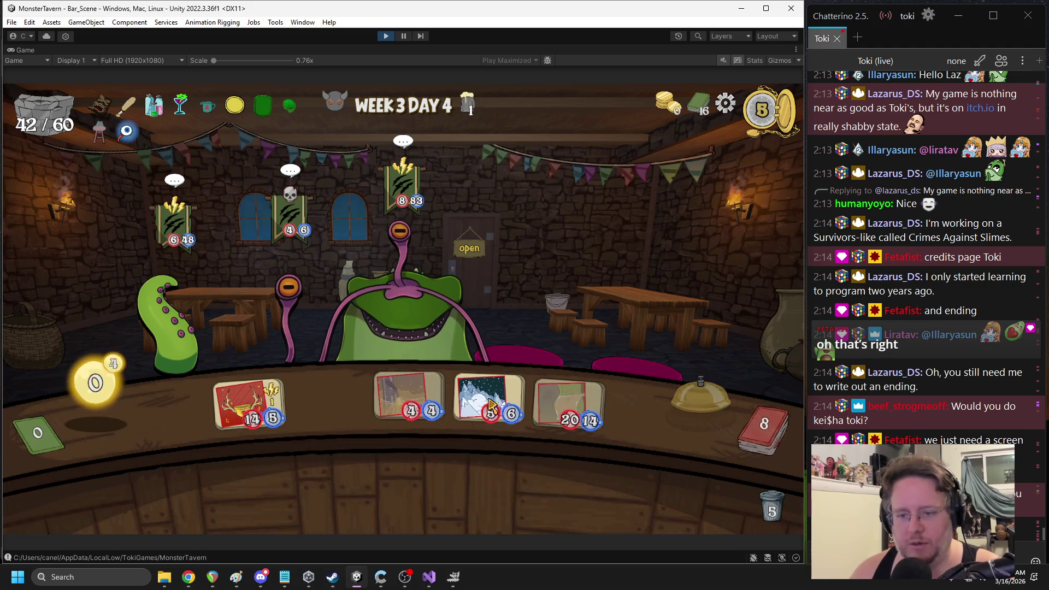
mouse_move(344, 475)
mouse_down()
mouse_move(546, 284)
mouse_move(565, 279)
mouse_up()
drag(513, 491, 327, 399)
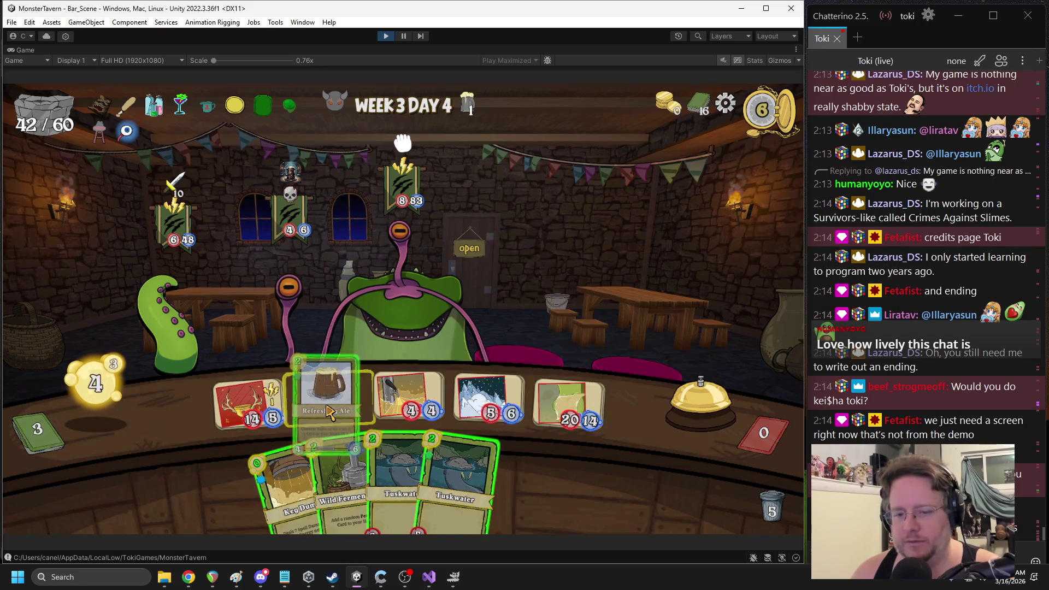
click(371, 437)
drag(374, 442, 573, 269)
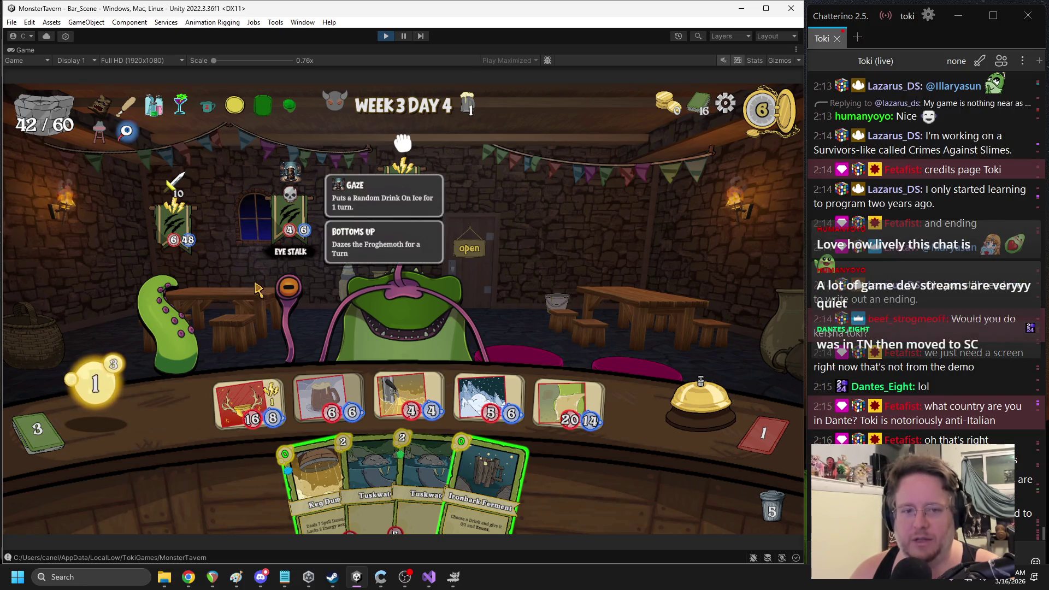
Attack the tentacle and Froghemoth, buff the 4/4 drink with Ironbark Ferment, and end the turn
drag(248, 407, 175, 328)
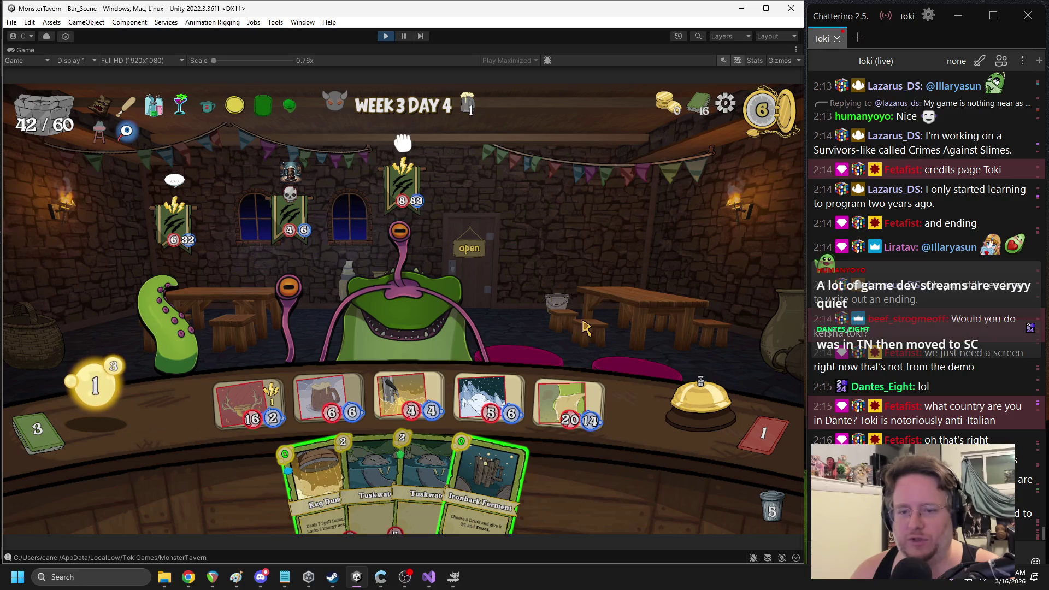
click(583, 404)
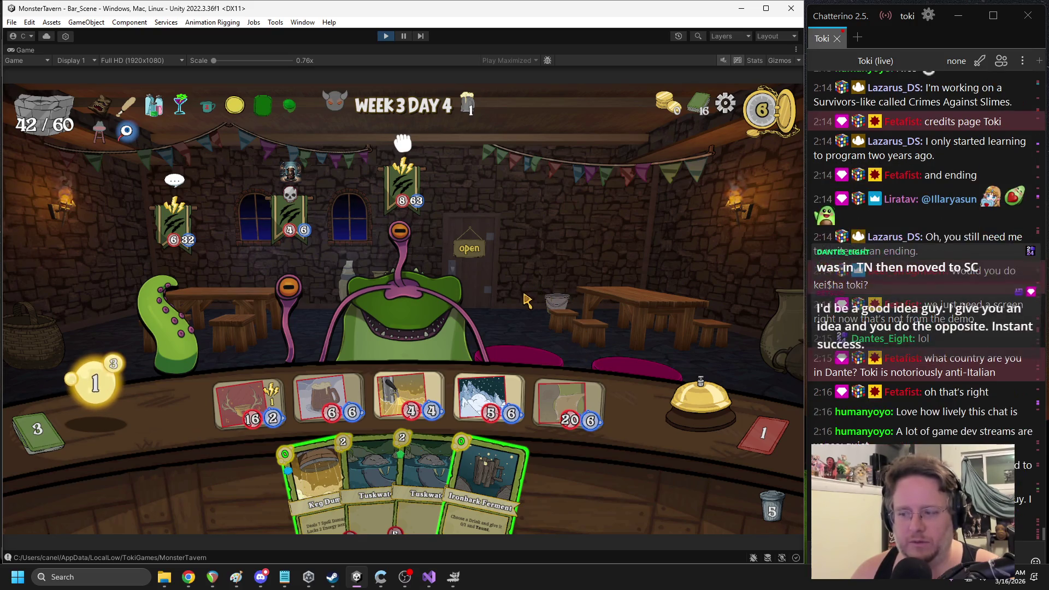
mouse_move(506, 469)
drag(505, 468, 408, 396)
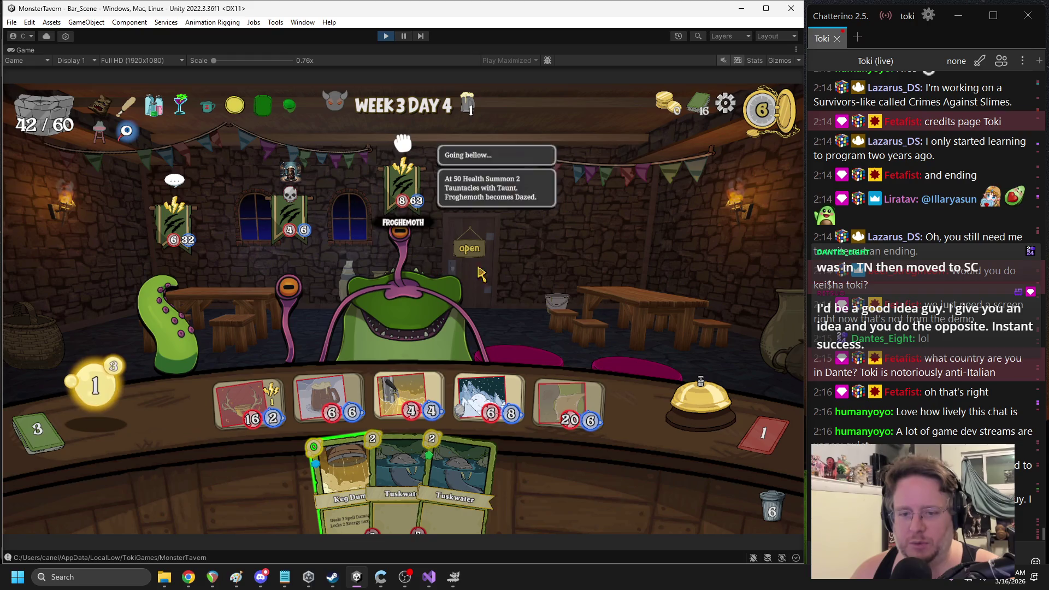
click(701, 401)
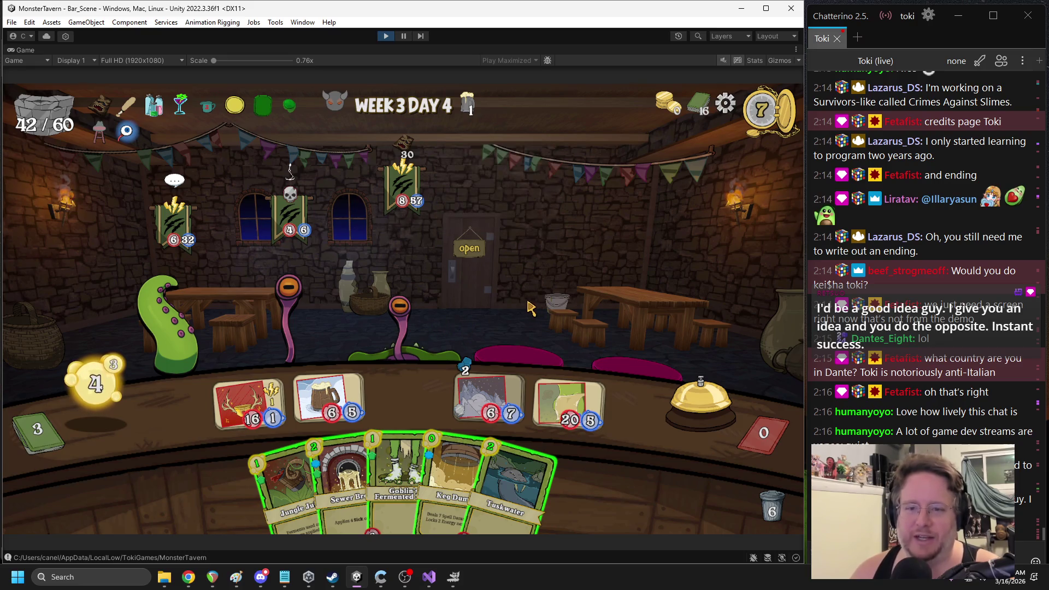
drag(334, 388, 284, 297)
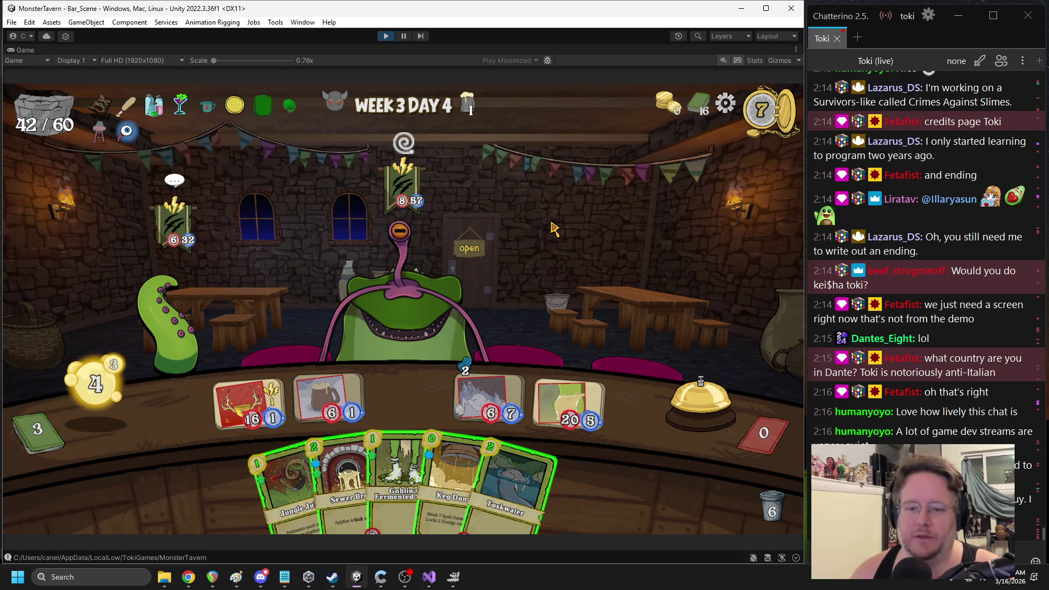
Serve Sewer Brew onto the bar, end the turn, then attack the left tentacle
drag(345, 464, 409, 393)
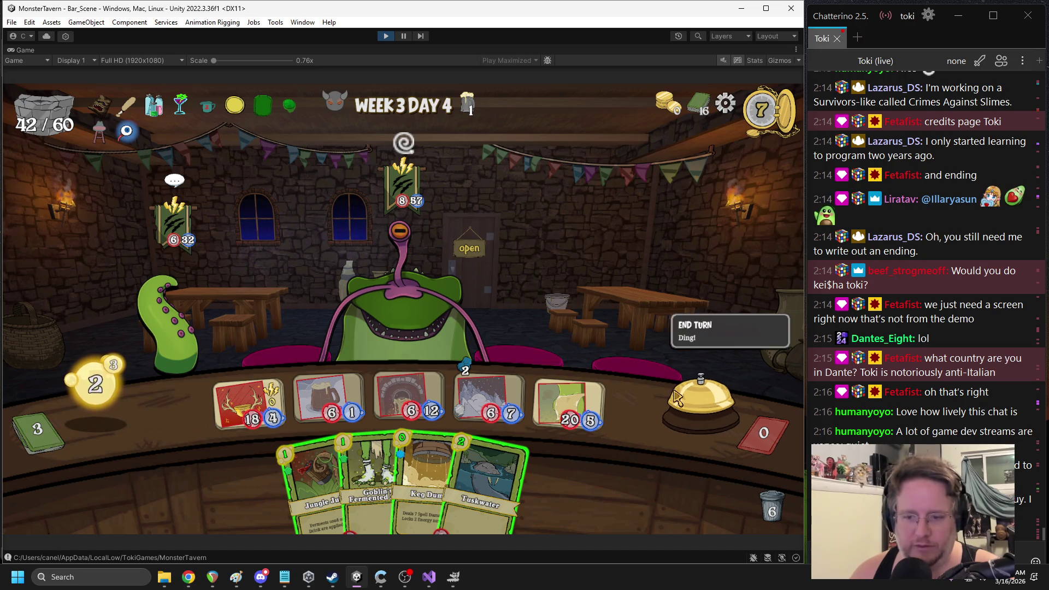
click(686, 407)
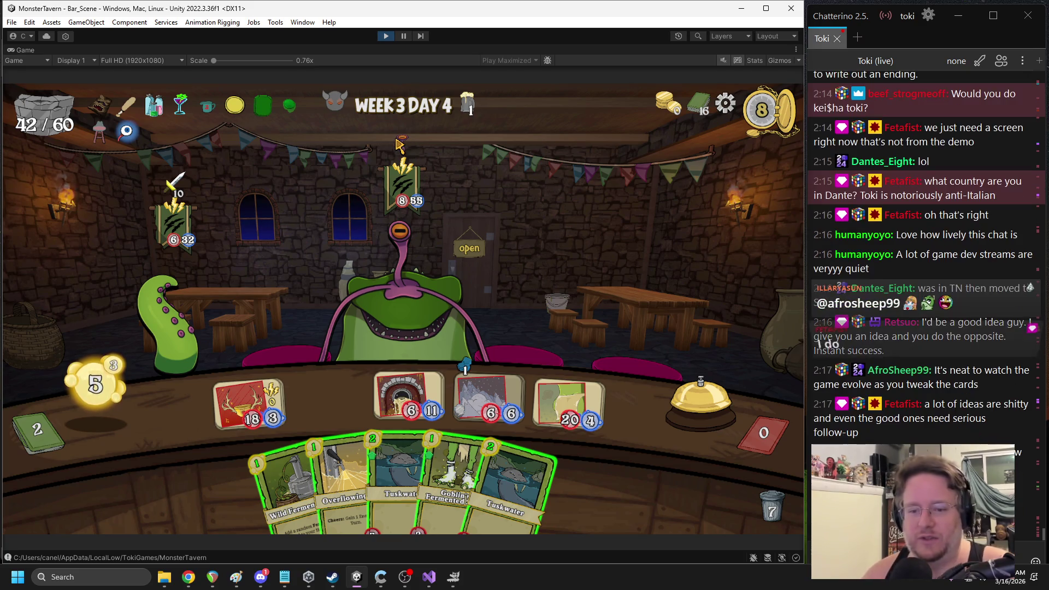
click(406, 381)
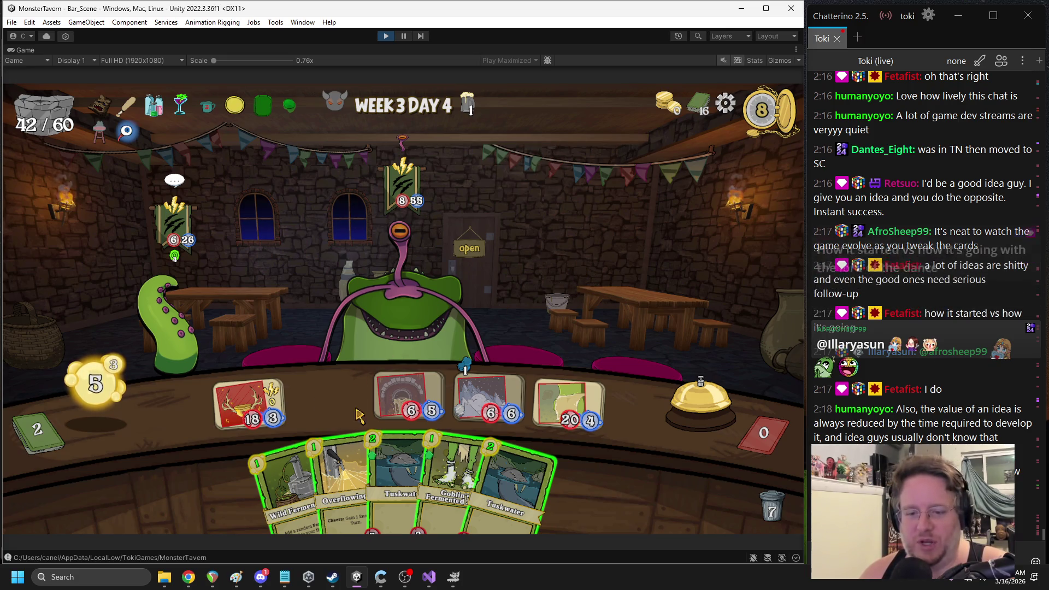
Buff the middle bar drink with Ironbark Ferment and serve Overflowing Tap into the empty slot
mouse_move(281, 453)
mouse_down()
mouse_move(592, 243)
mouse_move(601, 218)
mouse_up()
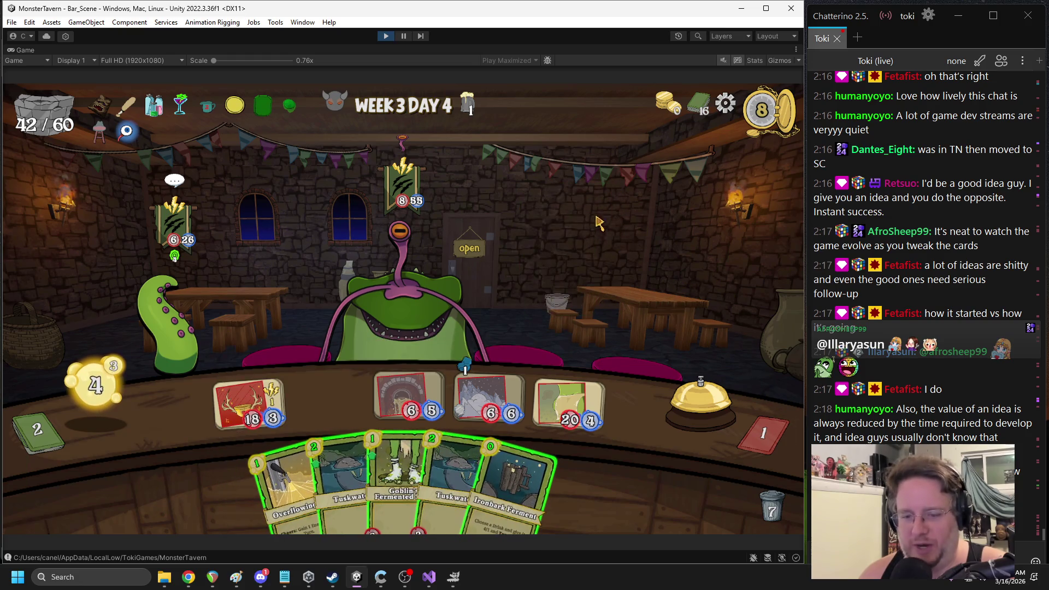
drag(510, 486, 488, 394)
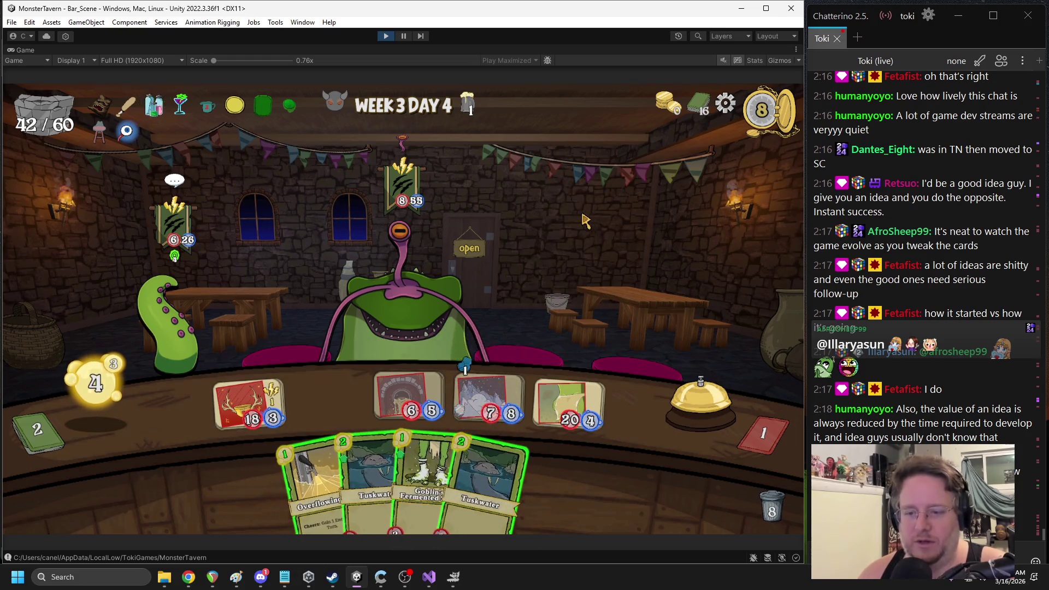
mouse_move(431, 217)
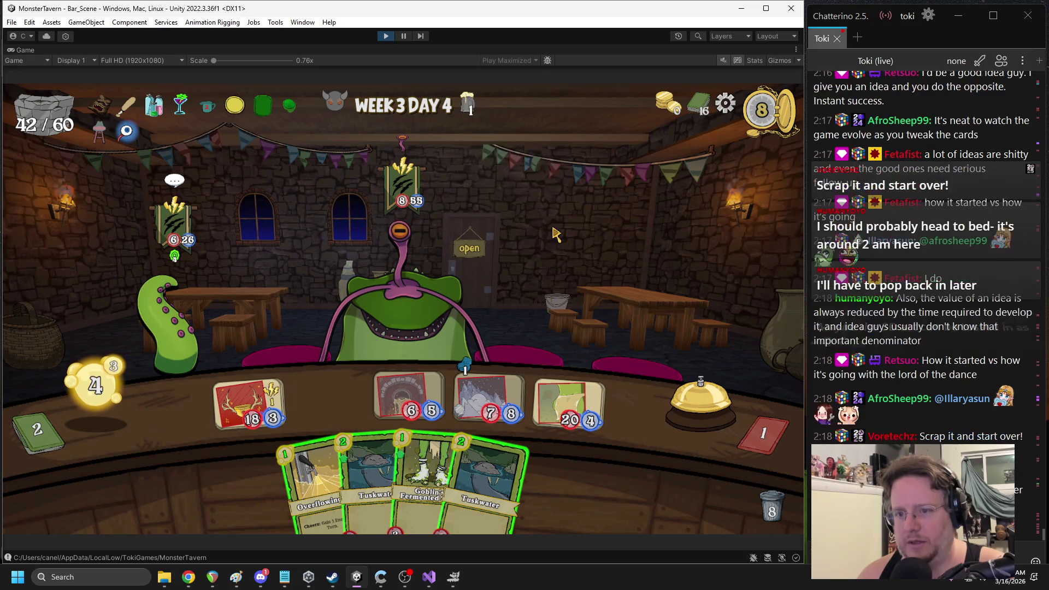
mouse_move(409, 249)
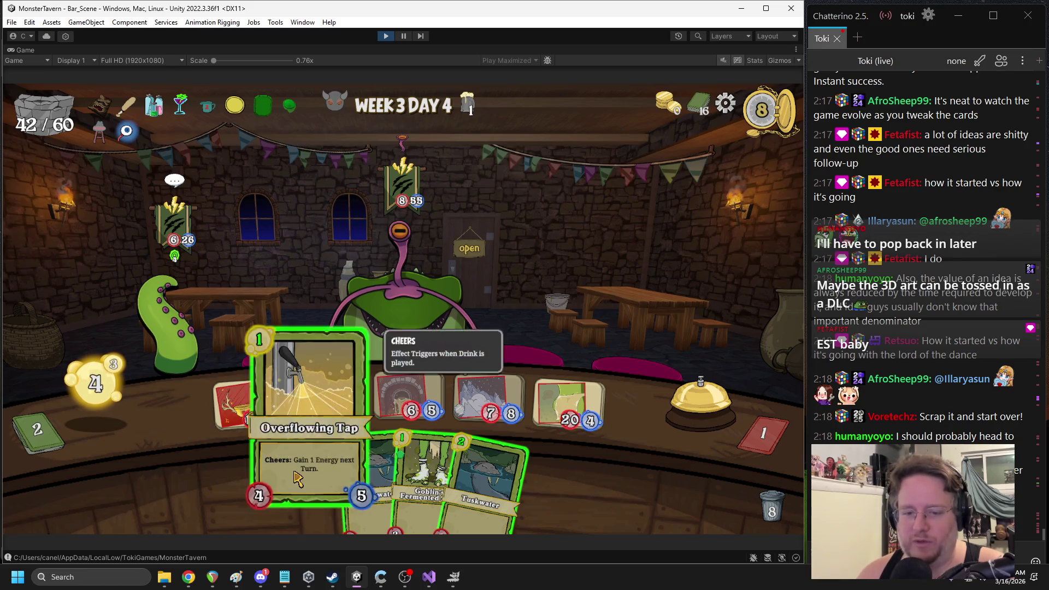
click(312, 447)
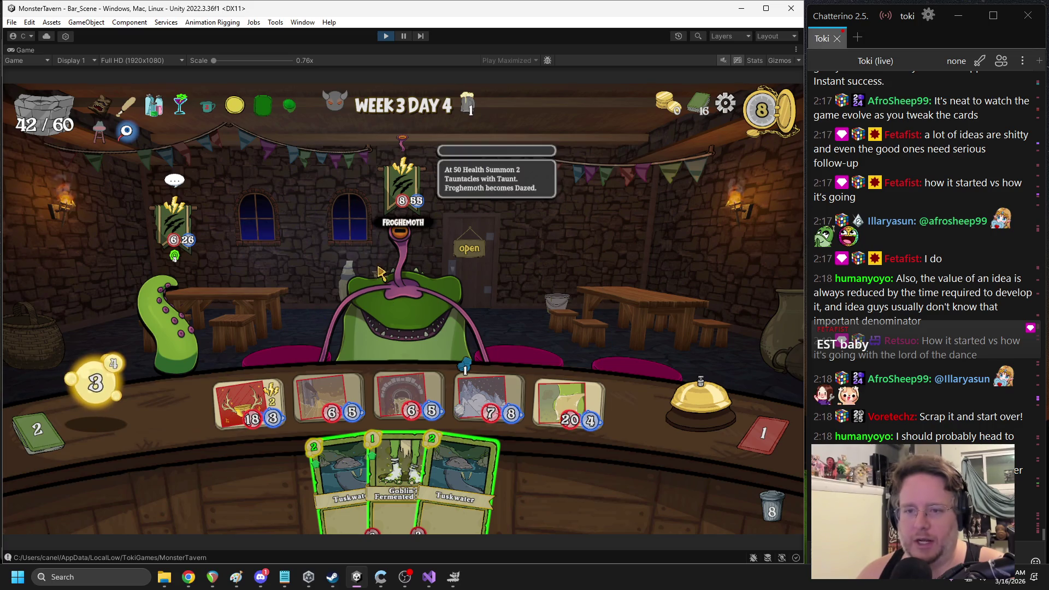
Attack the Froghemoth and the Tentacle with the 20/4 card, then end the turn
drag(250, 398, 401, 281)
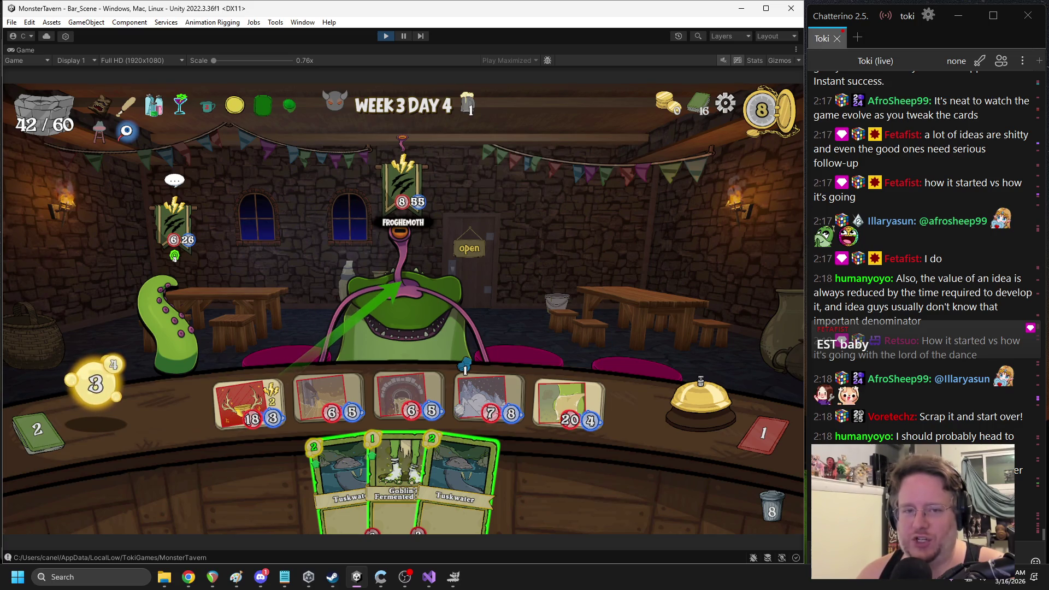
click(400, 281)
click(627, 257)
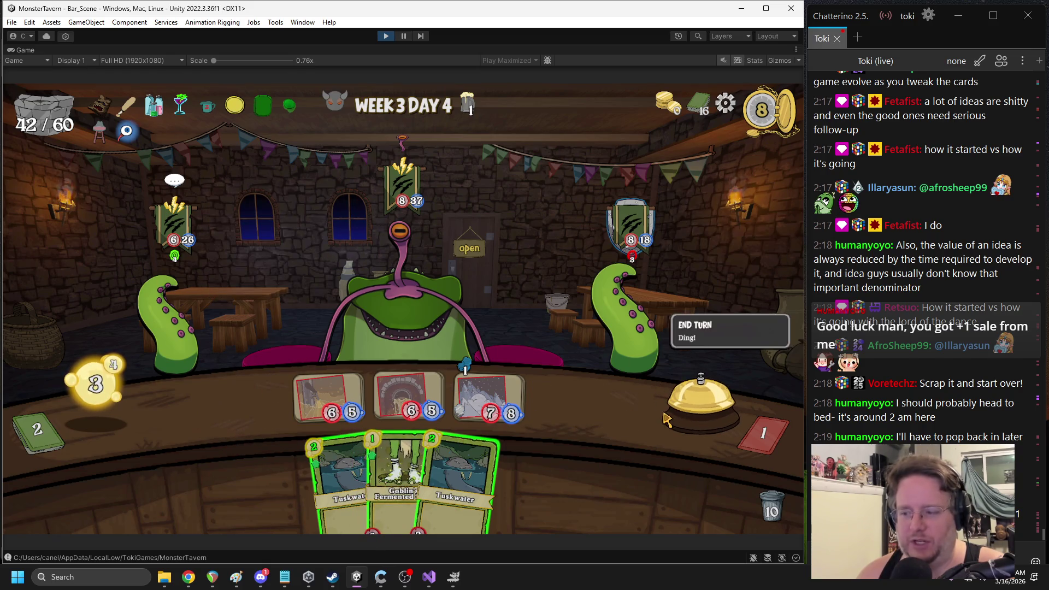
click(693, 420)
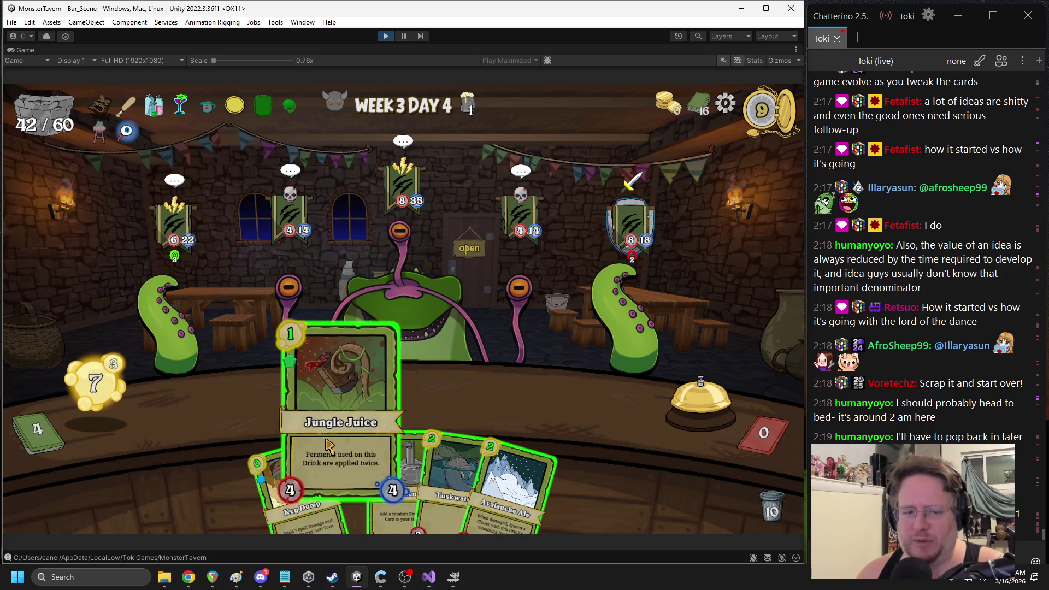
Play Jungle Juice, Avalanche Ale and Elderwood Ferment, Keg Dump the Froghemoth, and end the turn
click(344, 481)
drag(382, 464, 379, 394)
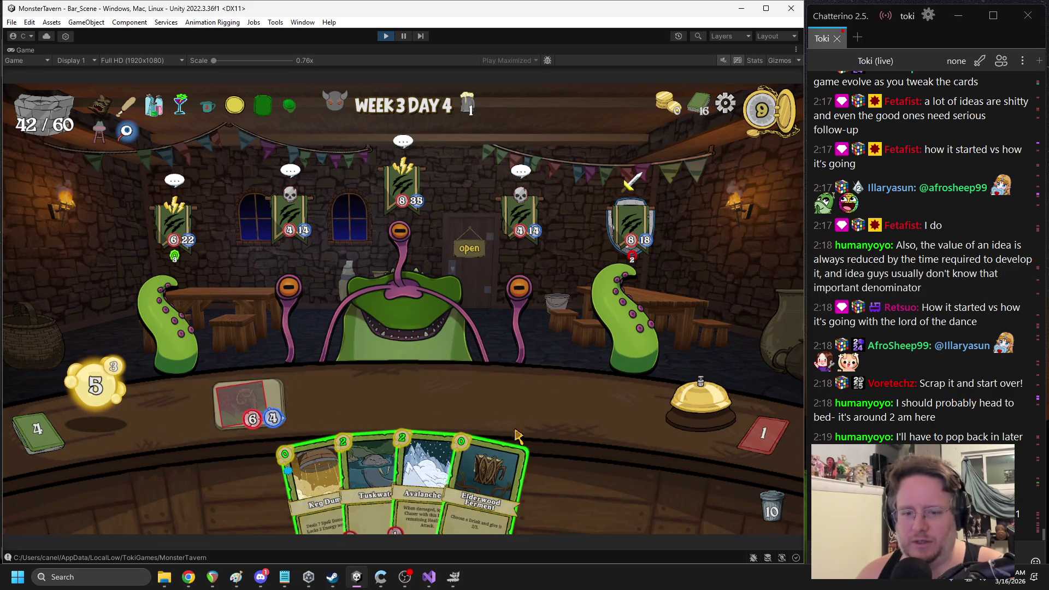
drag(423, 468, 412, 402)
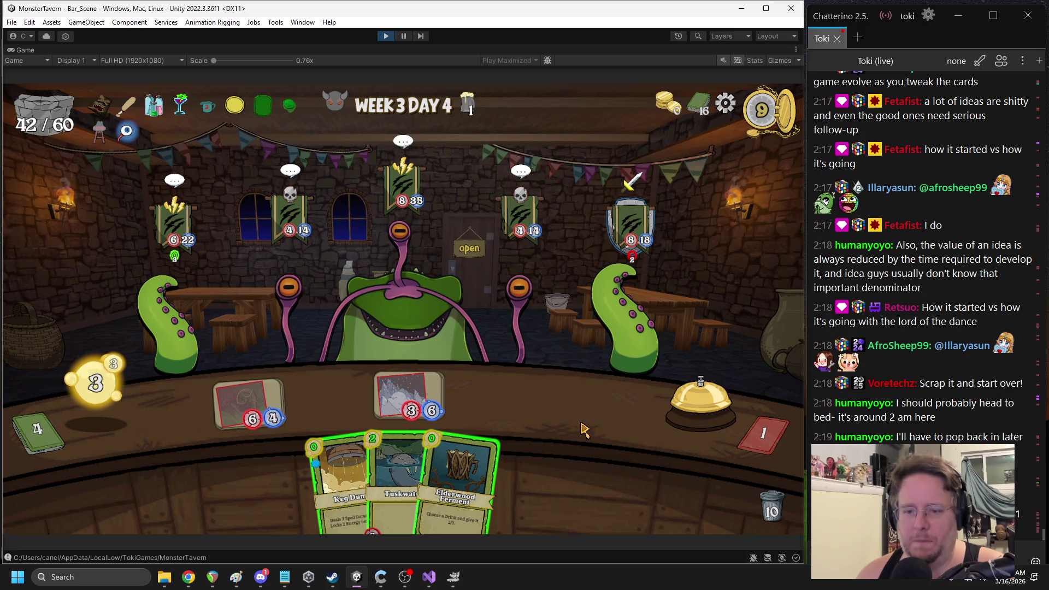
mouse_move(464, 454)
mouse_down()
mouse_move(380, 382)
mouse_move(485, 443)
mouse_move(448, 394)
mouse_move(366, 382)
mouse_move(398, 390)
mouse_move(229, 385)
mouse_up()
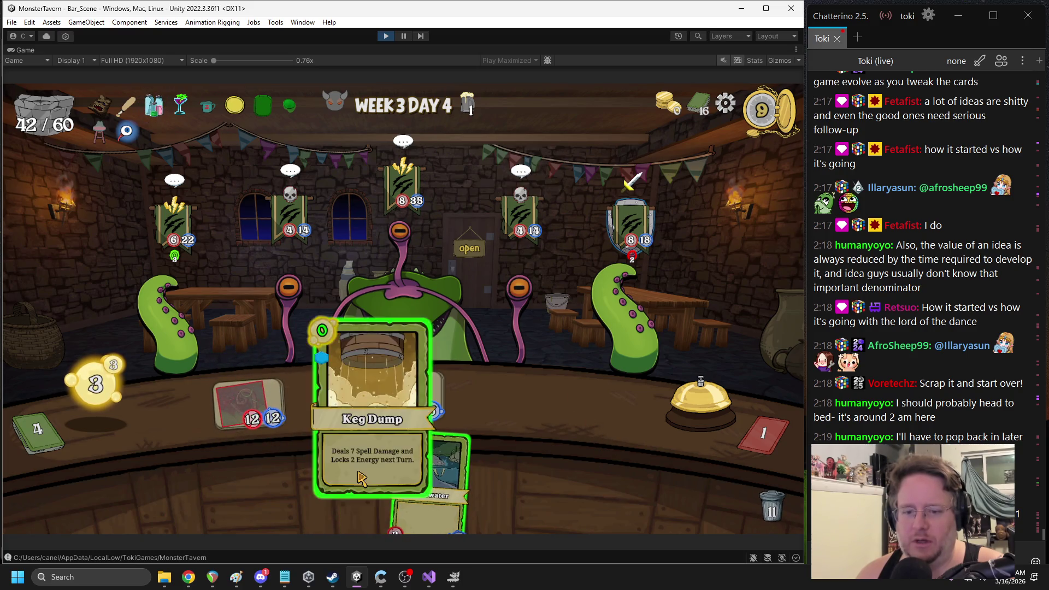
mouse_move(363, 475)
mouse_down()
mouse_move(382, 404)
mouse_move(372, 257)
mouse_move(387, 224)
mouse_up()
click(678, 421)
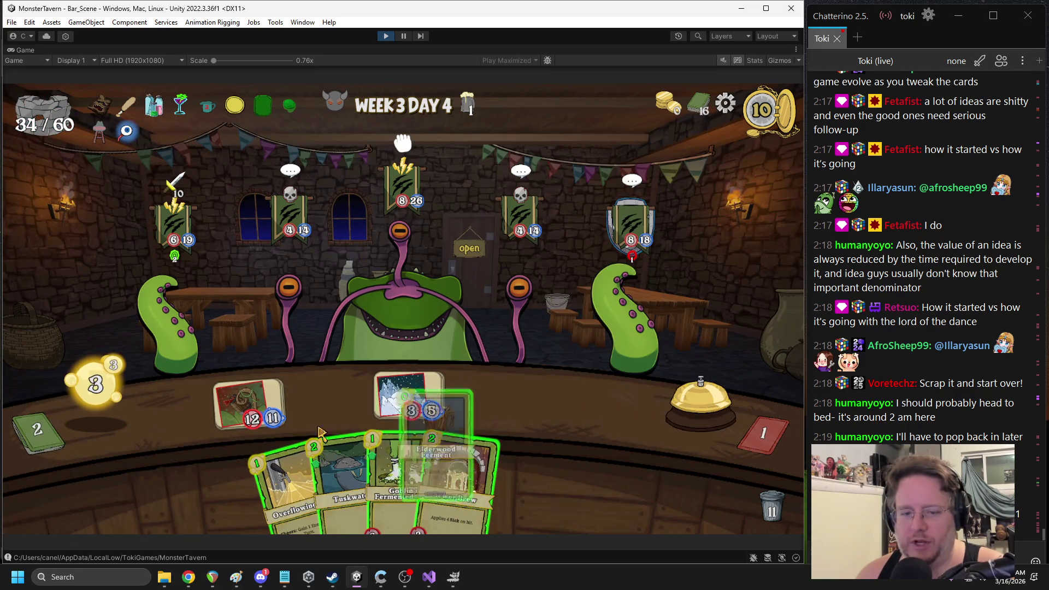
Knock out the Tauntacle, attack the left tentacle, and place Overflowing Tap on the board
mouse_move(254, 404)
mouse_down()
mouse_move(620, 291)
mouse_move(629, 272)
mouse_up()
drag(249, 404, 199, 314)
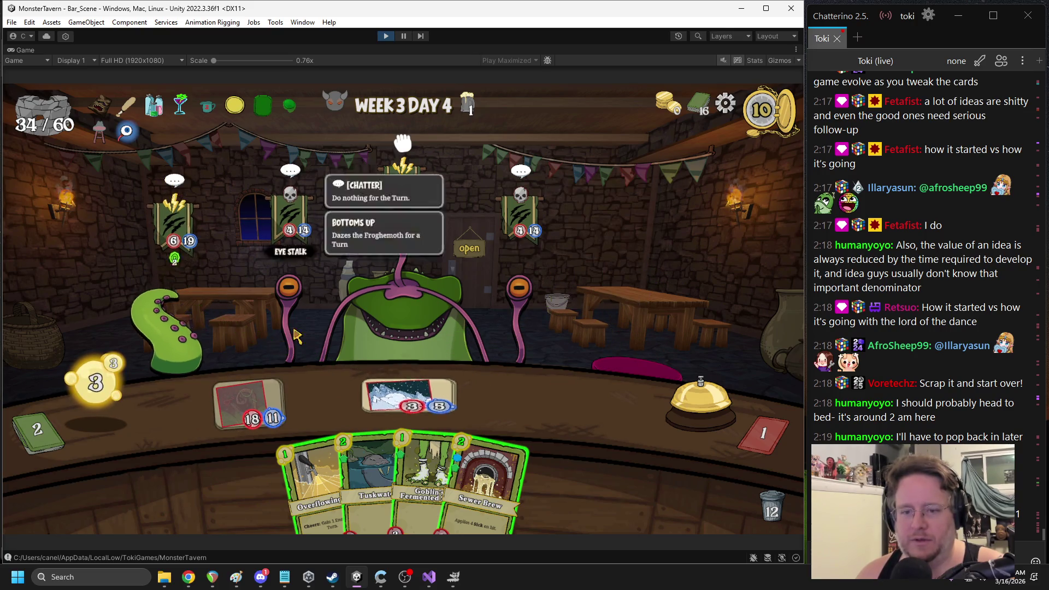
drag(319, 475, 377, 397)
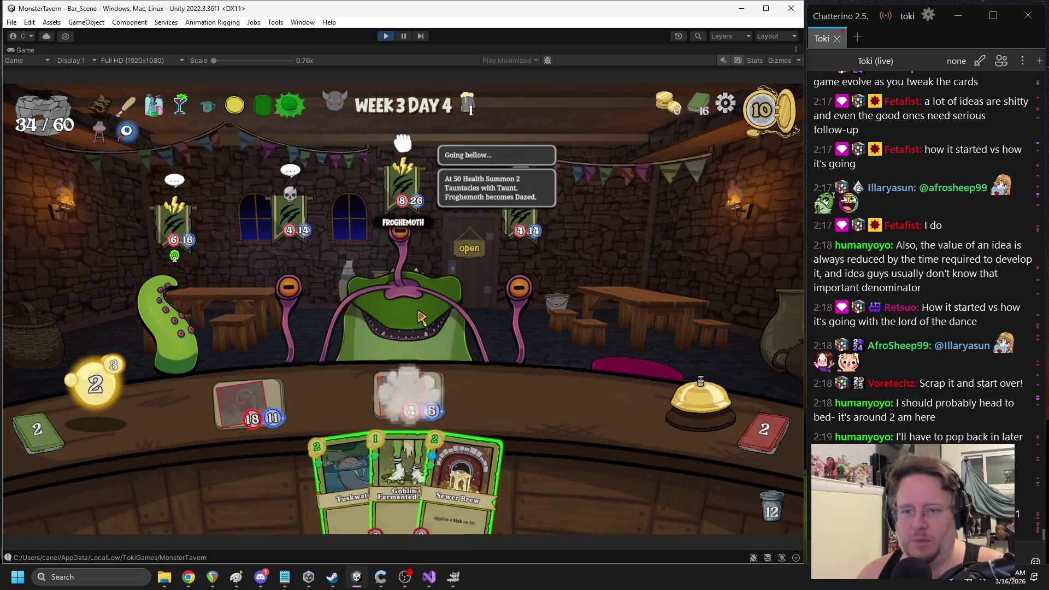
drag(426, 480, 344, 407)
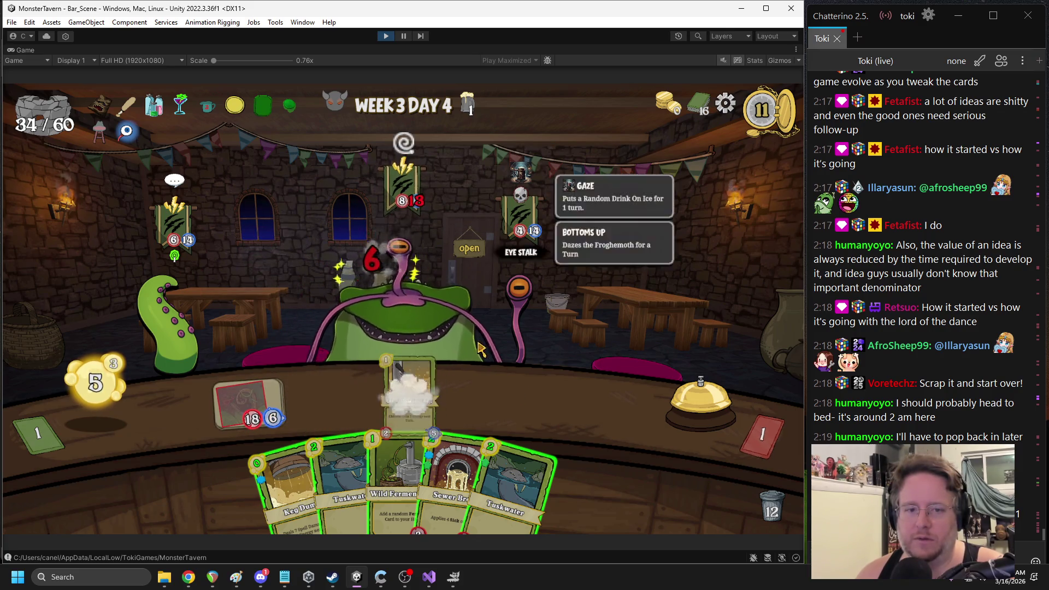
Play Sewer Brew, Keg Dump, Wild Fermentation, Ironbark Ferment and Tuskwater, end the turn, and stop the playtest
drag(453, 480, 500, 381)
mouse_move(319, 491)
mouse_down()
mouse_move(311, 415)
mouse_move(328, 382)
mouse_up()
mouse_move(492, 480)
mouse_down()
mouse_move(469, 407)
mouse_move(480, 407)
mouse_up()
drag(406, 470, 573, 368)
drag(470, 437, 246, 401)
mouse_move(404, 480)
mouse_down()
mouse_move(432, 415)
mouse_move(488, 396)
mouse_up()
click(701, 396)
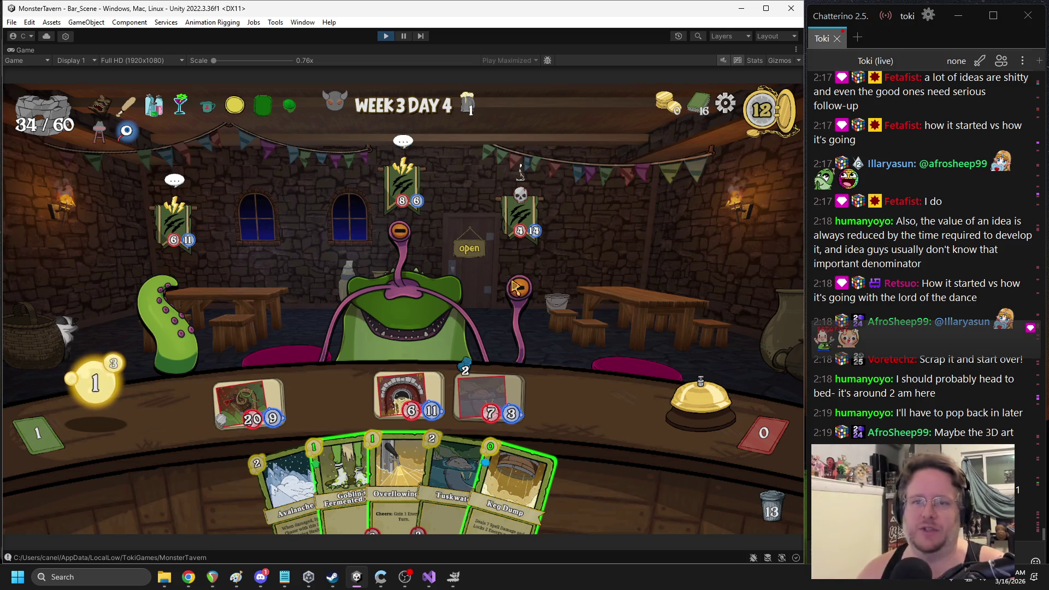
click(385, 37)
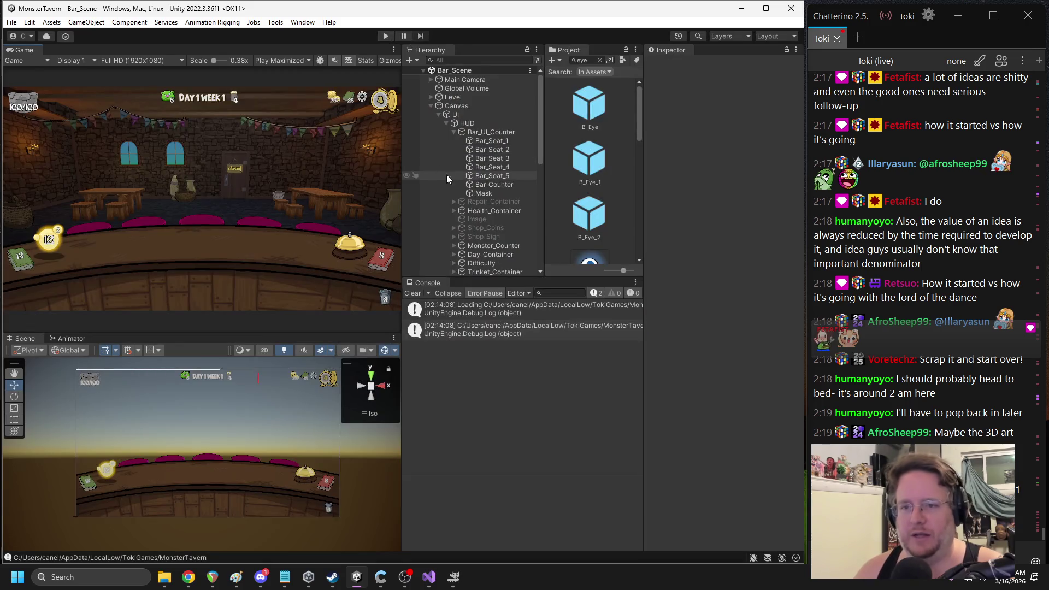
Collapse the UI hierarchy branch and search the Project panel for 'frogh'
click(438, 114)
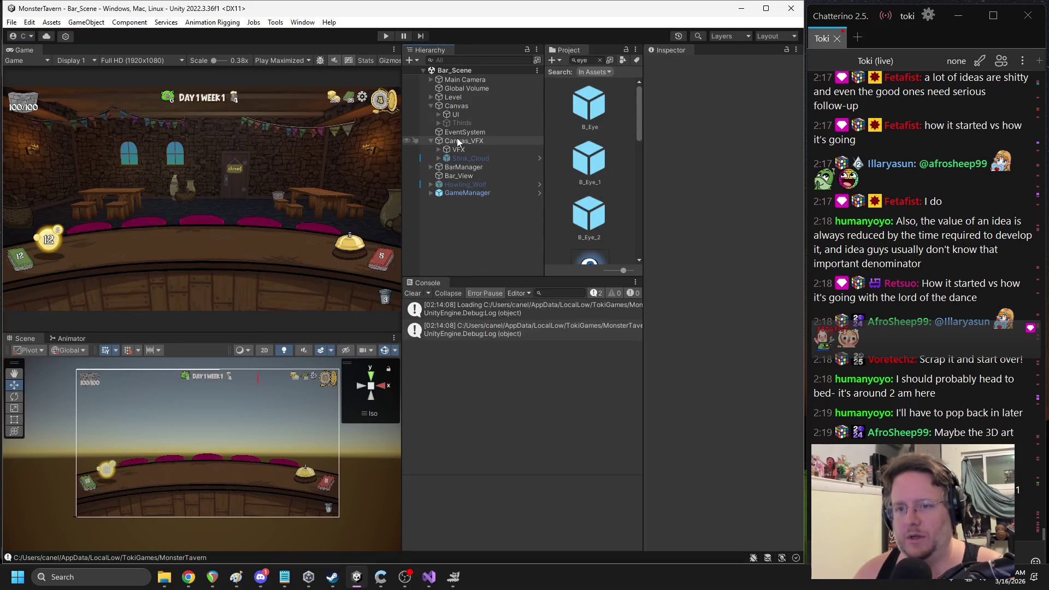
scroll(594, 158, down, 6)
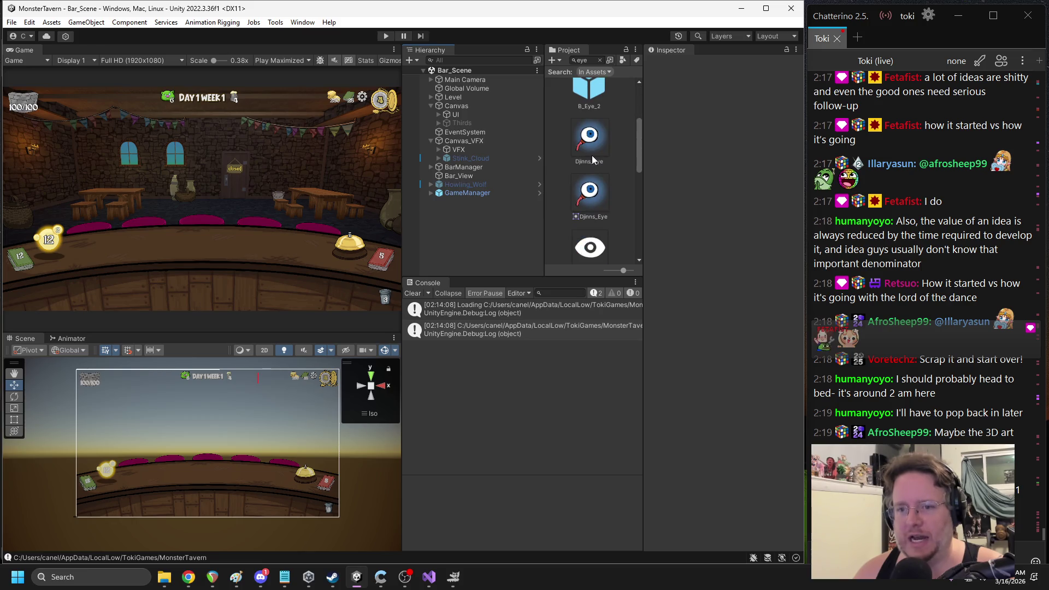
click(587, 61)
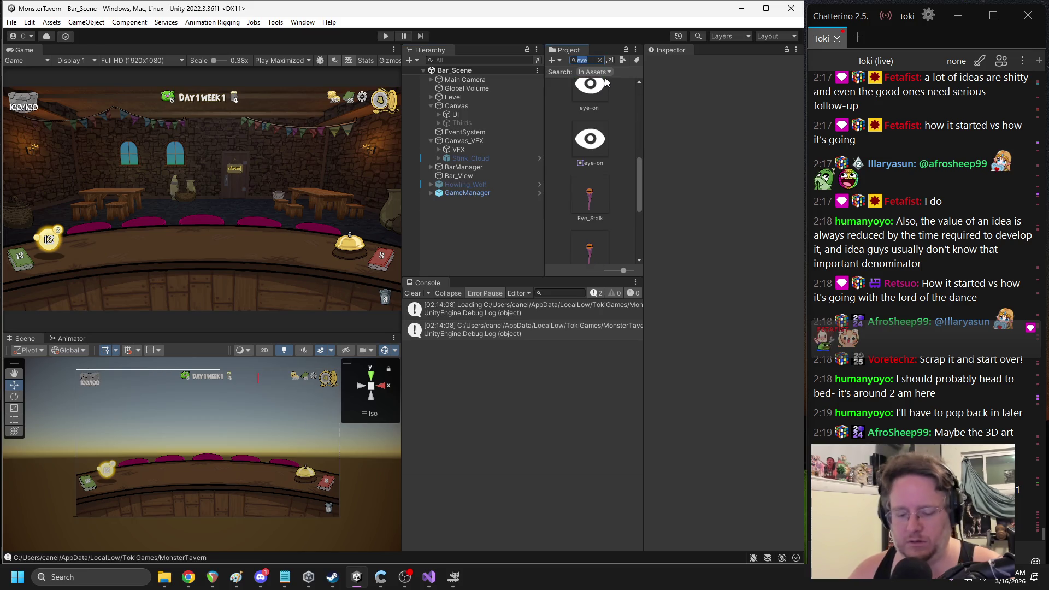
text(behmo)
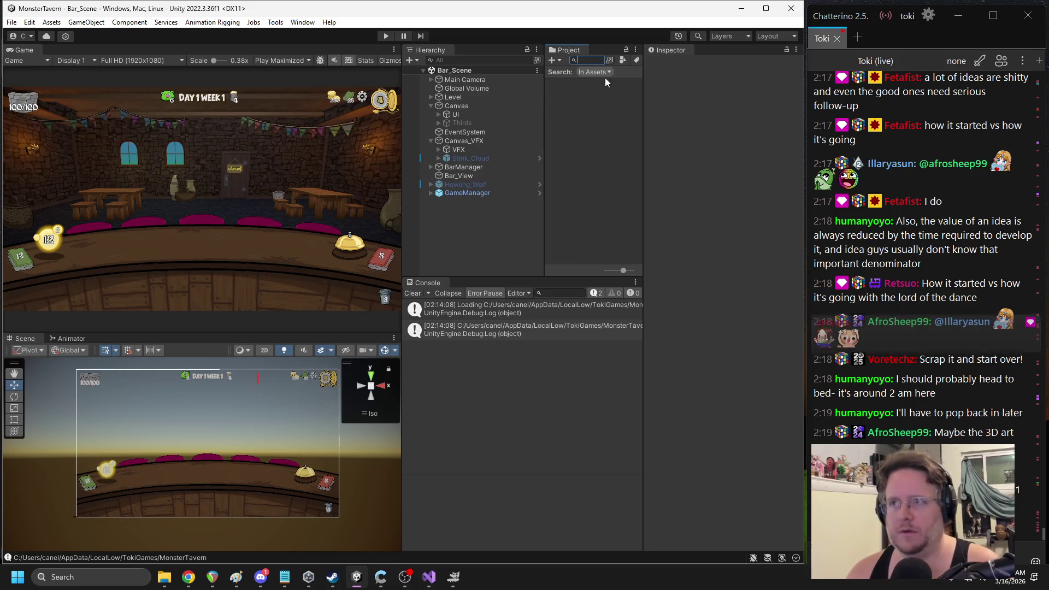
key(BackSpace)
key(BackSpace)
key(BackSpace)
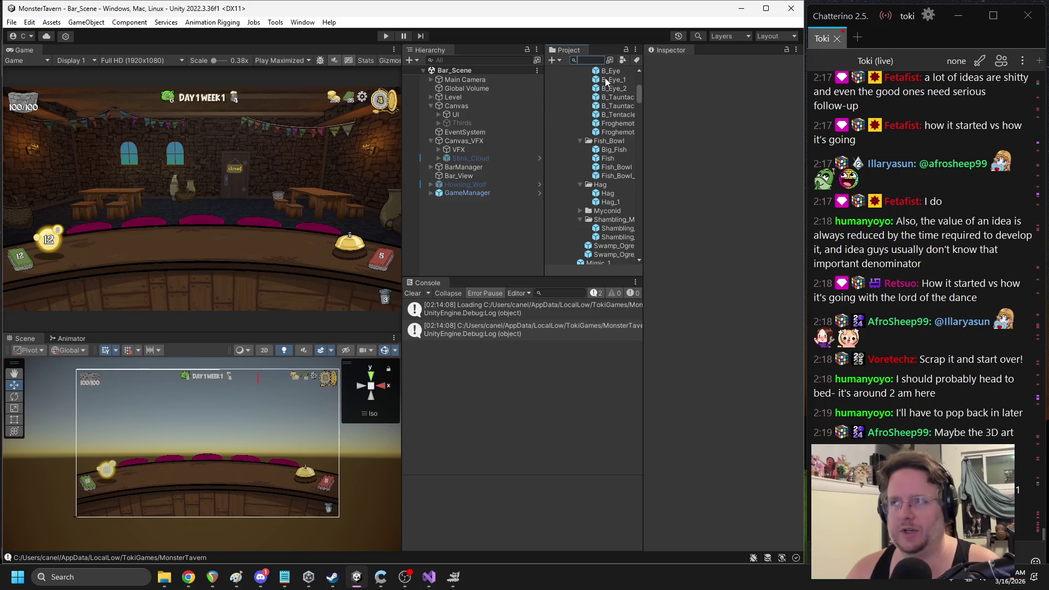
text(frogh)
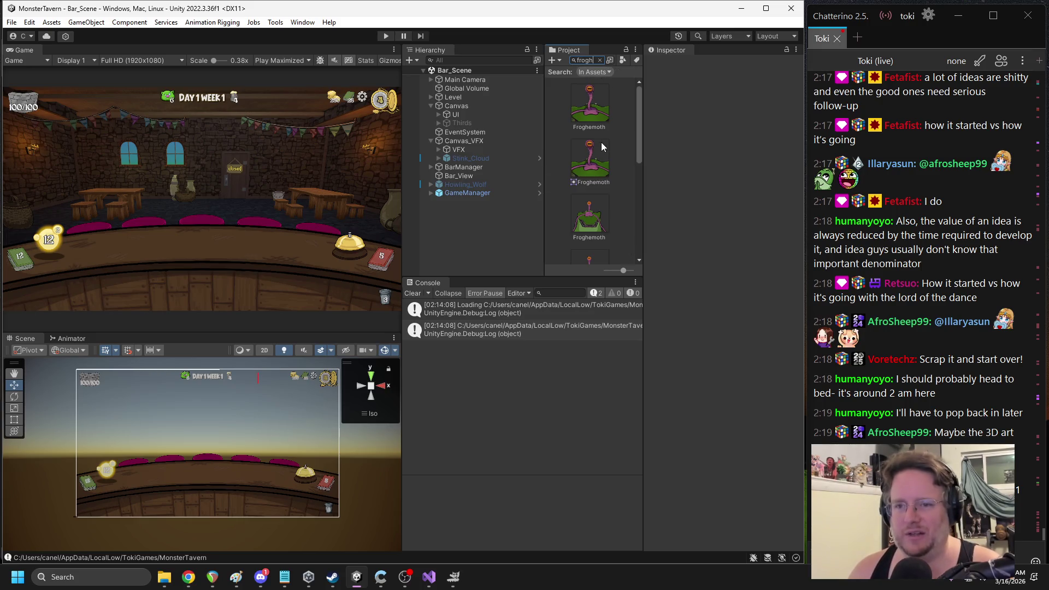
Show the Froghemoth texture's import settings in the Inspector
click(591, 105)
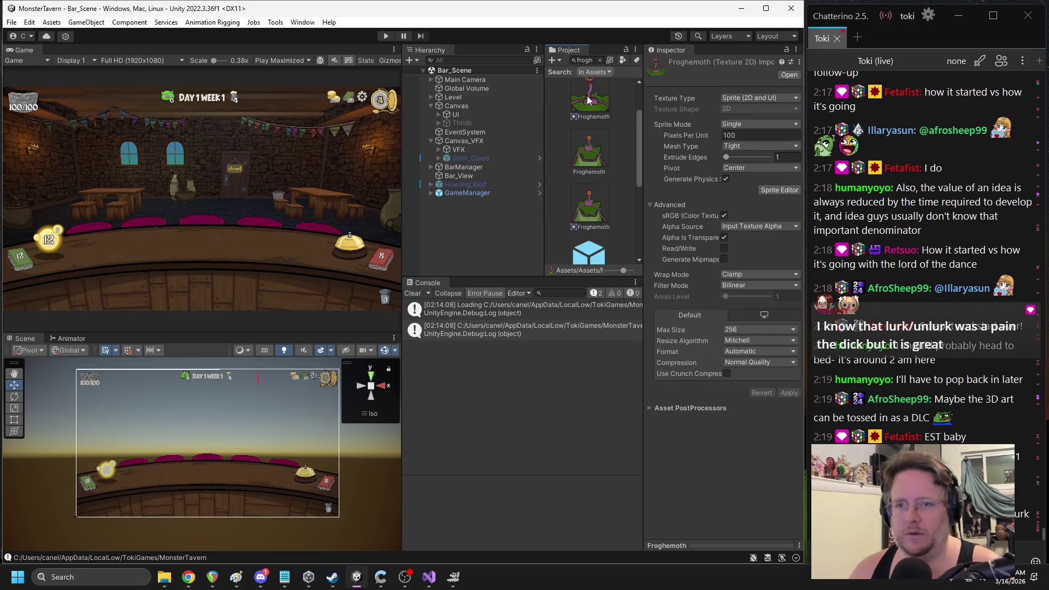
scroll(590, 104, down, 2)
scroll(601, 190, down, 1)
Open the Froghemoth and B_Eye prefabs and inspect the Laser move and Sprite child
double_click(583, 203)
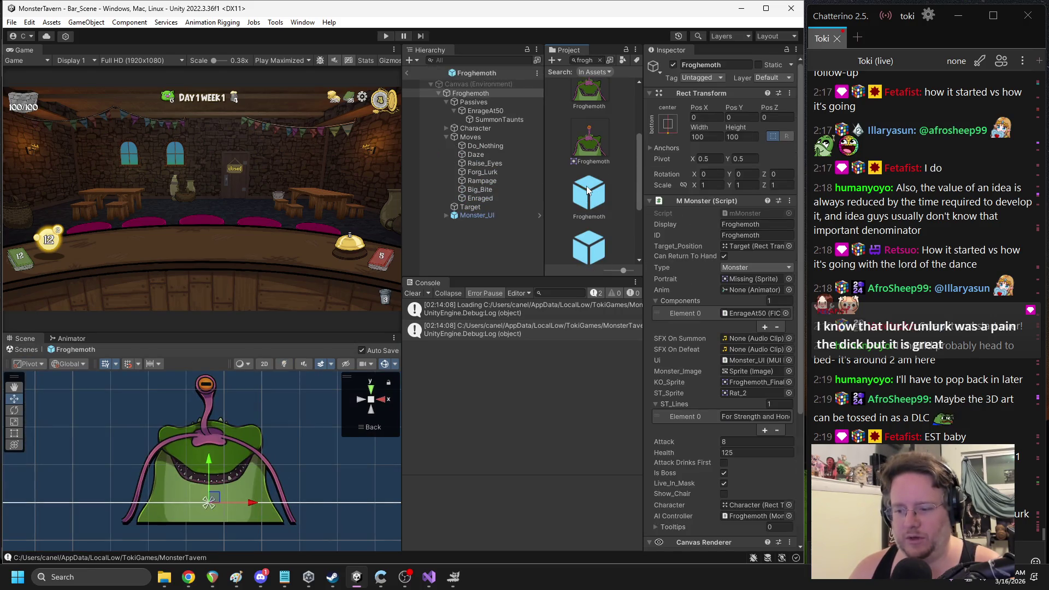
scroll(617, 169, up, 2)
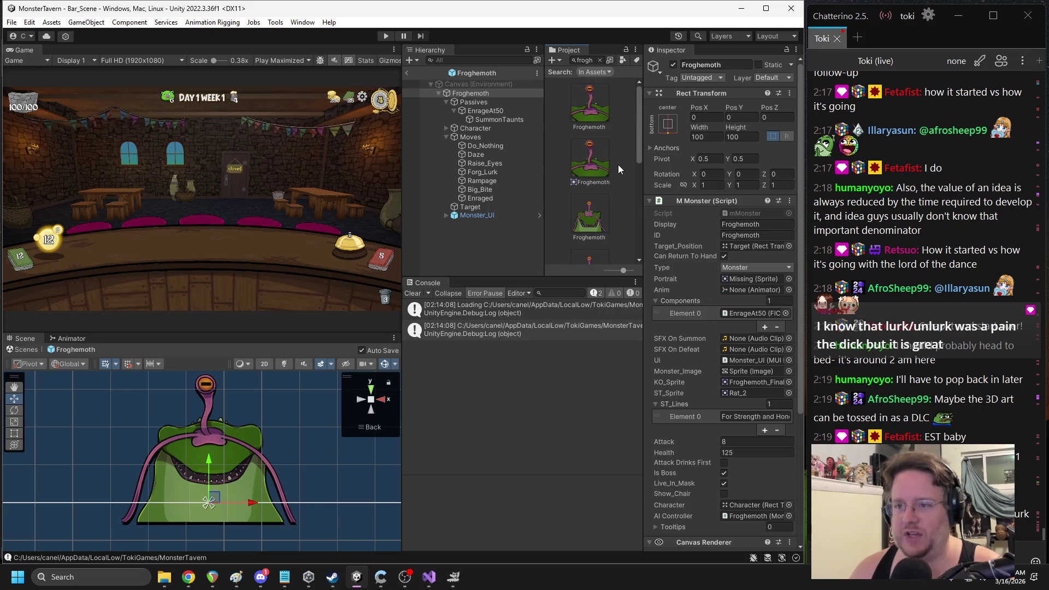
click(599, 62)
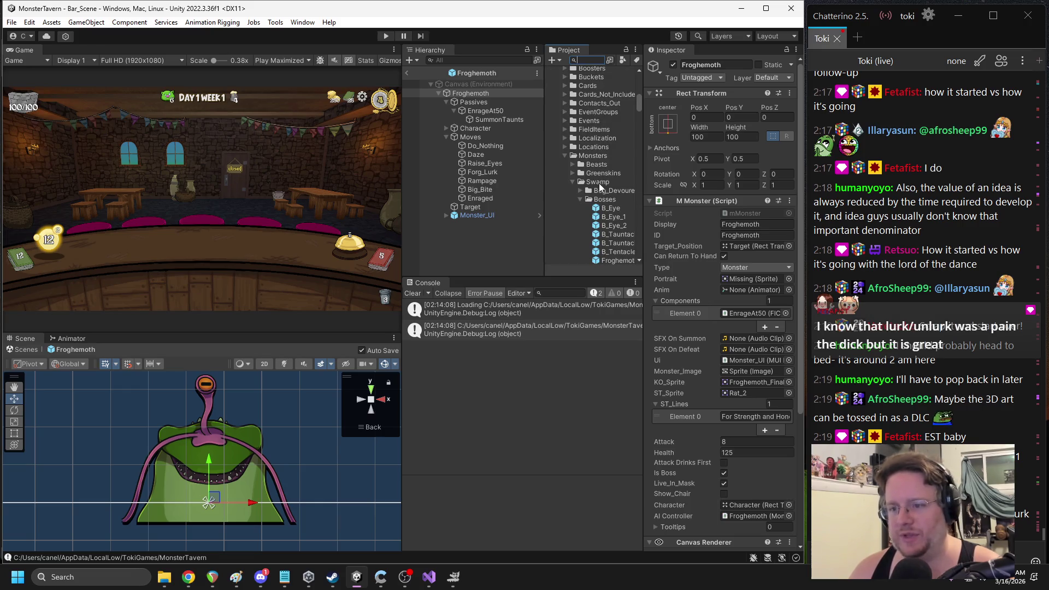
double_click(605, 211)
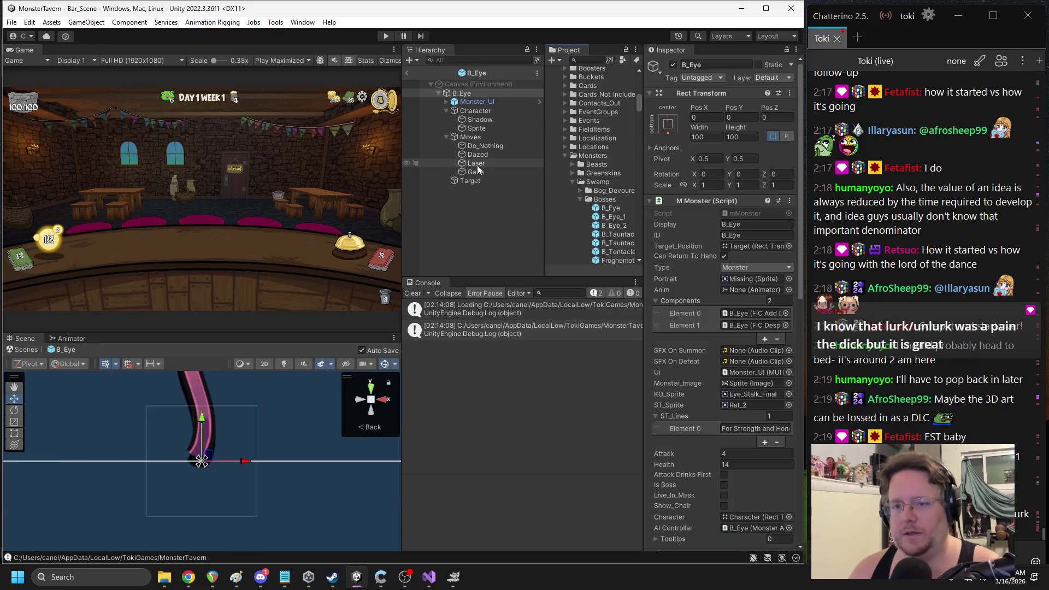
click(431, 163)
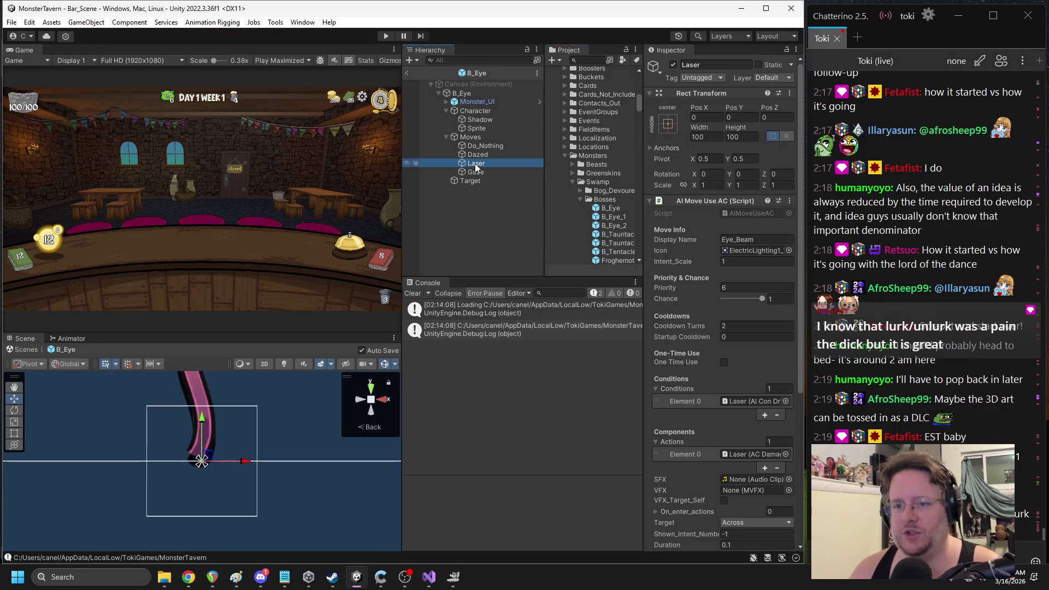
click(474, 128)
Ping the Eye_Stalk_Final sprite, return to Bar_Scene, and select that texture
click(755, 242)
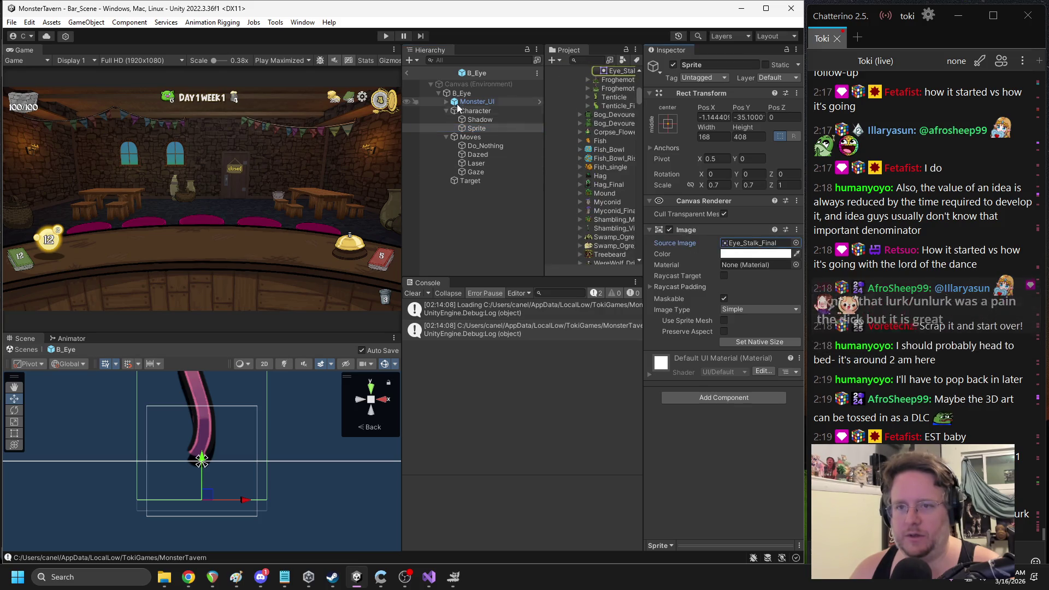
click(406, 73)
scroll(616, 134, up, 1)
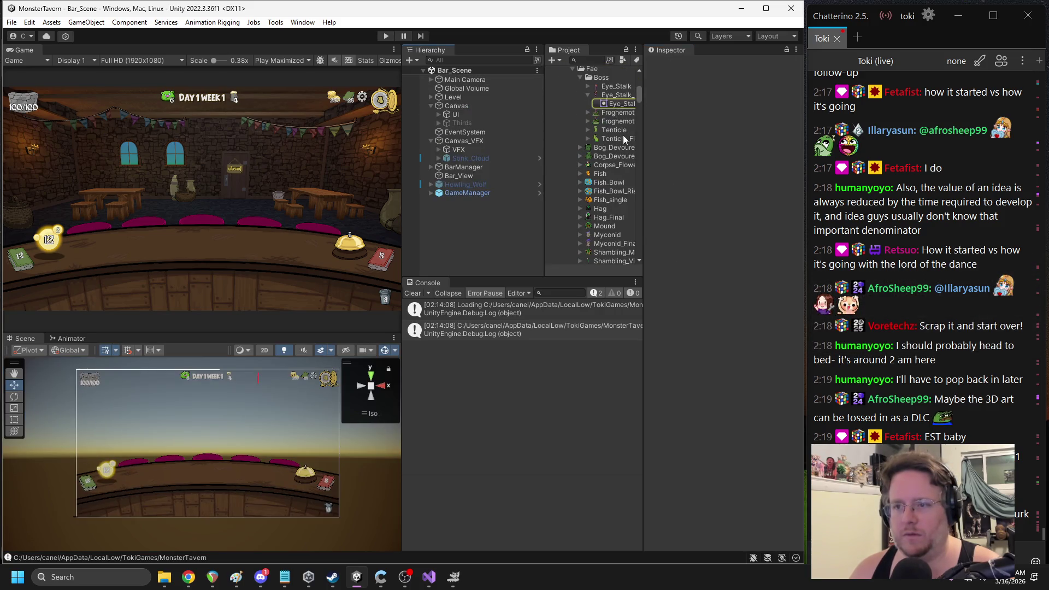
click(613, 96)
Open Eye_Stalk_Final.png in Paint, select the 168×164 eye region, then close Paint
double_click(613, 98)
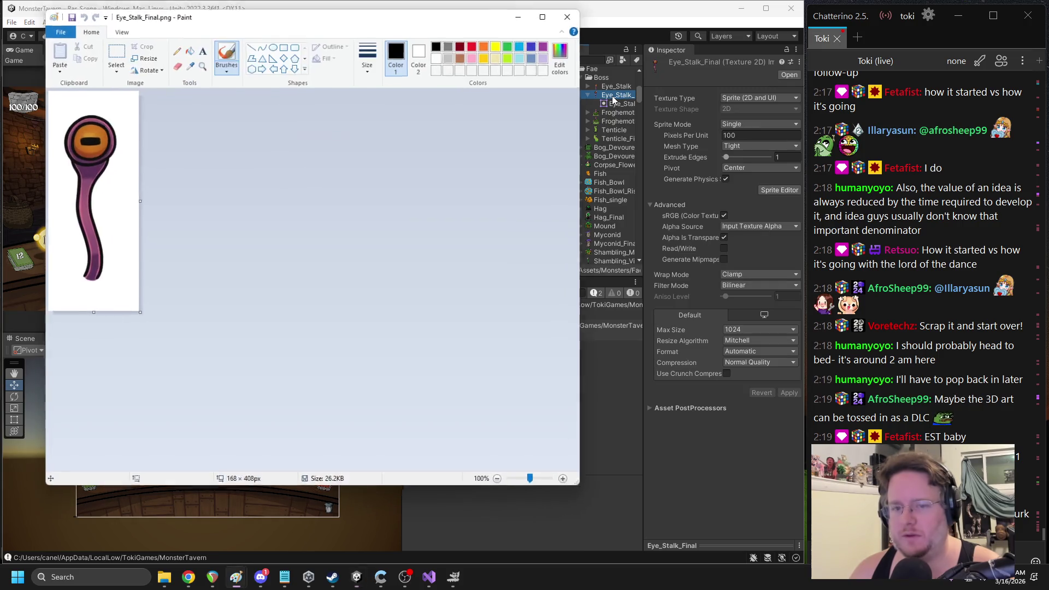
scroll(116, 132, up, 1)
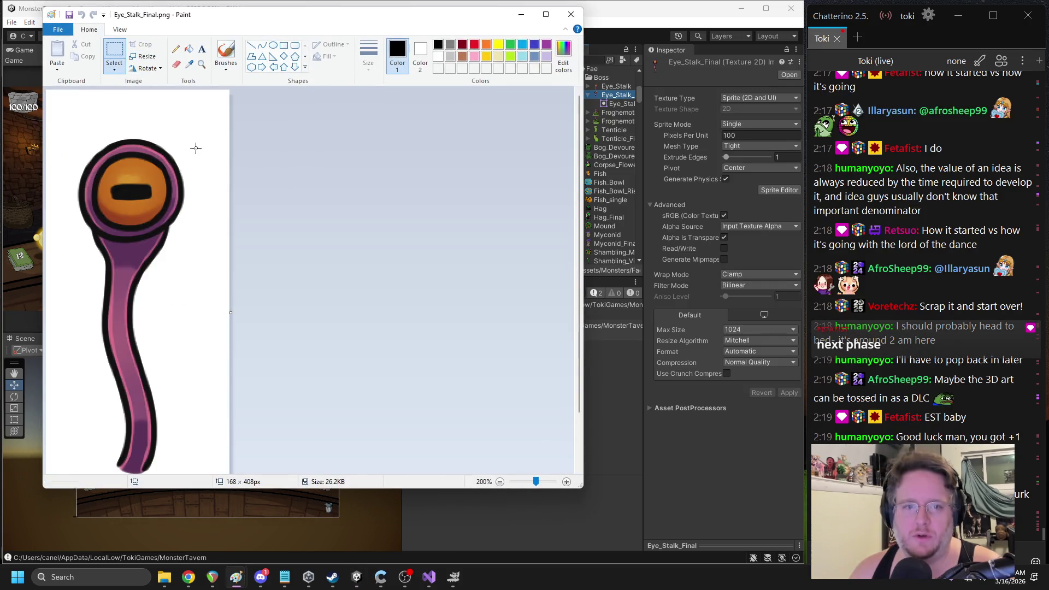
drag(168, 192, 45, 289)
click(45, 292)
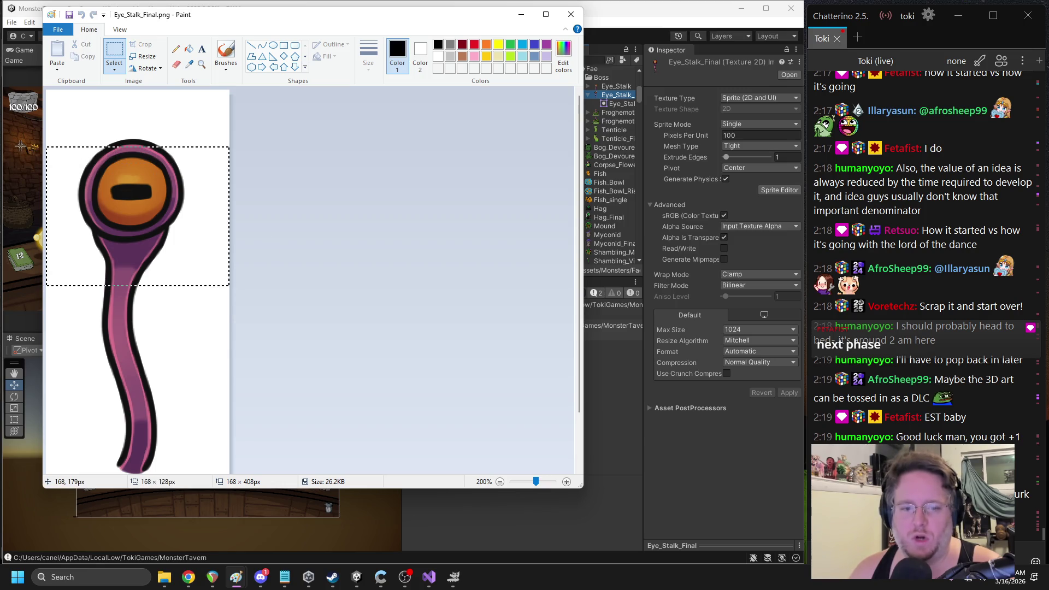
drag(9, 130, 3, 109)
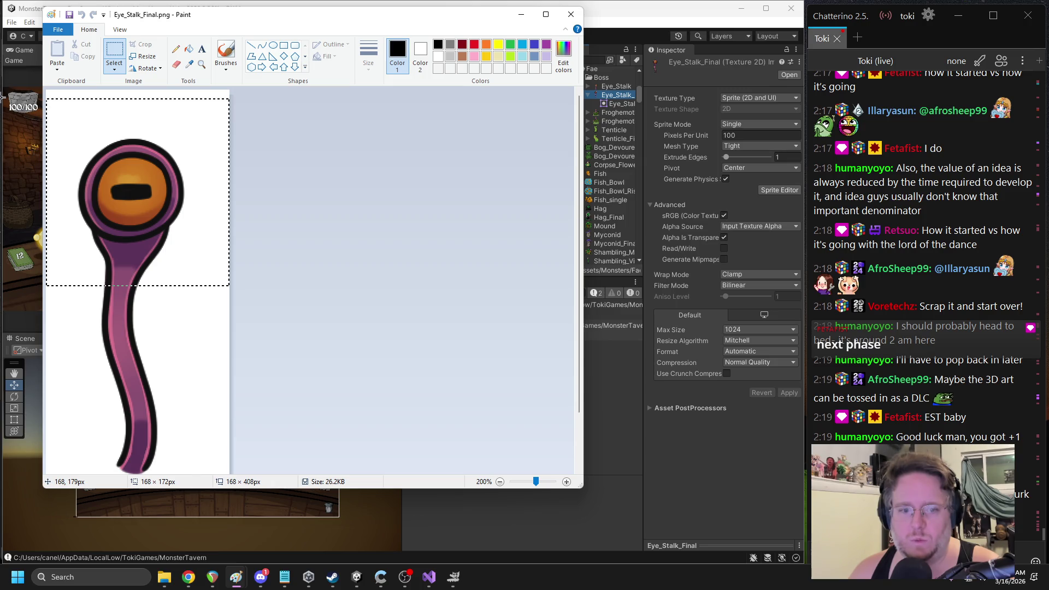
drag(2, 106, 3, 105)
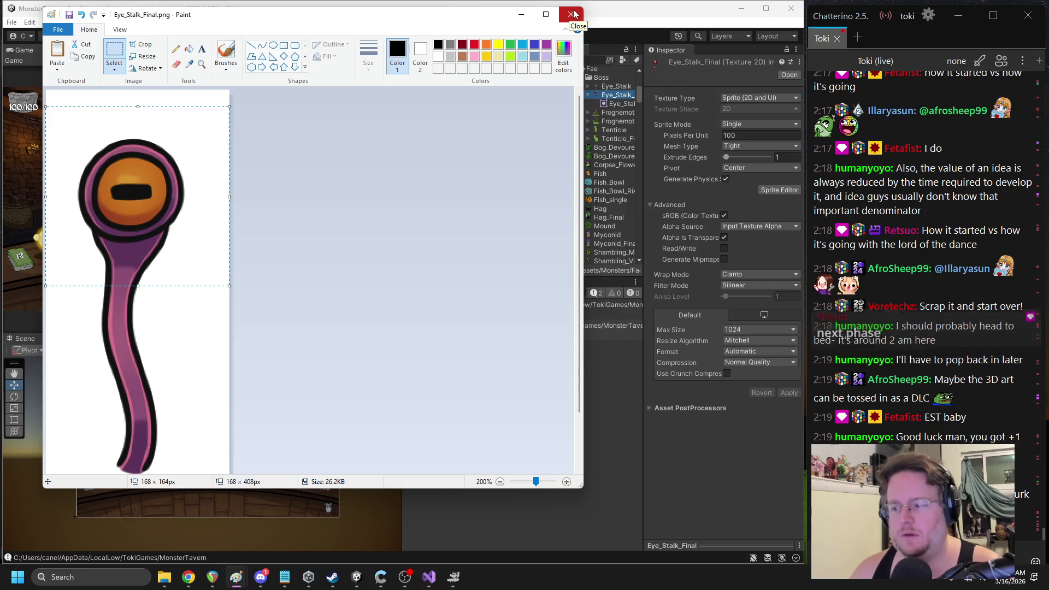
click(569, 15)
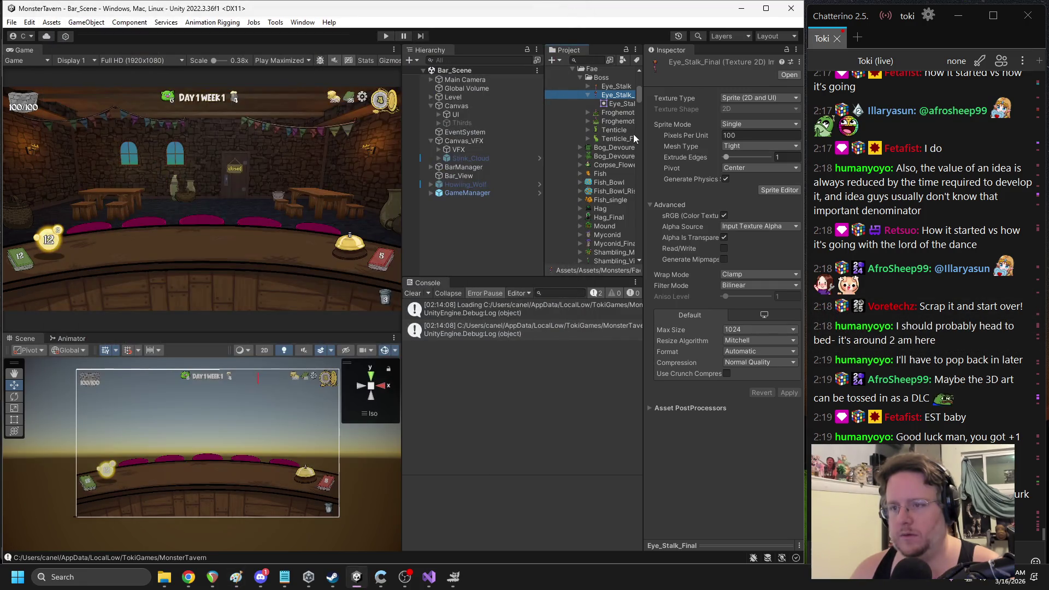
Rename the Eye_Stalk_Final 1 sprite copy to Eye_Icon
drag(644, 134, 657, 134)
click(597, 97)
click(628, 95)
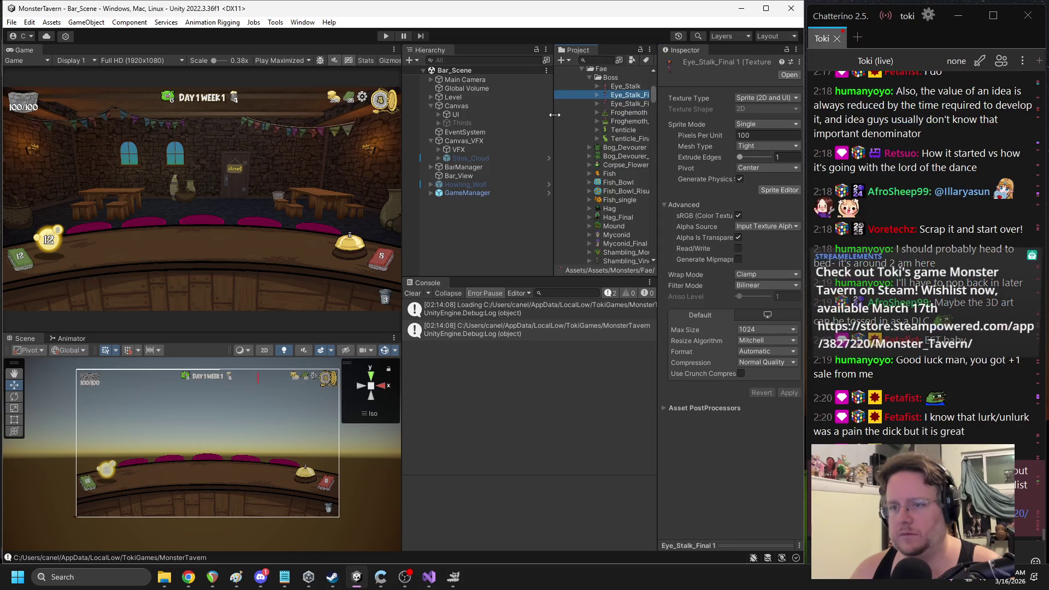
mouse_move(553, 110)
mouse_down()
mouse_move(491, 109)
mouse_move(515, 109)
mouse_up()
click(618, 94)
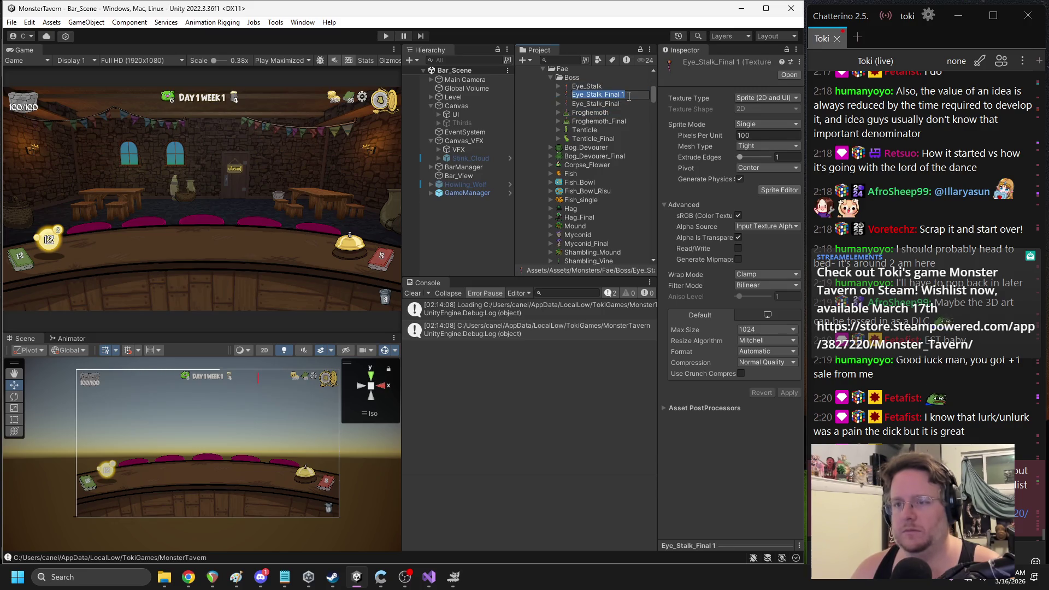
text(Eye_)
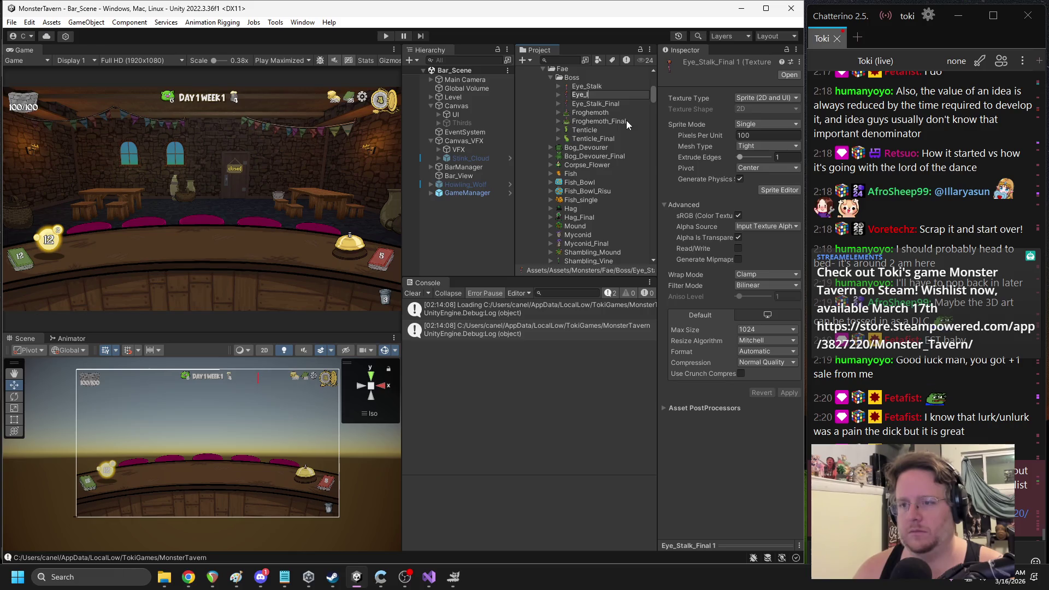
text(Icon)
key(Return)
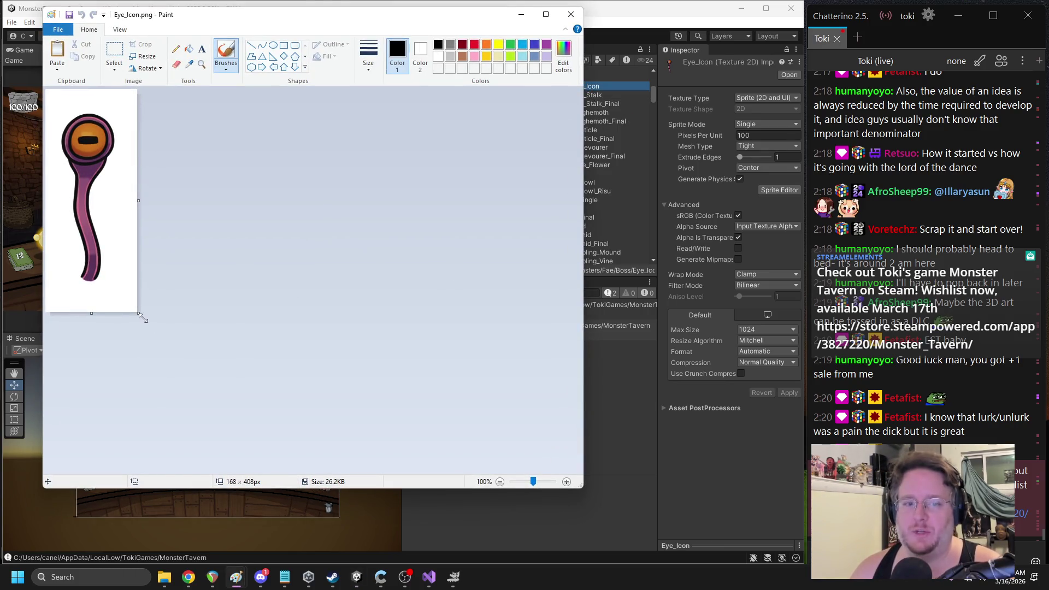
Crop the Eye_Icon canvas in Paint to the 168×164 eye head and close Paint
drag(141, 316, 138, 181)
scroll(313, 195, up, 2)
key(ctrl+a)
drag(201, 264, 218, 264)
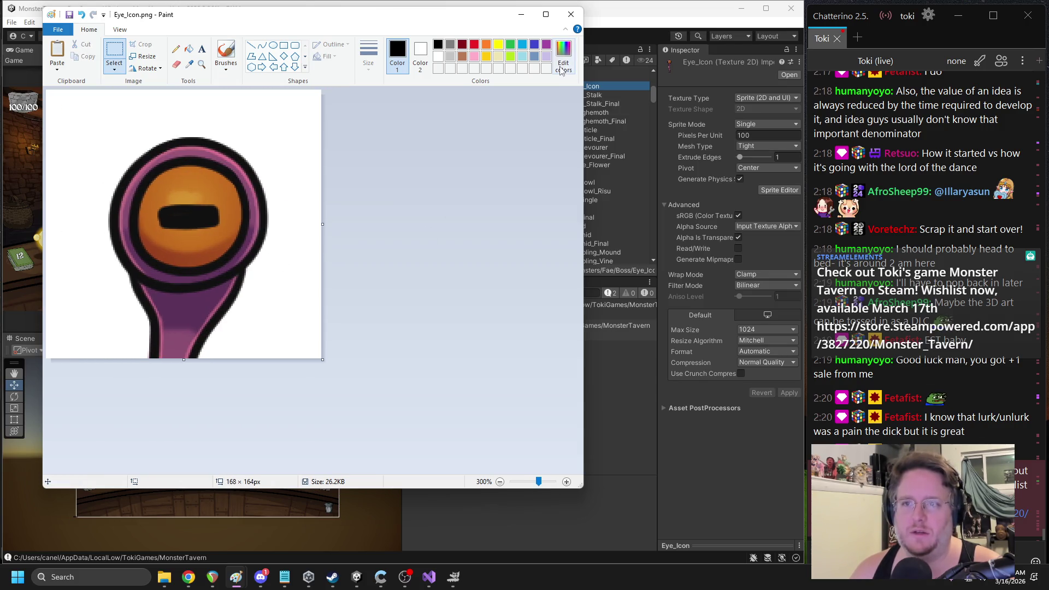
click(521, 15)
click(453, 577)
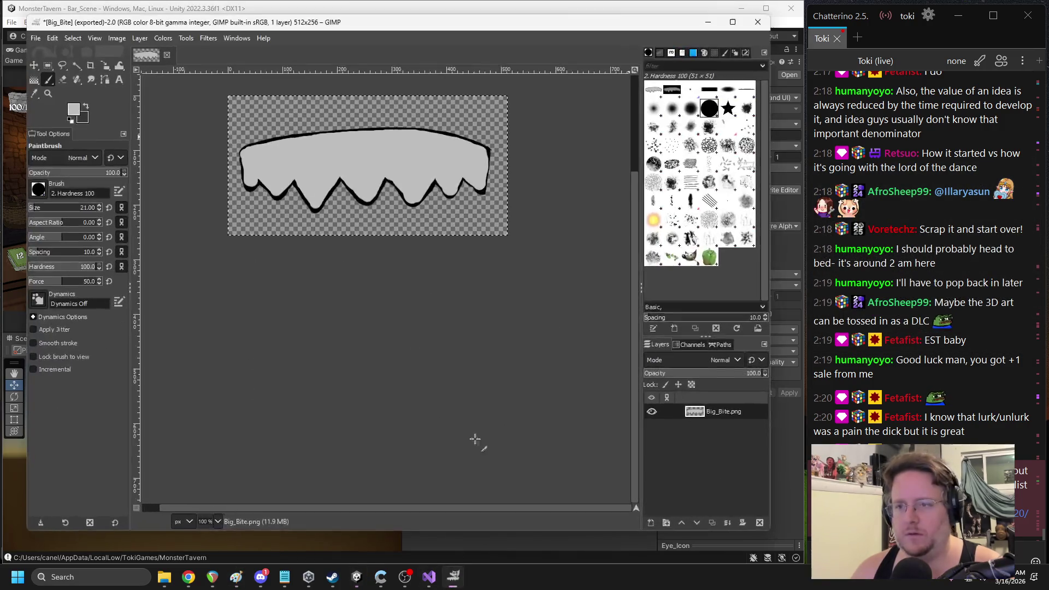
Close Big_Bite without saving and open the Eye_Icon sprite in GIMP
click(166, 55)
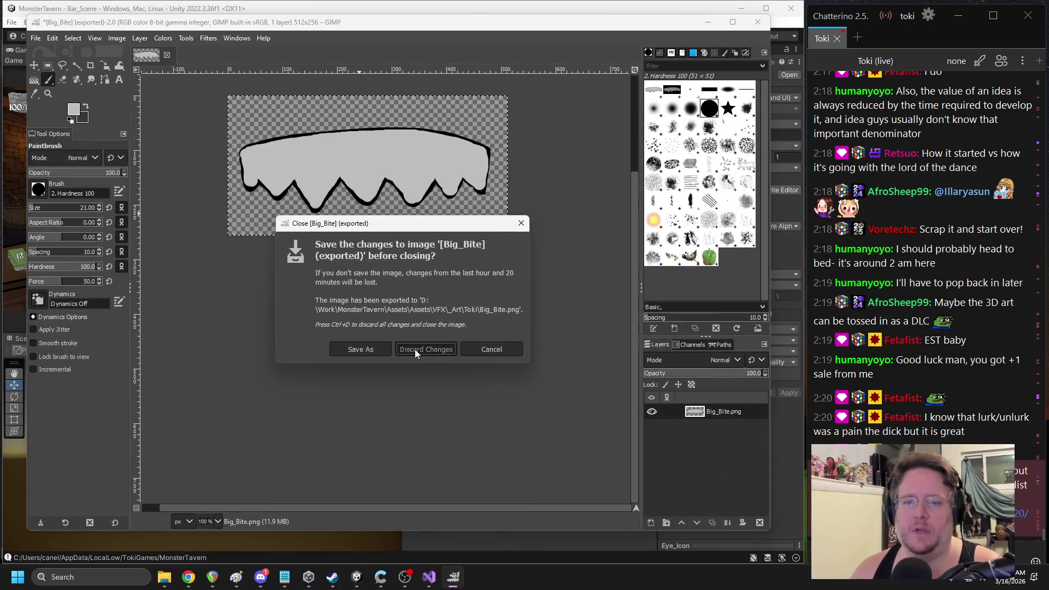
click(426, 347)
key(alt+Tab)
double_click(610, 86)
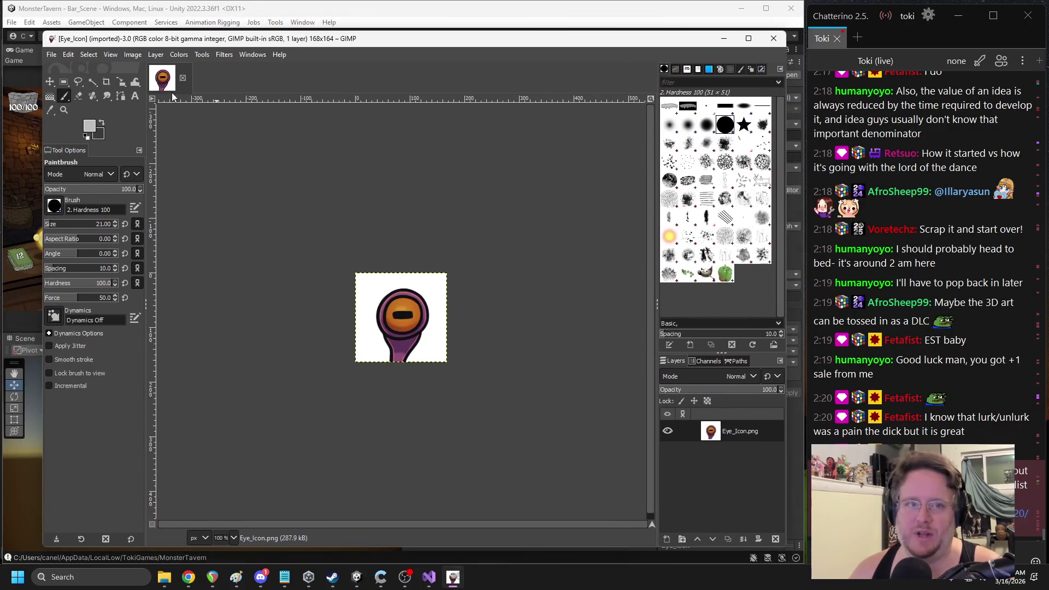
Fuzzy-select Eye_Icon's white background and delete it to transparency
click(93, 81)
click(440, 319)
scroll(445, 322, up, 4)
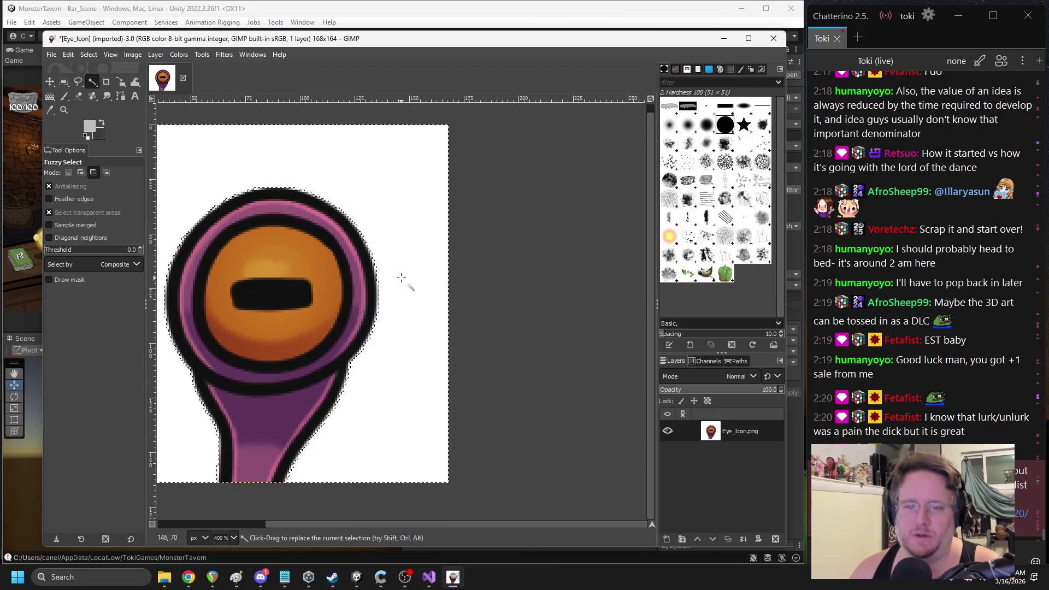
drag(574, 304, 466, 325)
scroll(466, 325, left, 3)
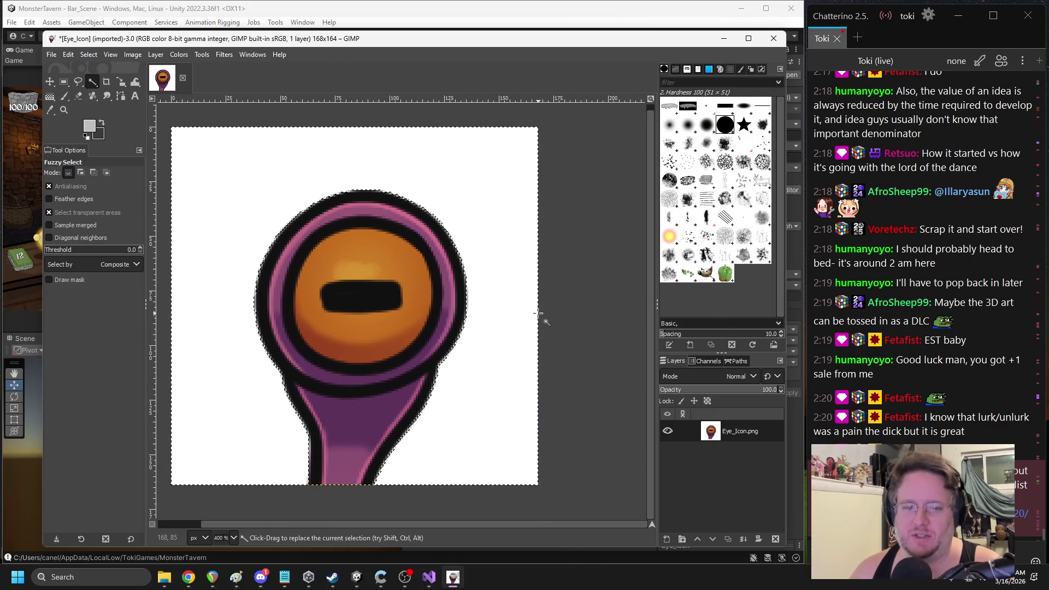
key(Delete)
Export the image over Eye_Icon.png, close it in GIMP, and return to Unity
click(52, 54)
click(71, 239)
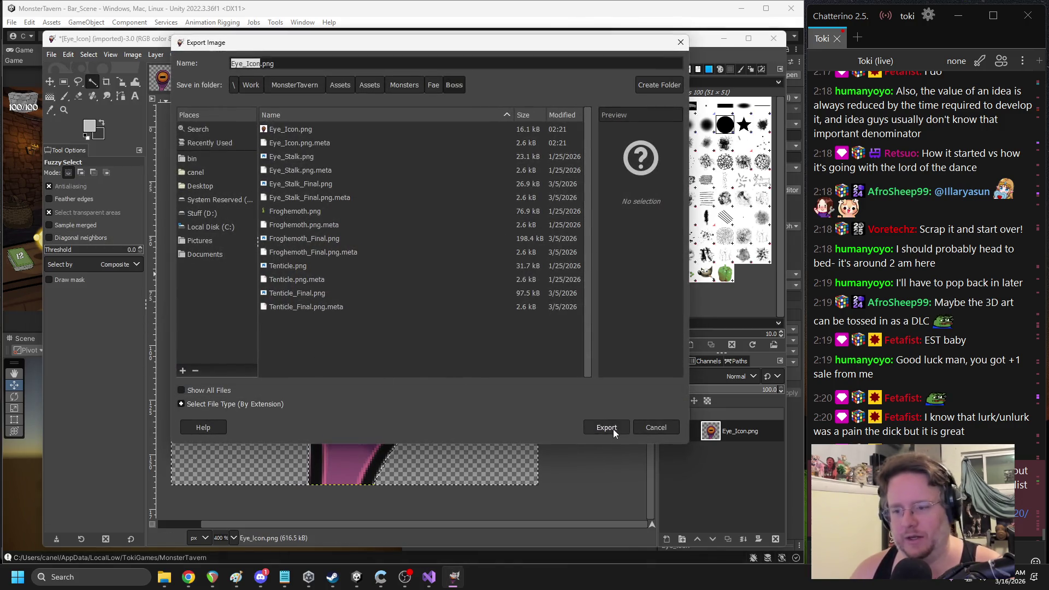
click(608, 428)
click(479, 295)
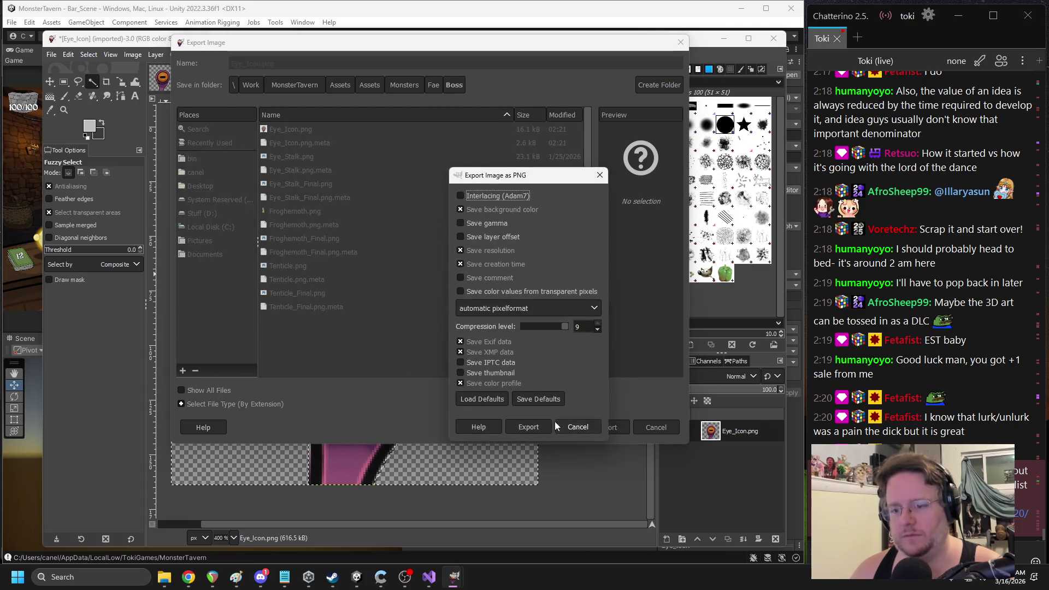
click(546, 427)
key(ctrl+w)
click(475, 358)
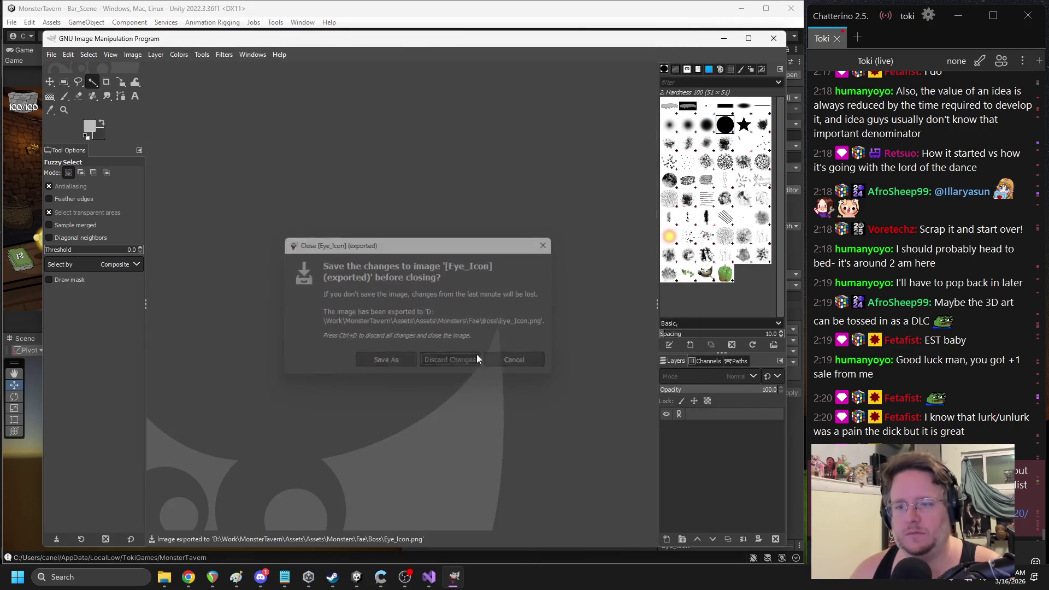
click(724, 38)
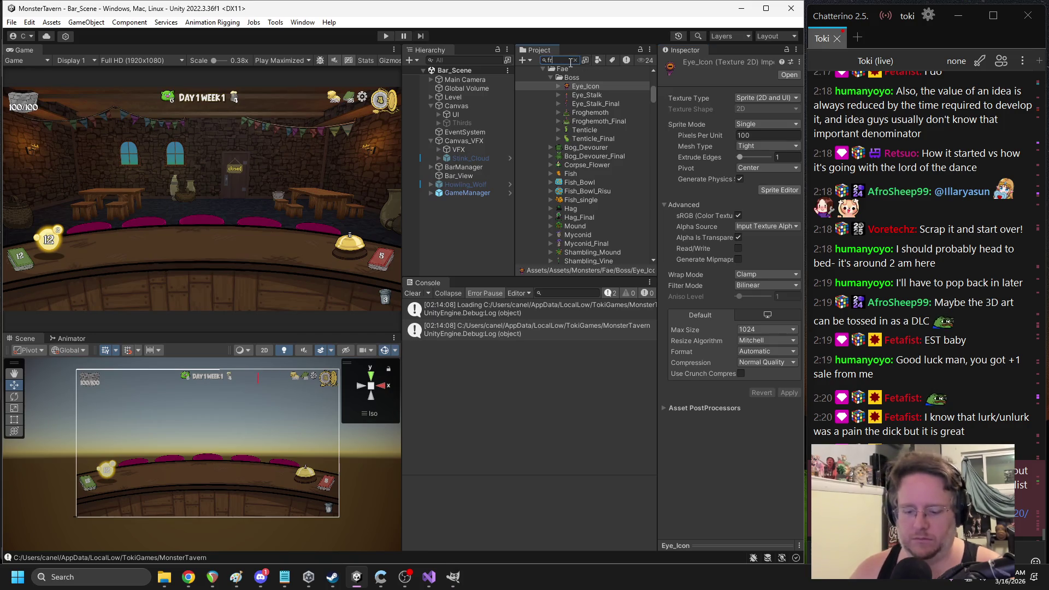
In the Froghemoth prefab, drag Eye_Icon into Raise_Eyes' Icon field, then exit to Bar_Scene
text(oghe)
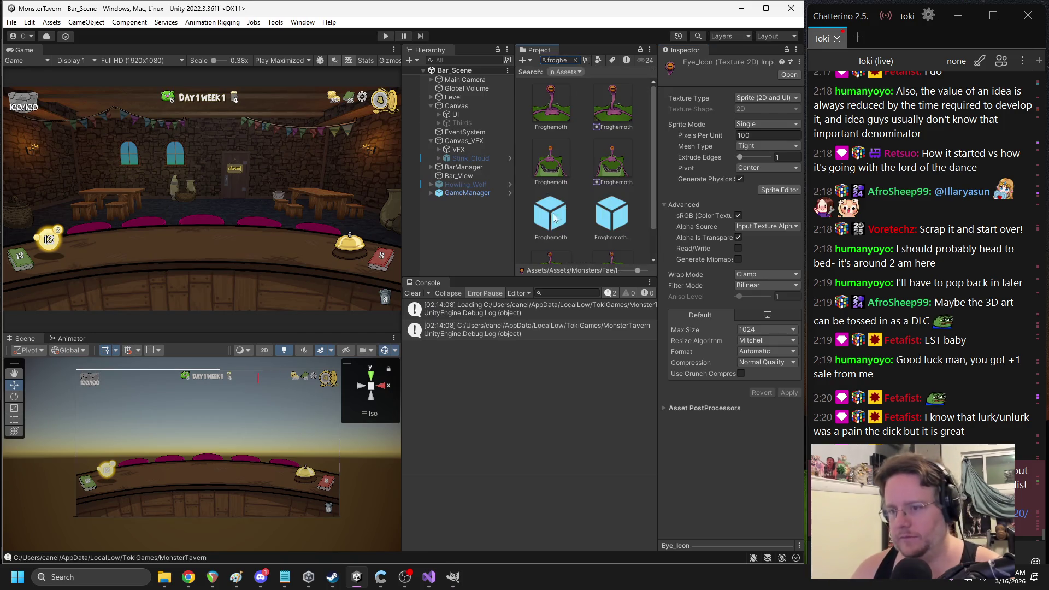
double_click(555, 217)
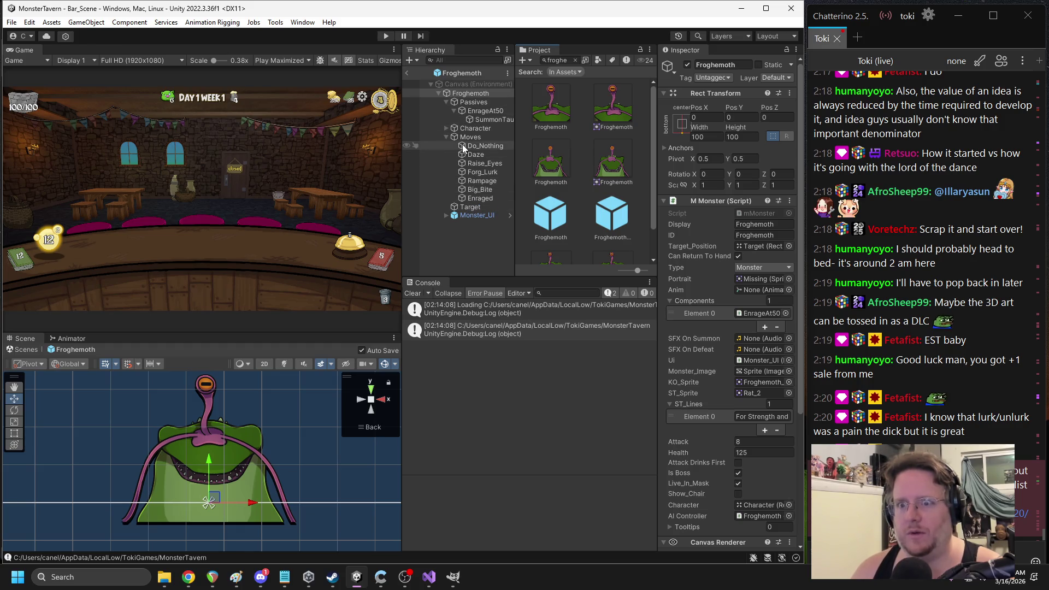
click(482, 163)
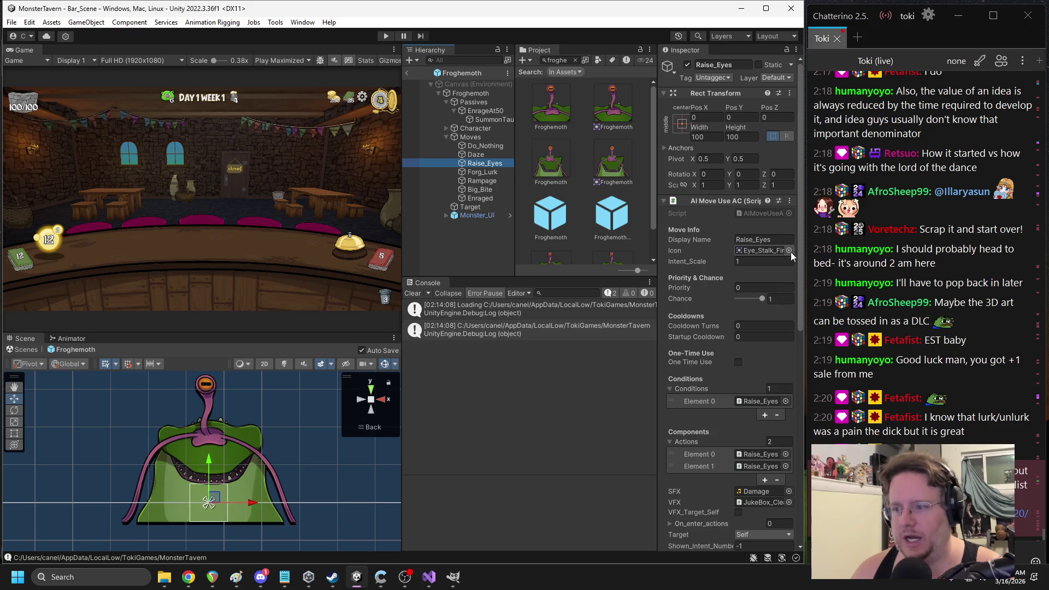
click(768, 250)
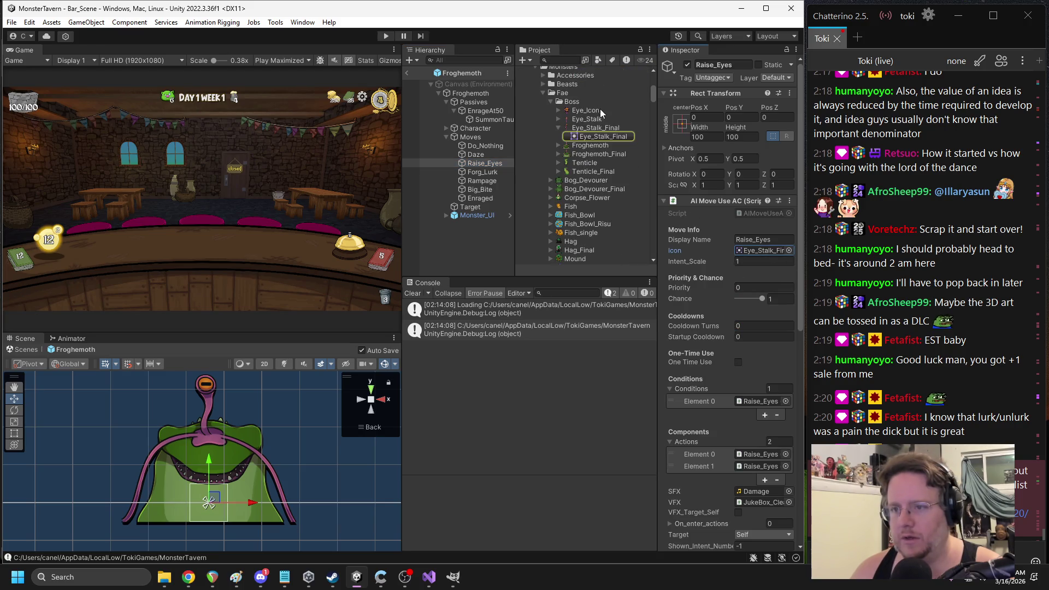
drag(596, 129, 701, 185)
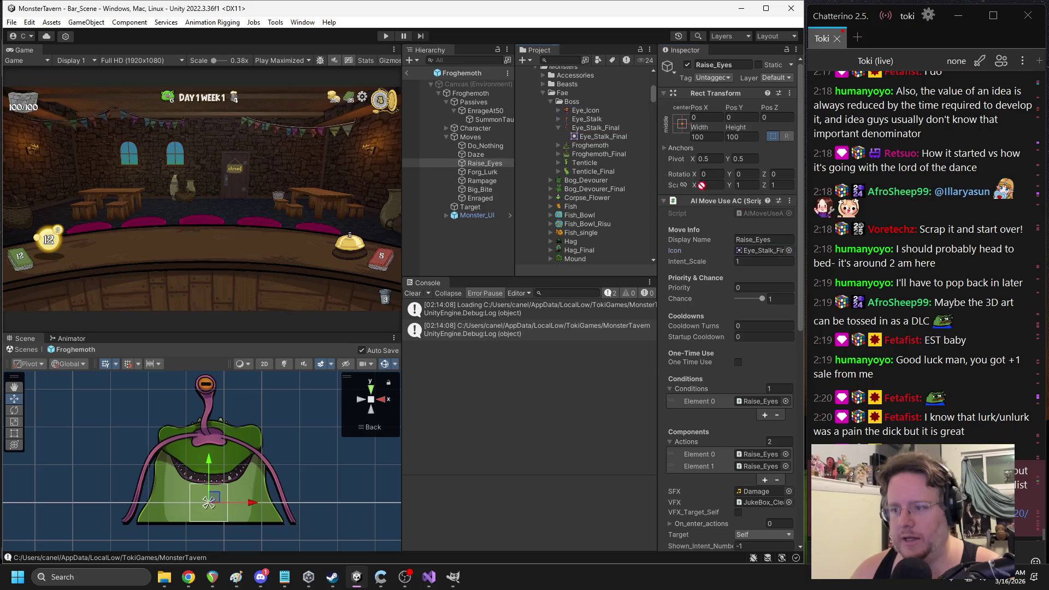
scroll(594, 125, down, 10)
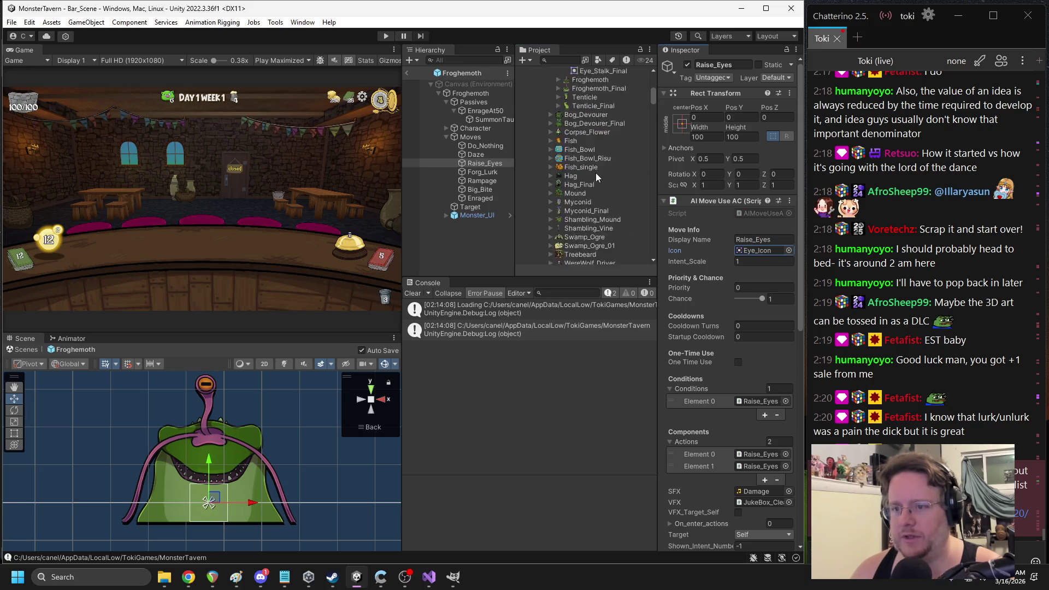
scroll(592, 172, up, 5)
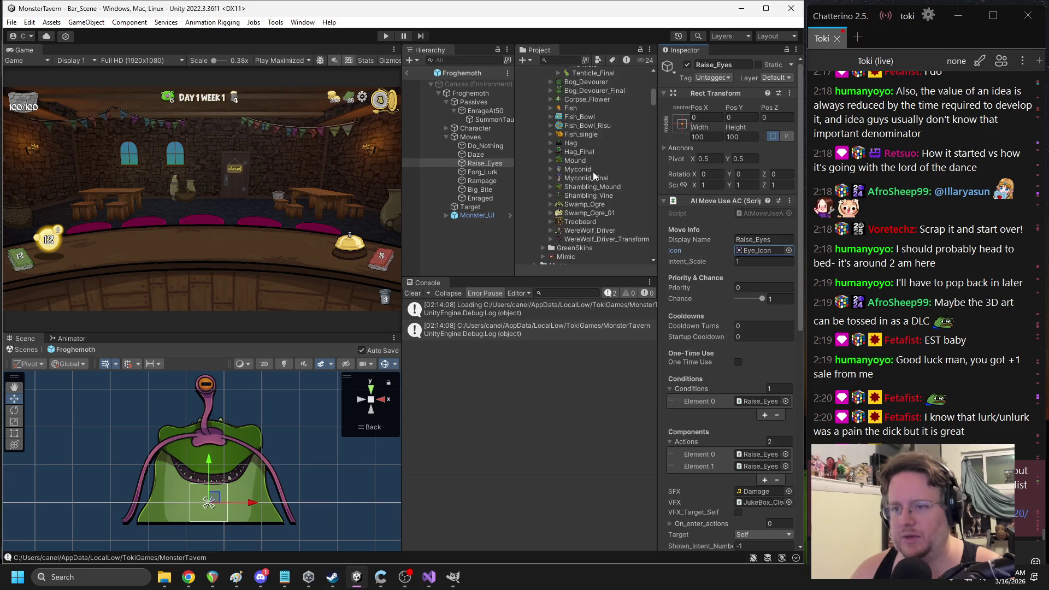
click(407, 72)
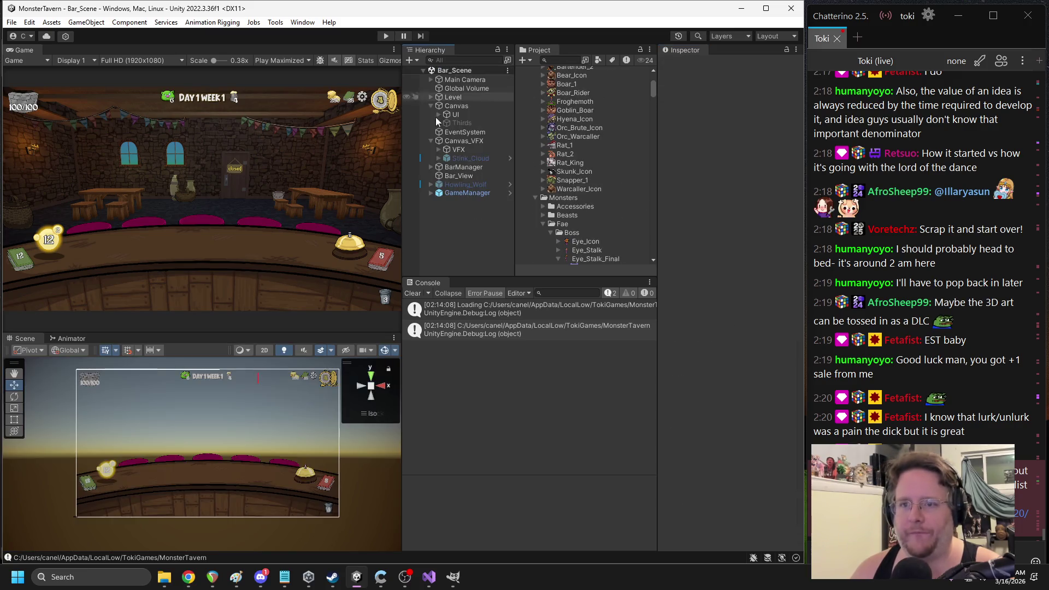
Drag Valiant_Squire into BarManager's Default_trinkets list and start Play mode
click(453, 169)
click(559, 62)
text(lliant)
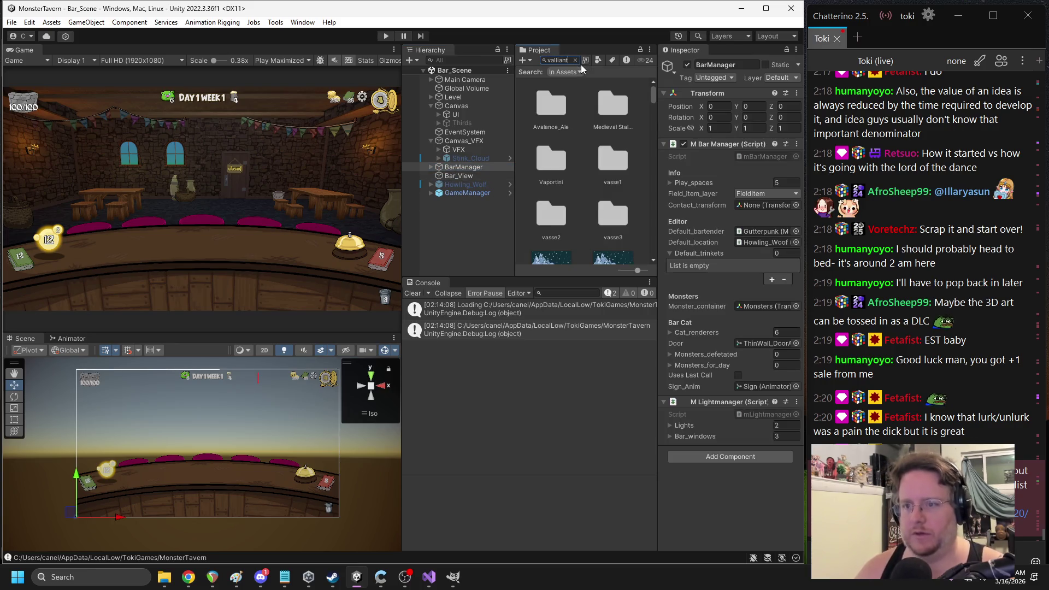
text(l)
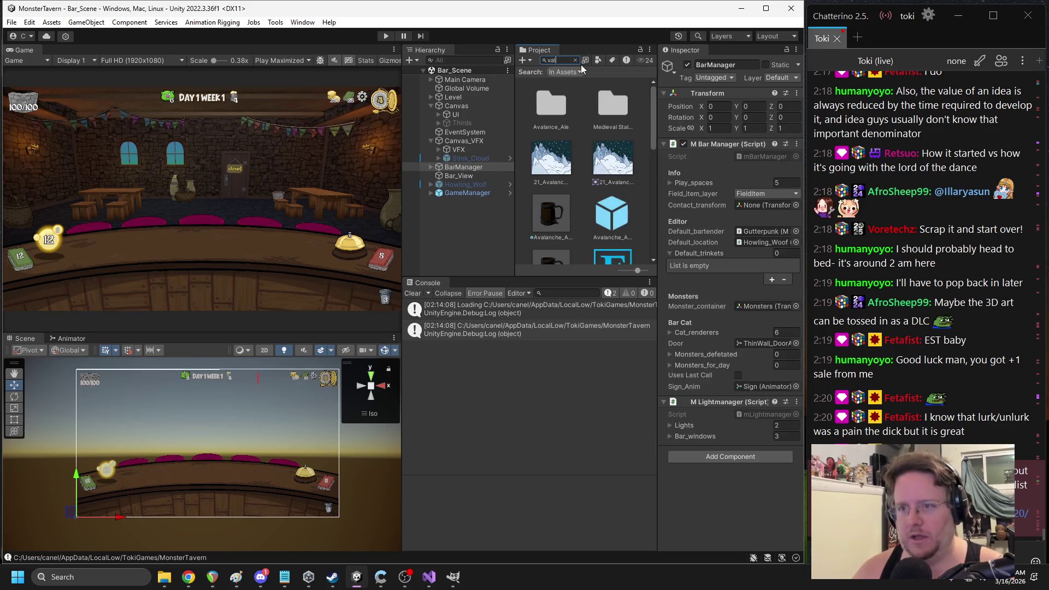
text(ian)
drag(566, 156, 689, 256)
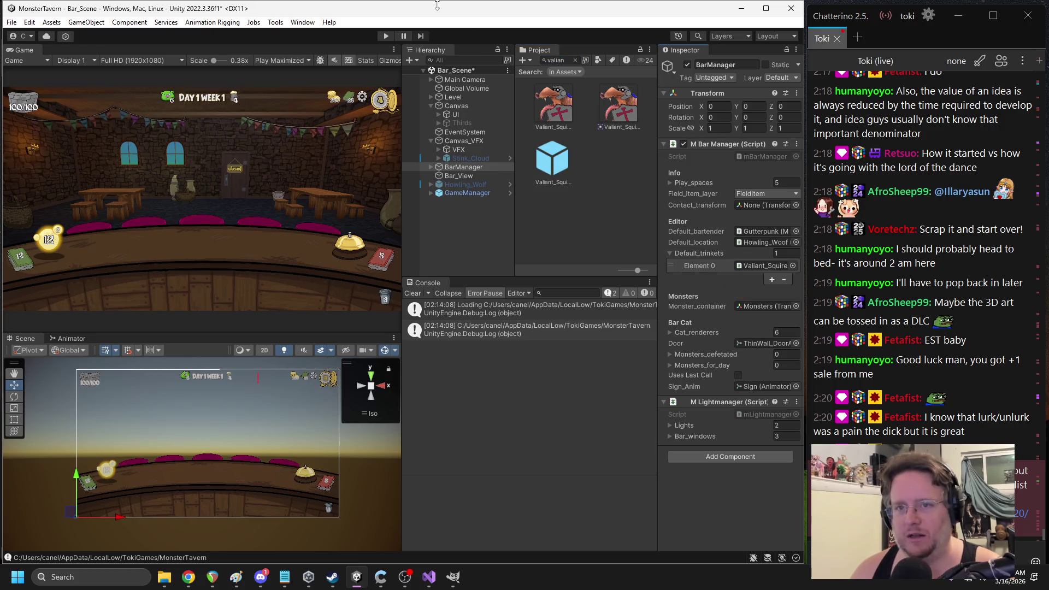
click(385, 37)
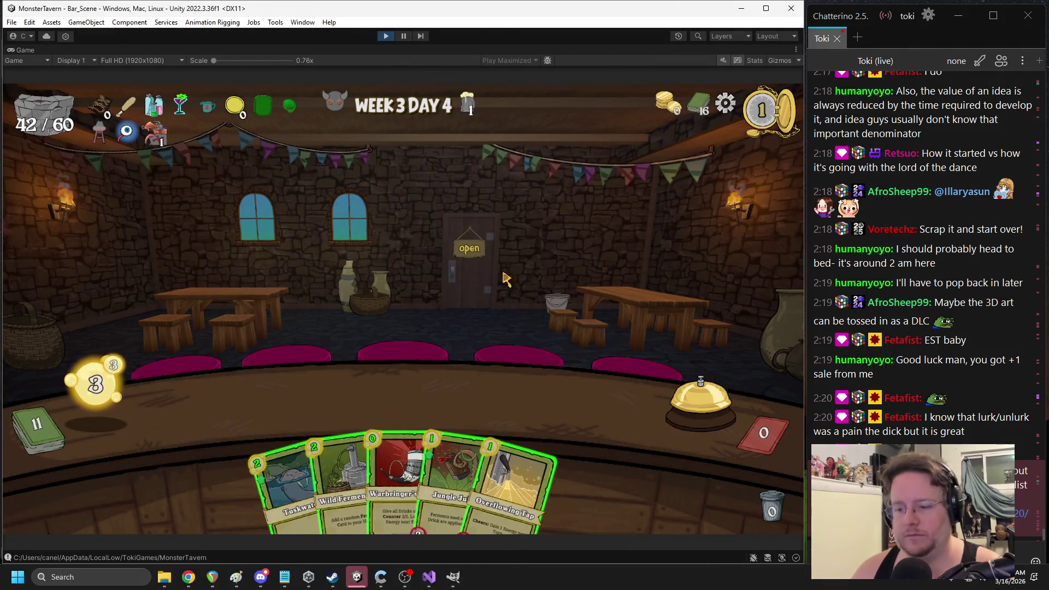
Play Overflowing Tap and Jungle Juice onto the counter and end the turn
mouse_move(538, 477)
mouse_down()
mouse_move(228, 400)
mouse_move(240, 402)
mouse_up()
drag(486, 470, 420, 396)
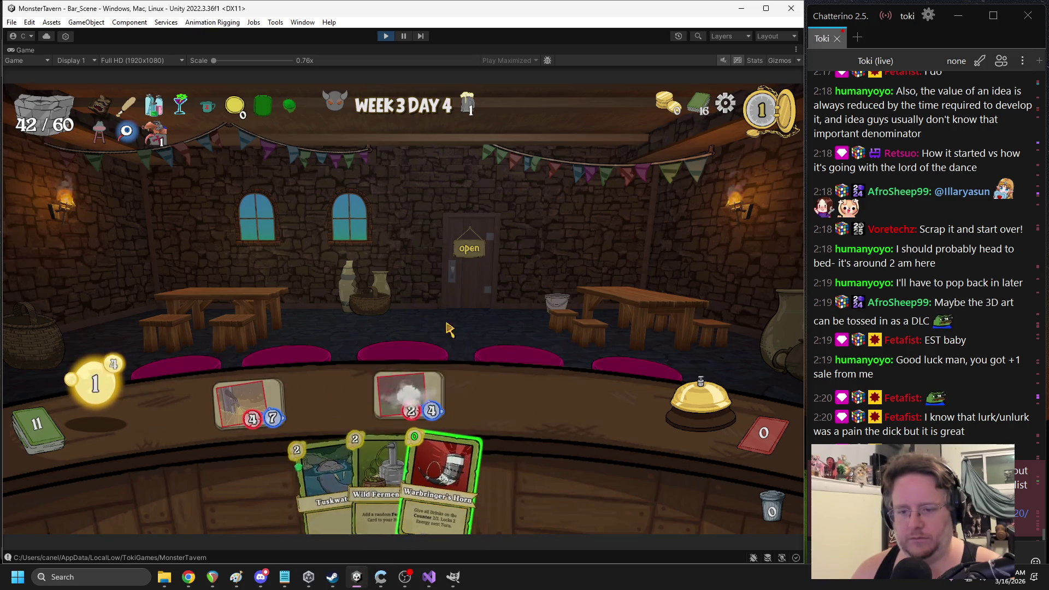
click(694, 396)
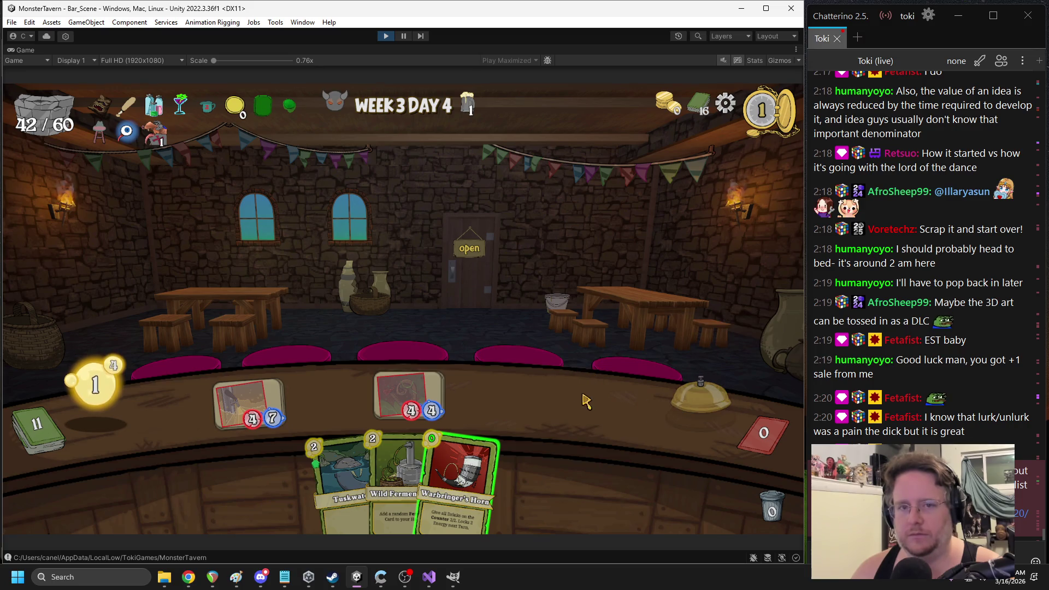
Attack the eye stalk, play Stagheart and Sewer Brew, and end the turn
mouse_move(156, 137)
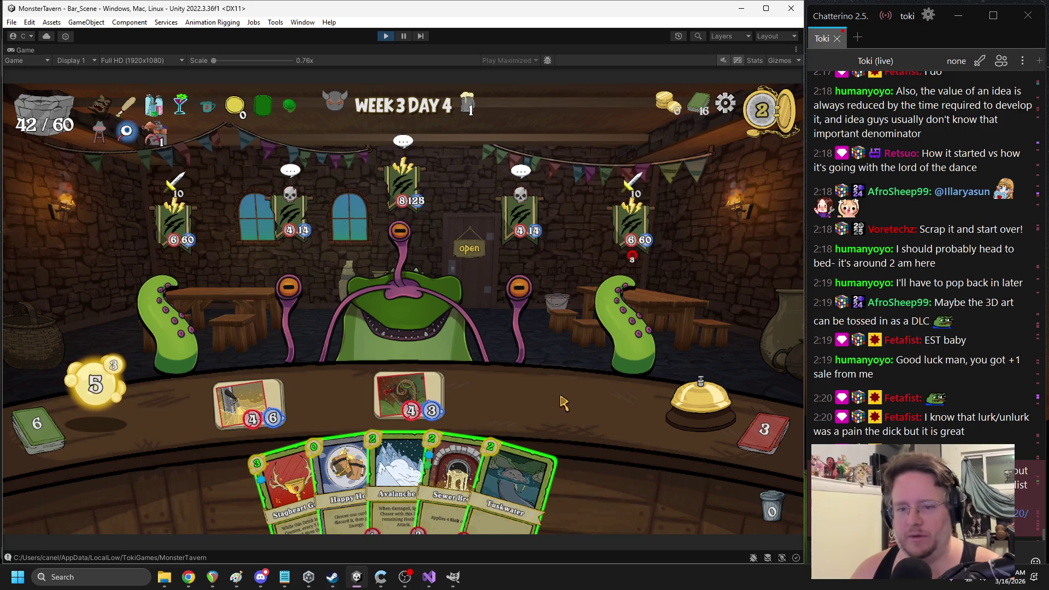
drag(232, 397, 173, 349)
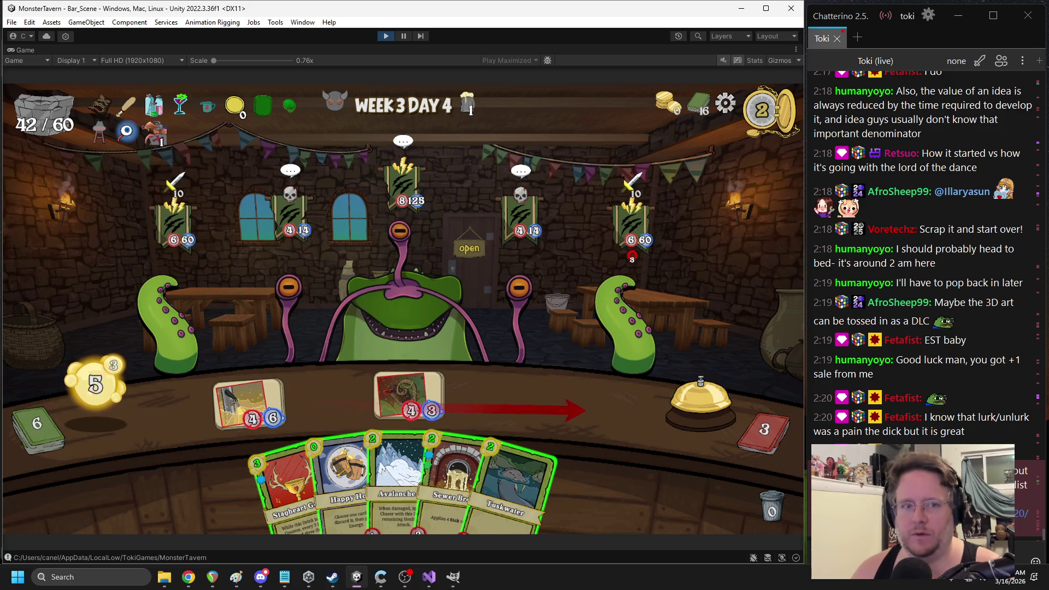
drag(249, 401, 268, 310)
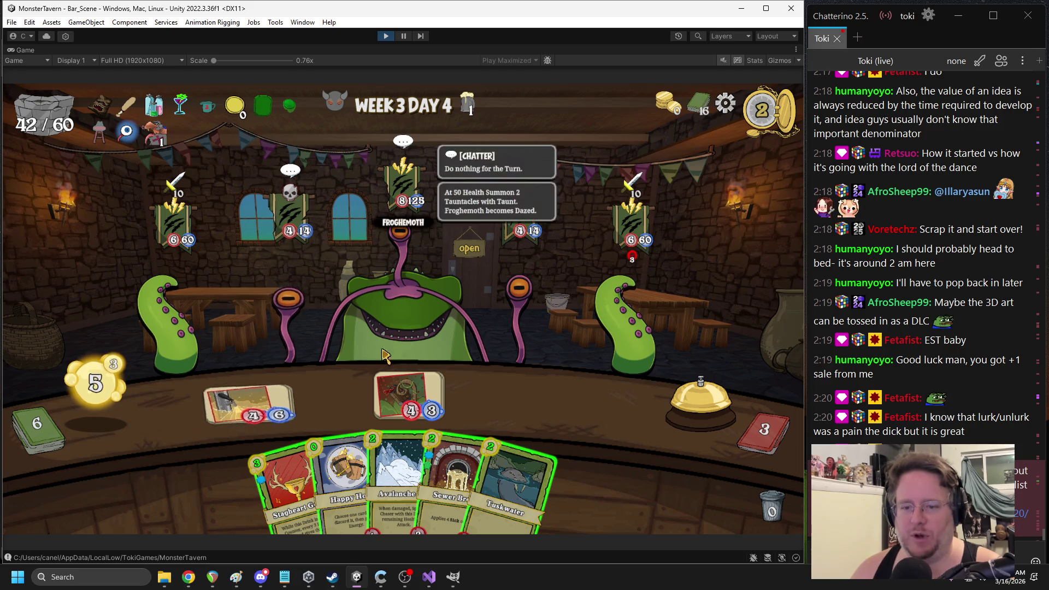
mouse_move(289, 492)
mouse_down()
mouse_move(524, 382)
mouse_move(509, 373)
mouse_up()
mouse_move(435, 480)
mouse_down()
mouse_move(445, 386)
mouse_move(327, 396)
mouse_up()
key(space)
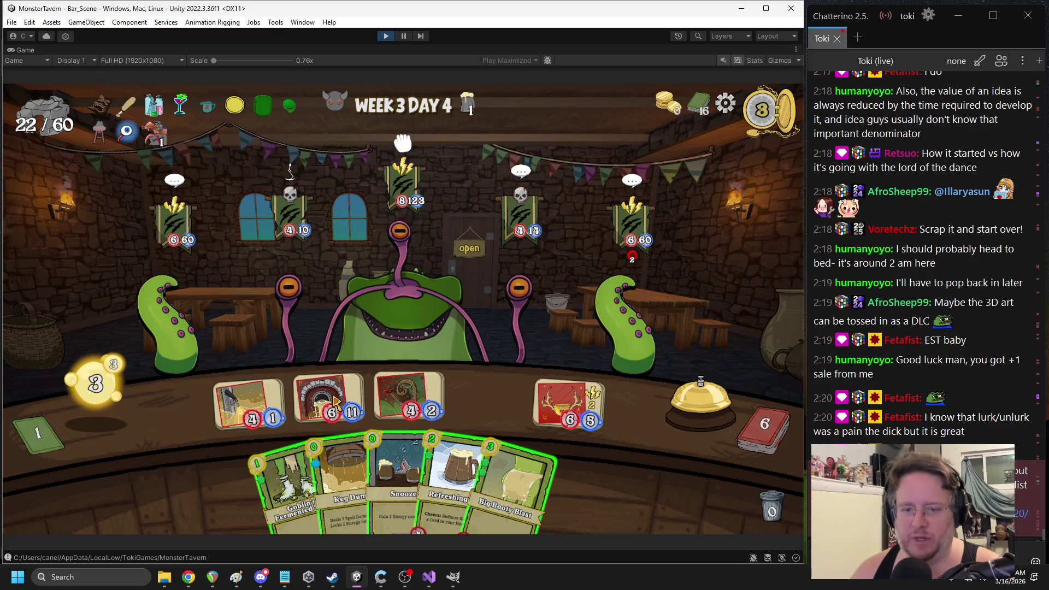
Play Big Booty Blast, Cask Crush and Happy Hour with a discard, end the turn, then stop the playtest
drag(500, 458, 584, 437)
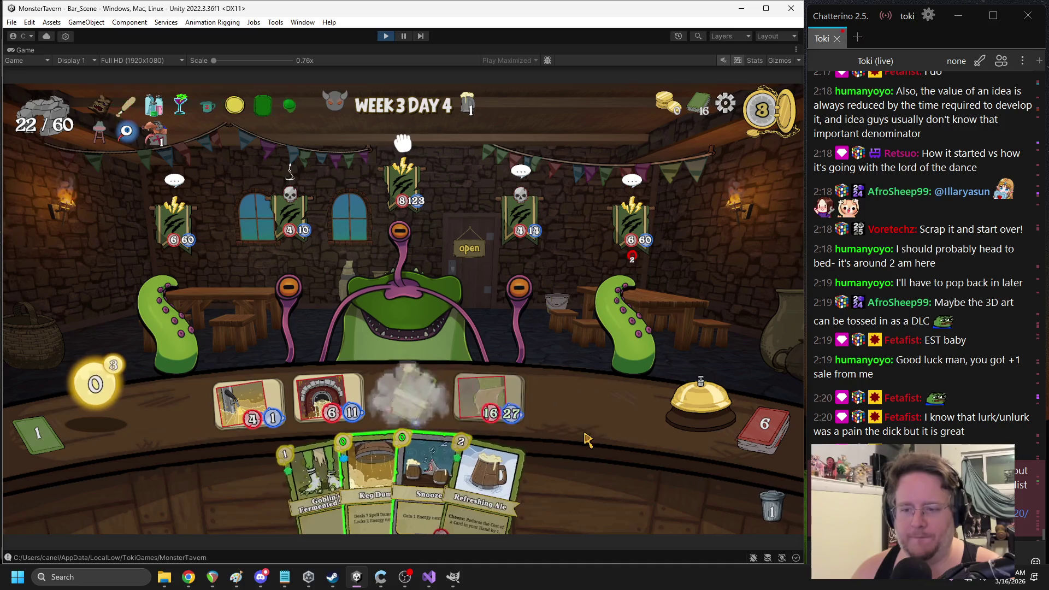
mouse_move(339, 406)
mouse_down()
mouse_move(287, 323)
mouse_move(328, 382)
mouse_move(402, 397)
mouse_up()
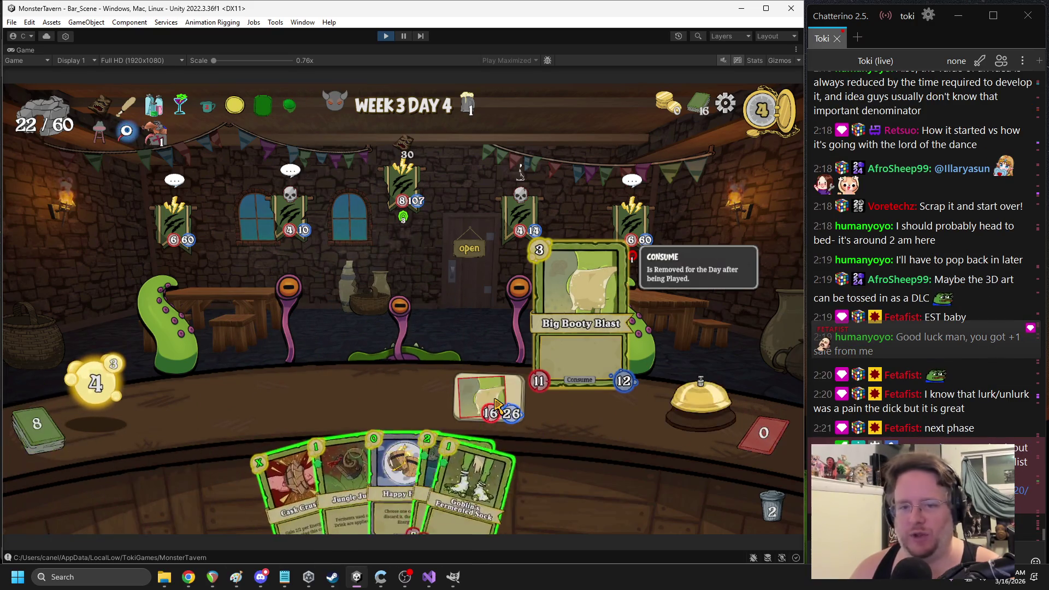
drag(290, 481, 249, 404)
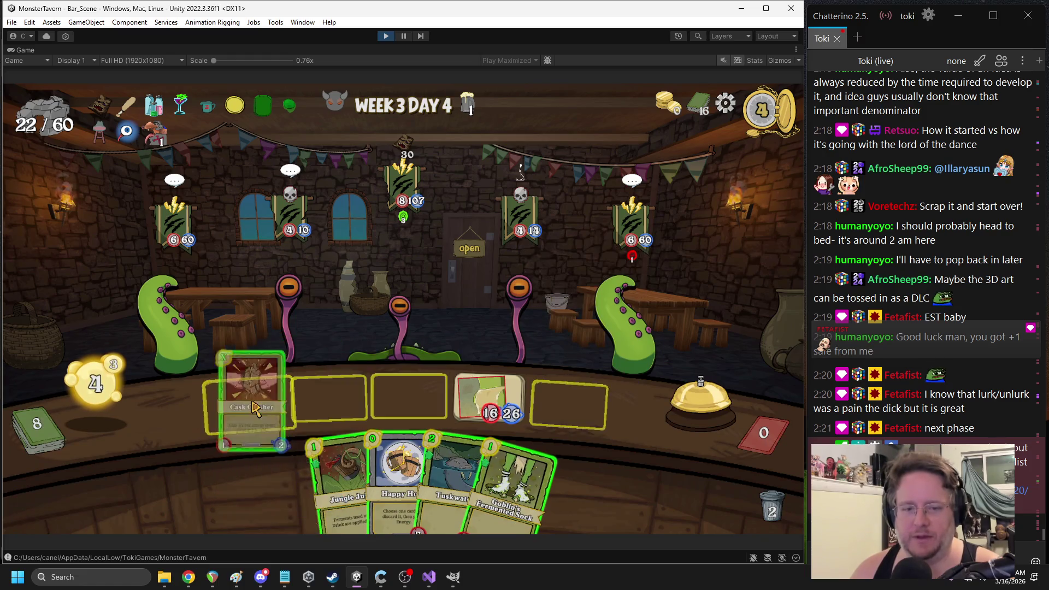
drag(374, 453, 382, 349)
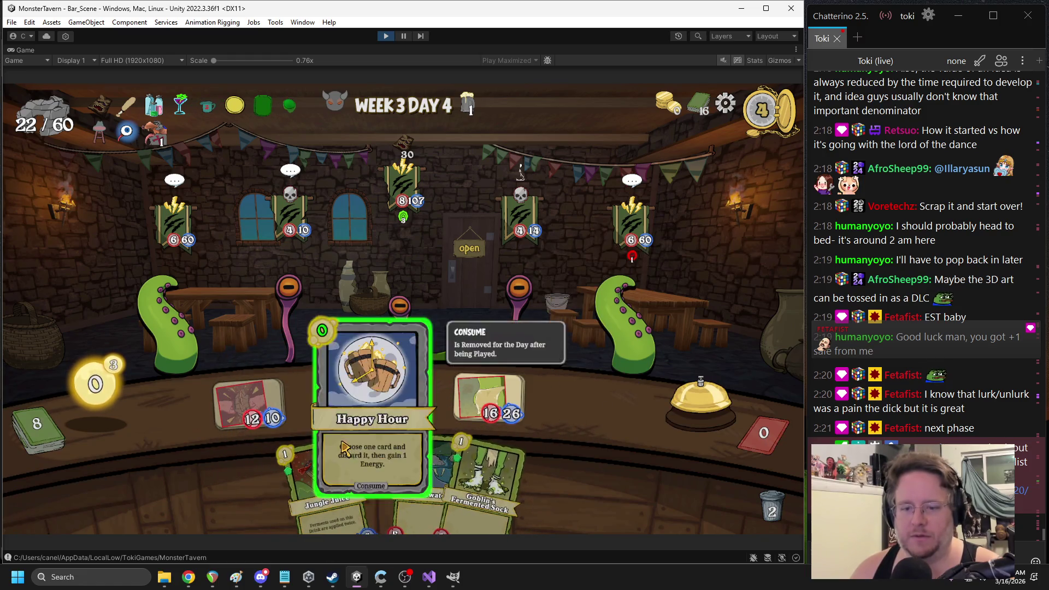
click(465, 475)
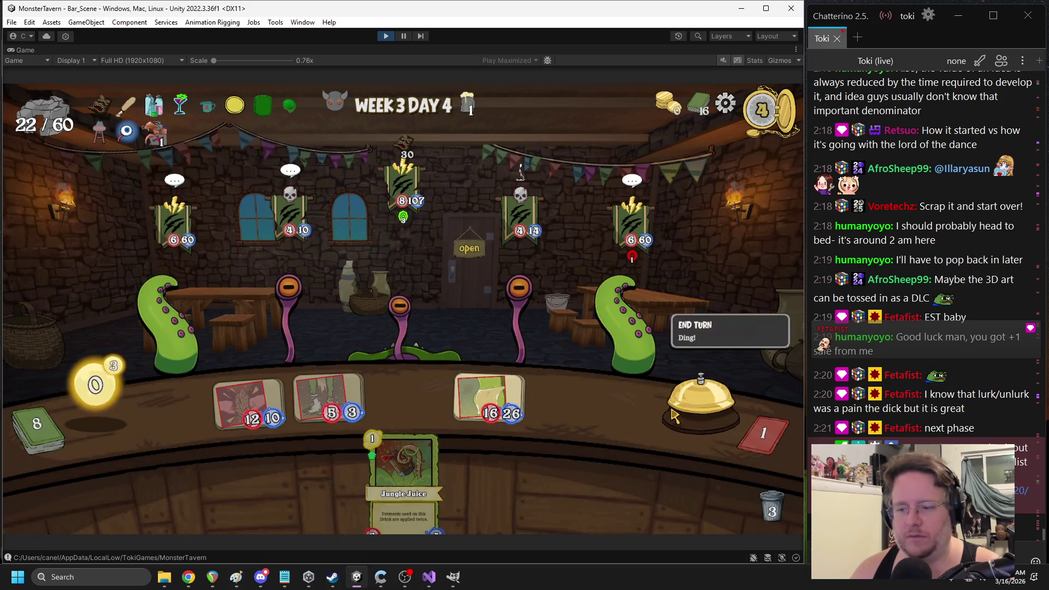
click(700, 402)
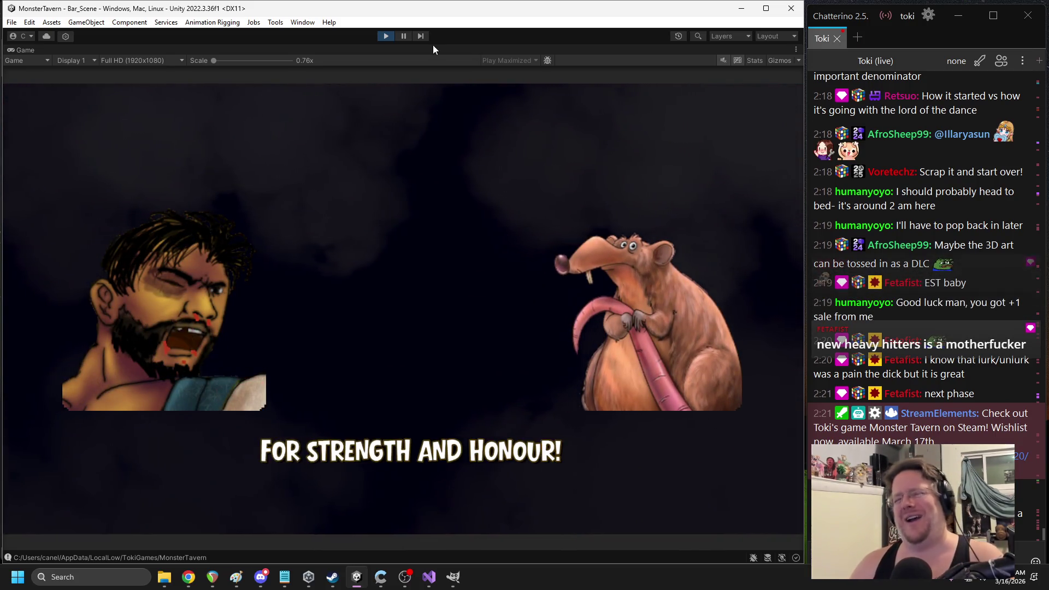
click(385, 37)
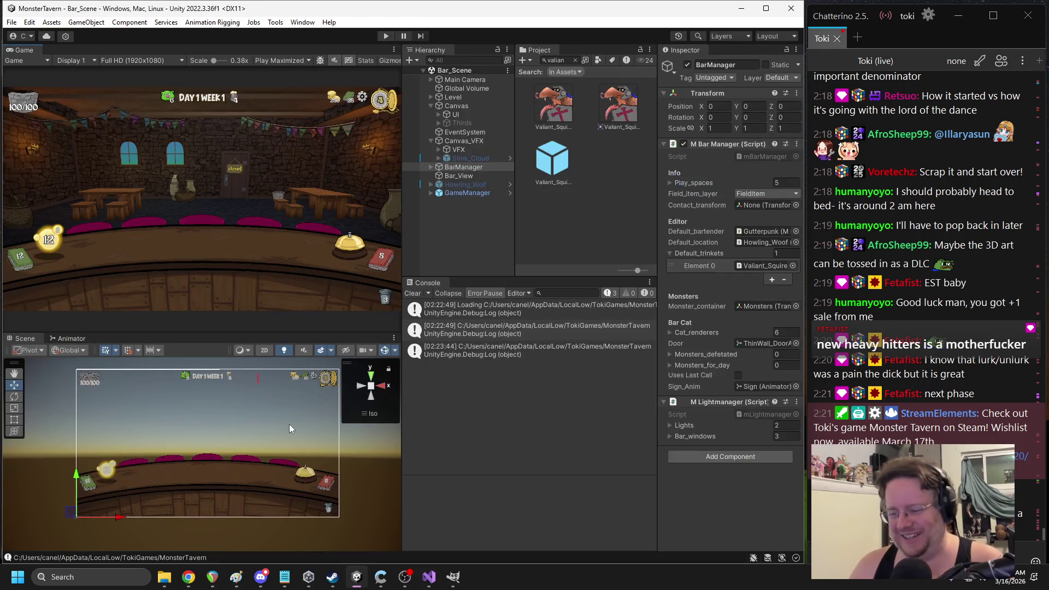
Delete Player.save and rename a pasted copy of Player W3D4BBB.save to Player.save
click(171, 577)
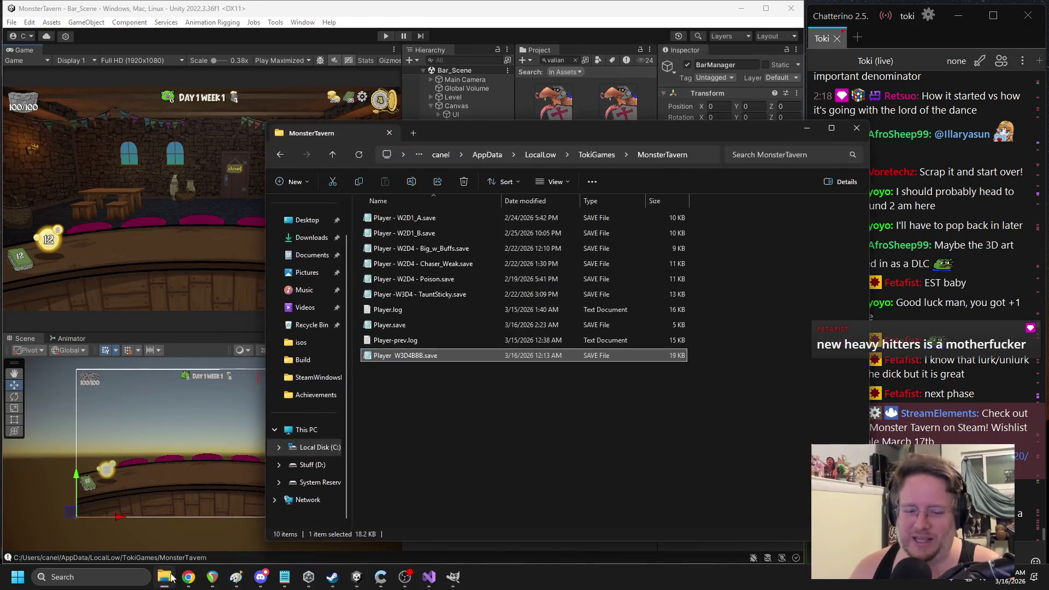
click(407, 326)
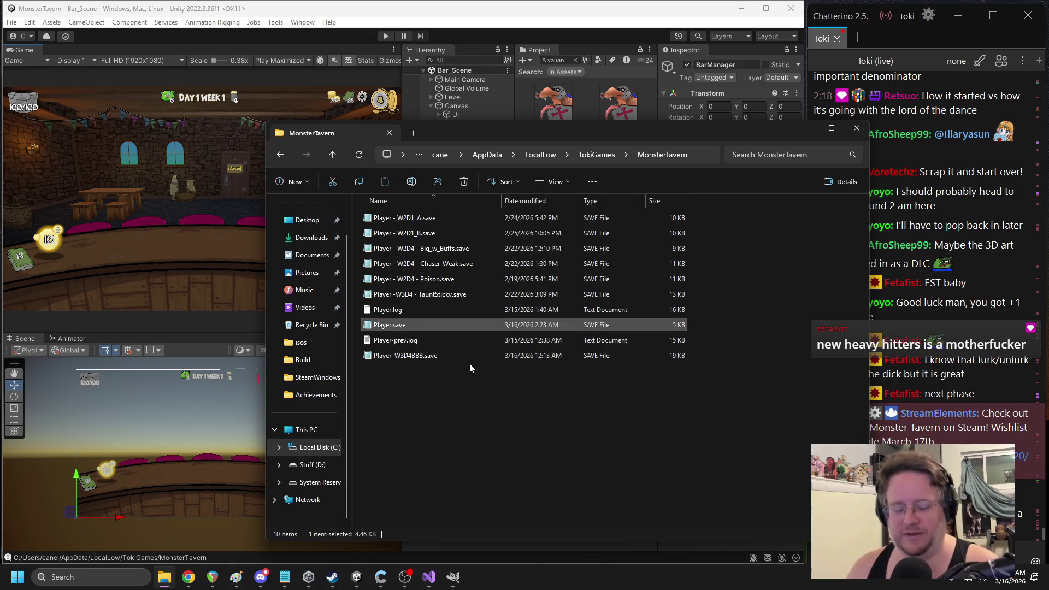
key(Delete)
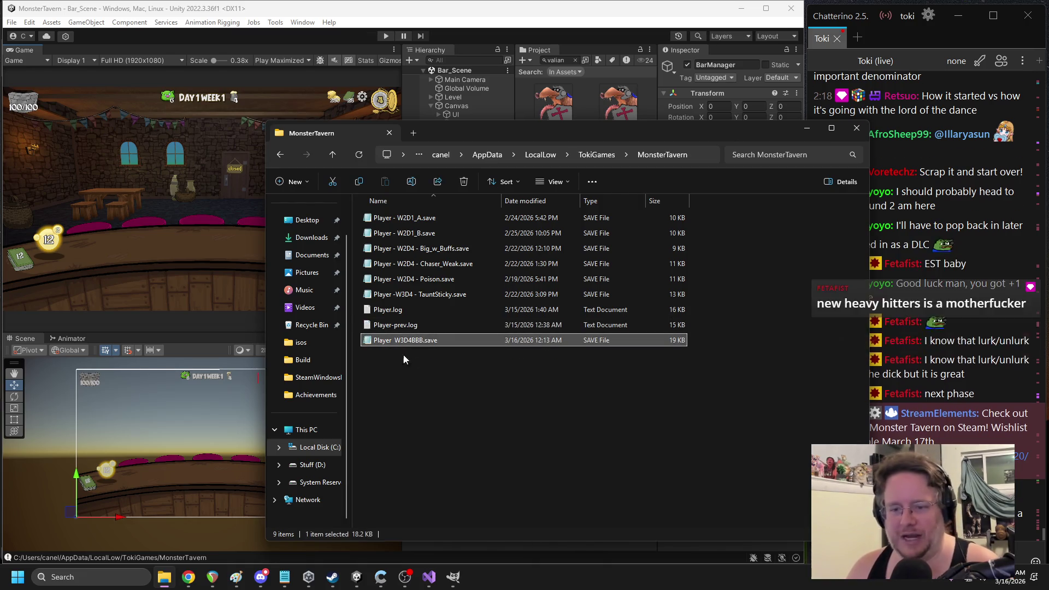
key(ctrl+c)
key(ctrl+v)
key(F2)
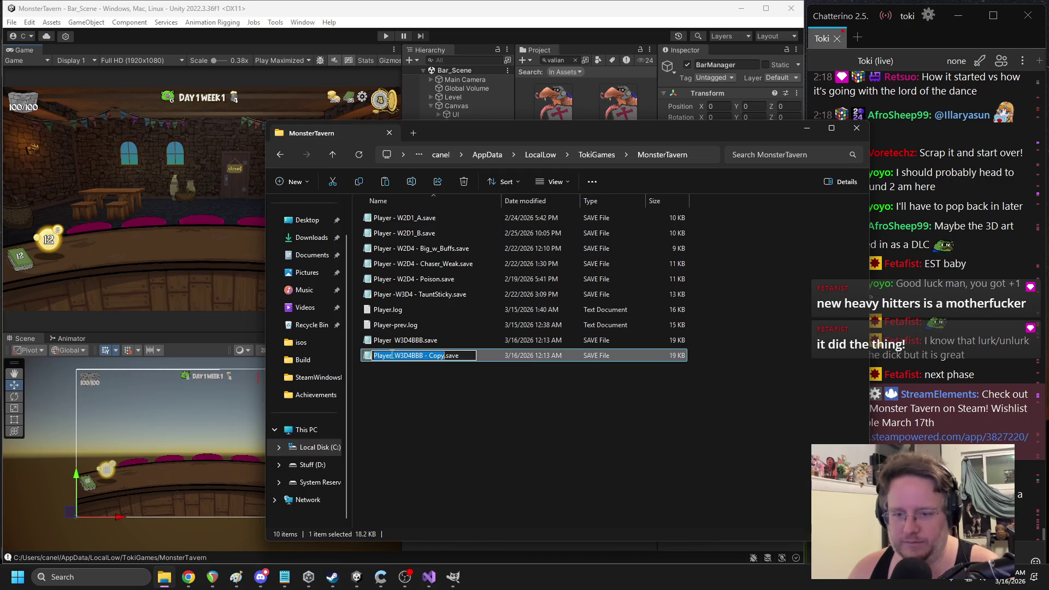
drag(395, 356, 439, 361)
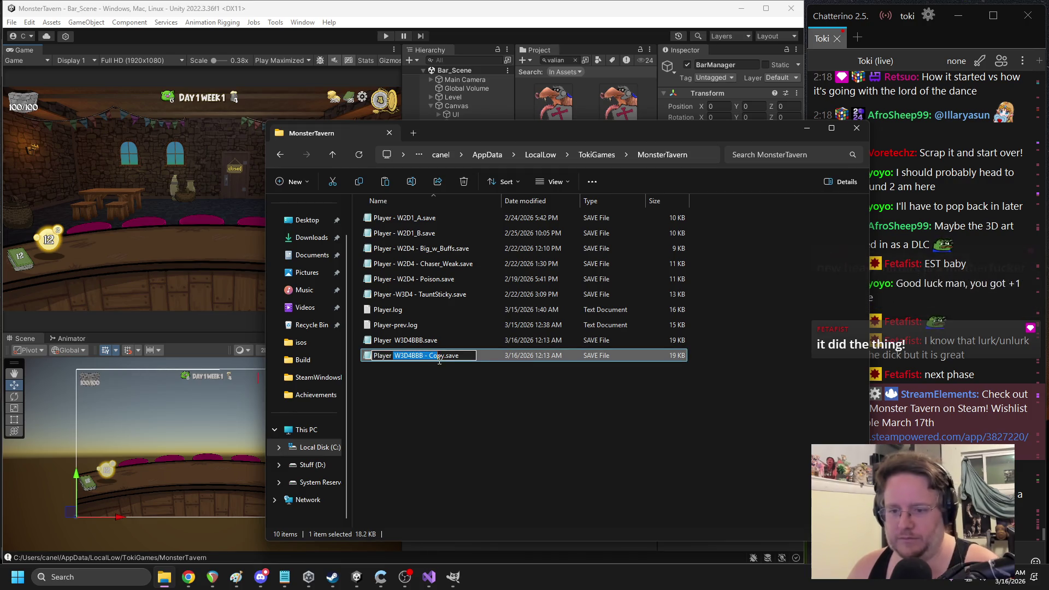
key(BackSpace)
key(Return)
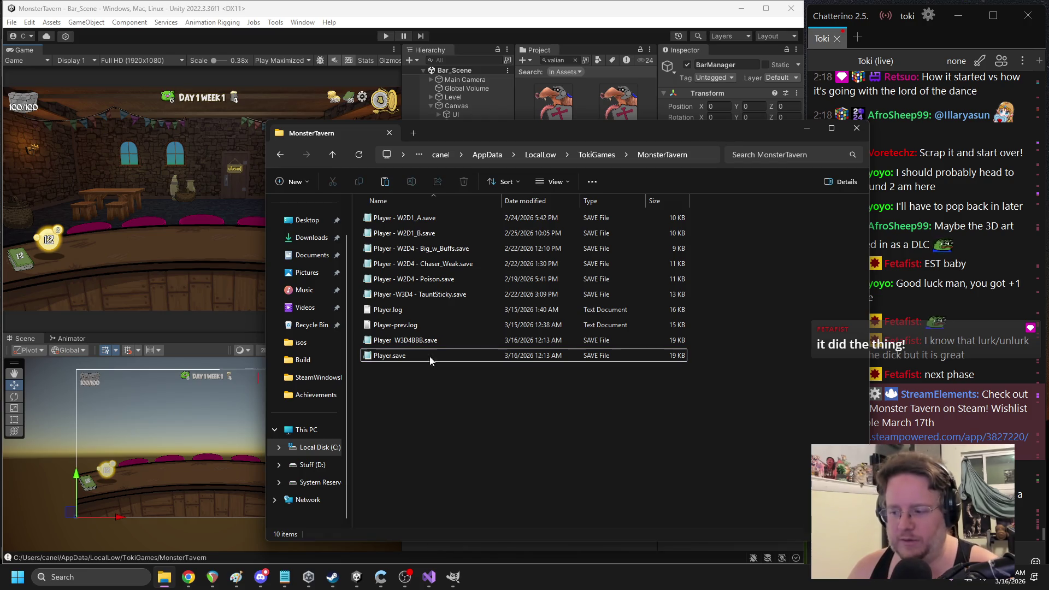
click(593, 89)
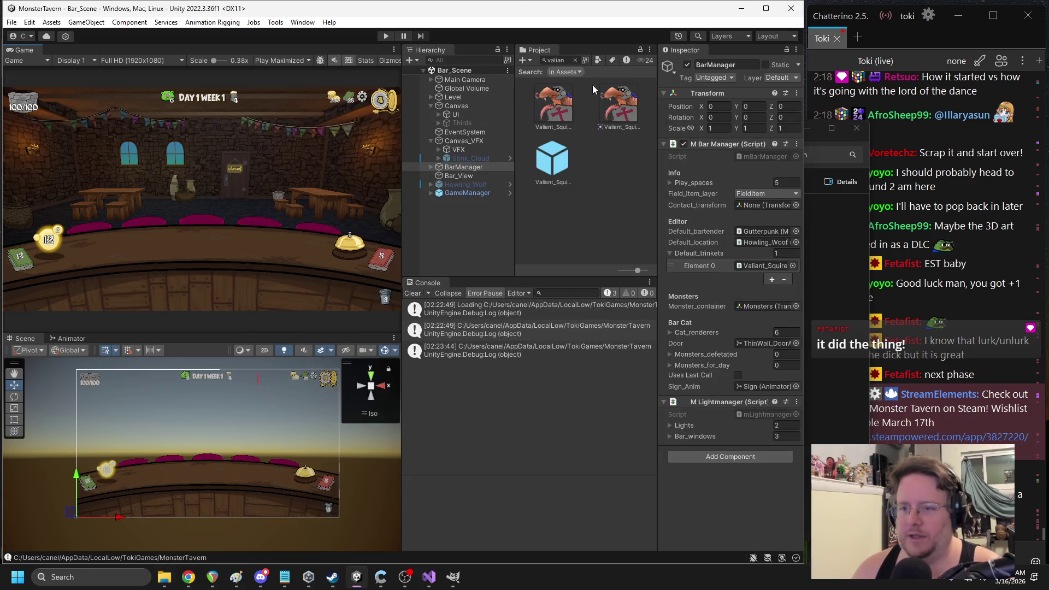
Open the Froghemoth prefab, review Forg_Lurk and Big_Bite, and open ACAnimateMovement.cs via Edit Script
click(554, 61)
text(frog)
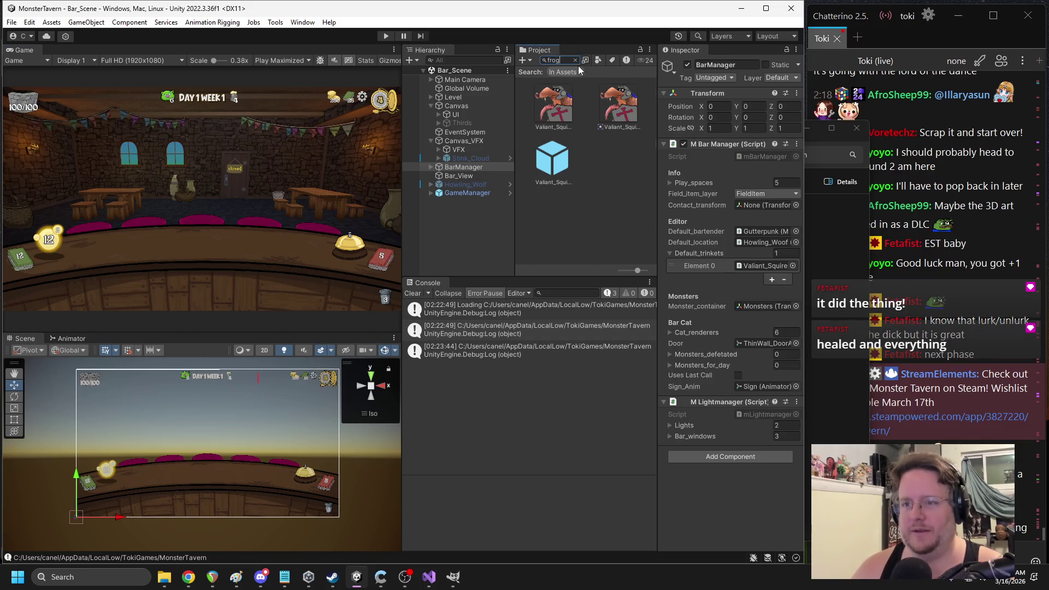
text(he)
double_click(565, 232)
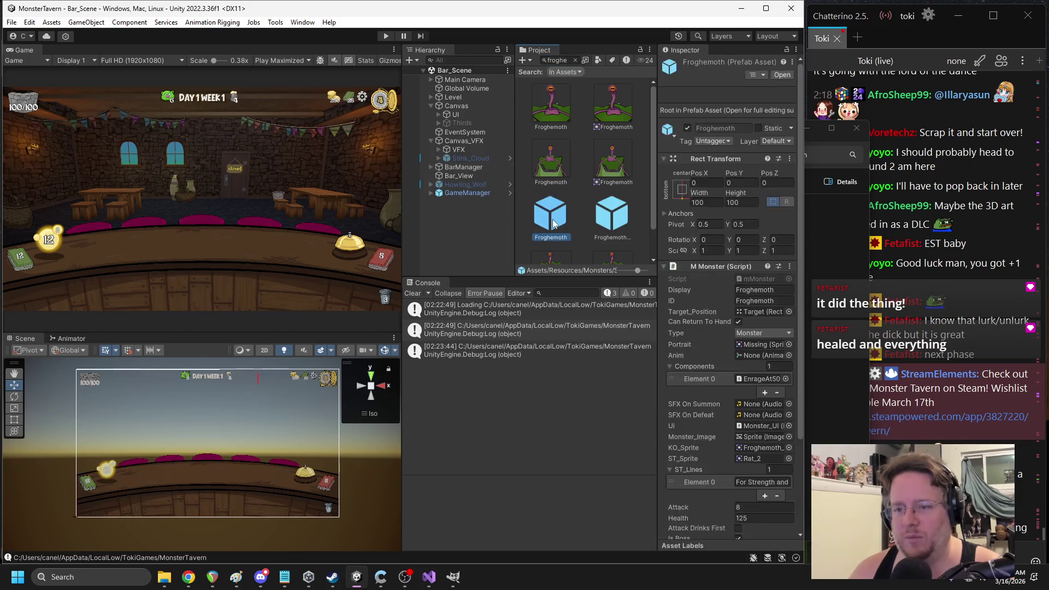
scroll(682, 291, down, 5)
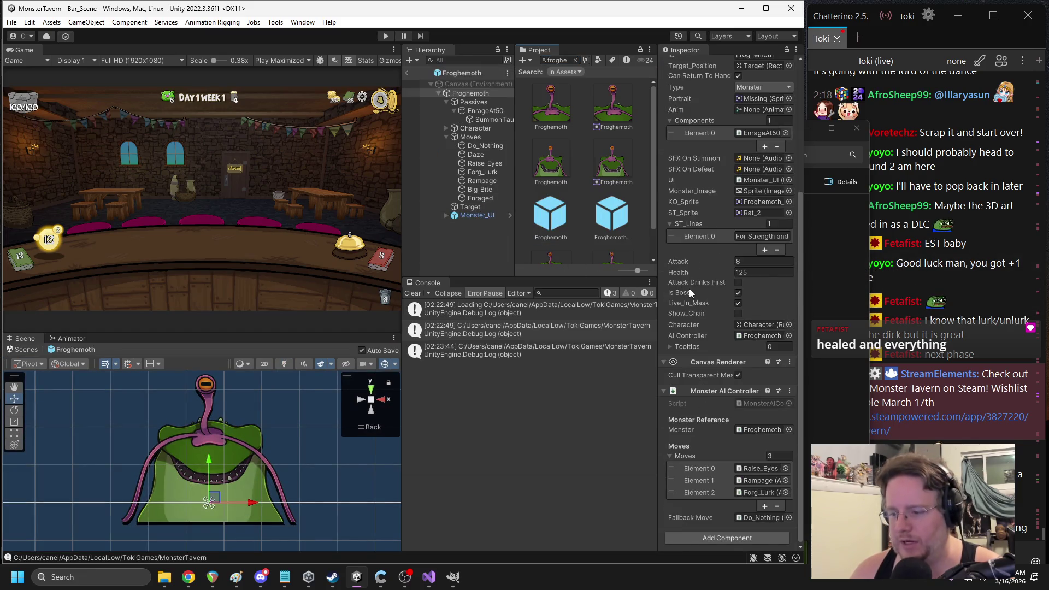
click(491, 170)
scroll(720, 310, down, 5)
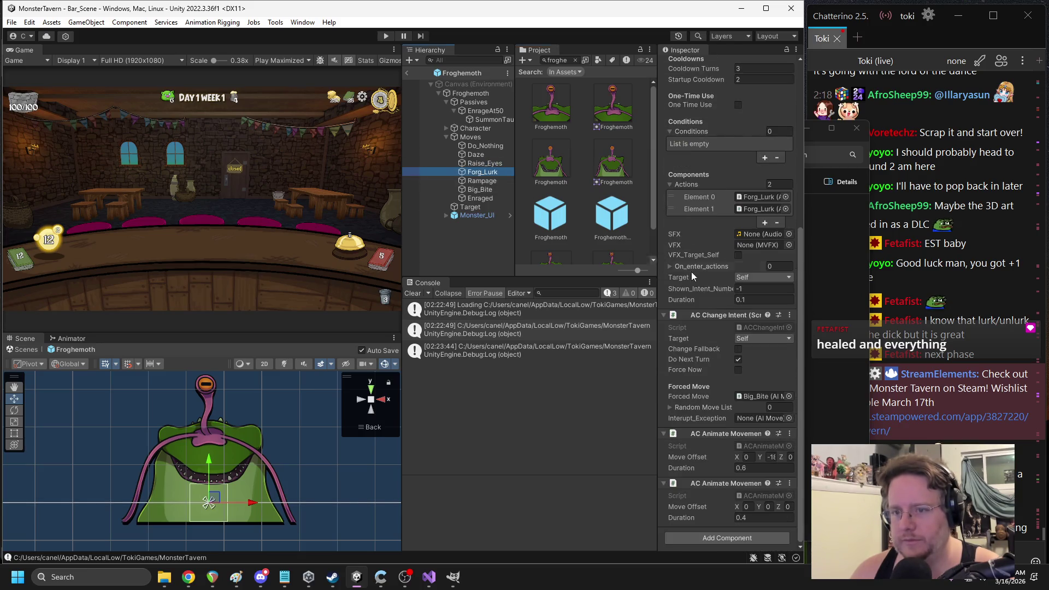
click(479, 189)
right_click(728, 483)
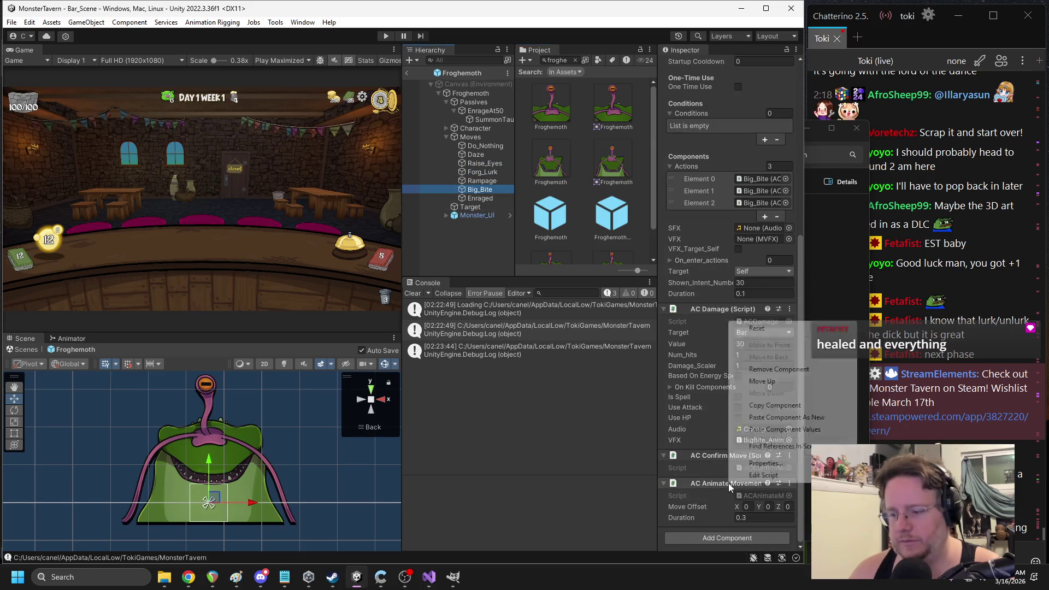
click(764, 475)
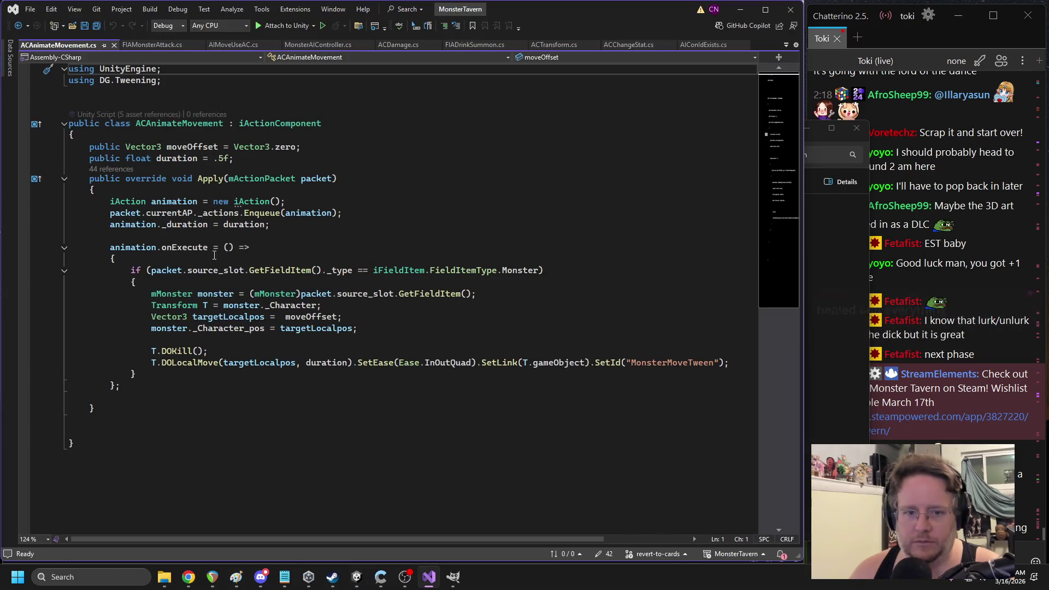
Replace moveOffset with a new Vector3 whose x is moveOffset.x times ScreenScaleFactorX
double_click(299, 319)
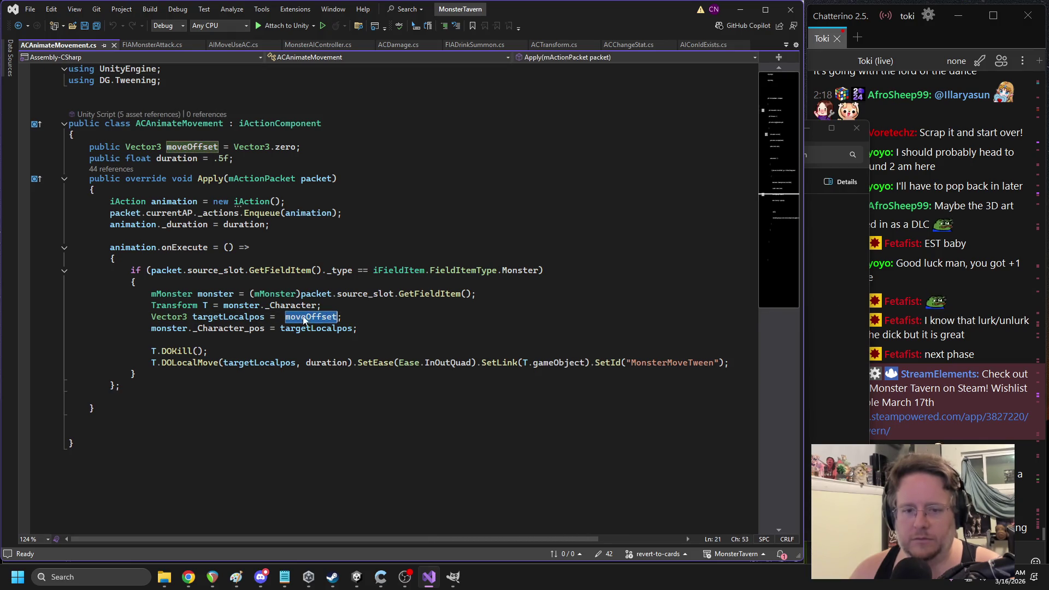
key(BackSpace)
text(ew Vector3()
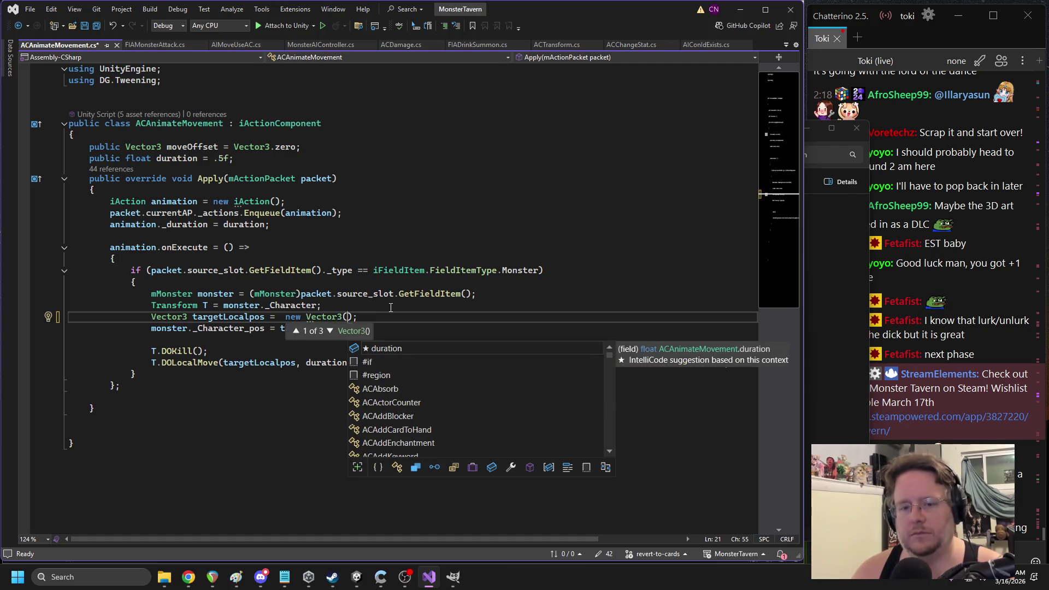
text(moveOffset.x *)
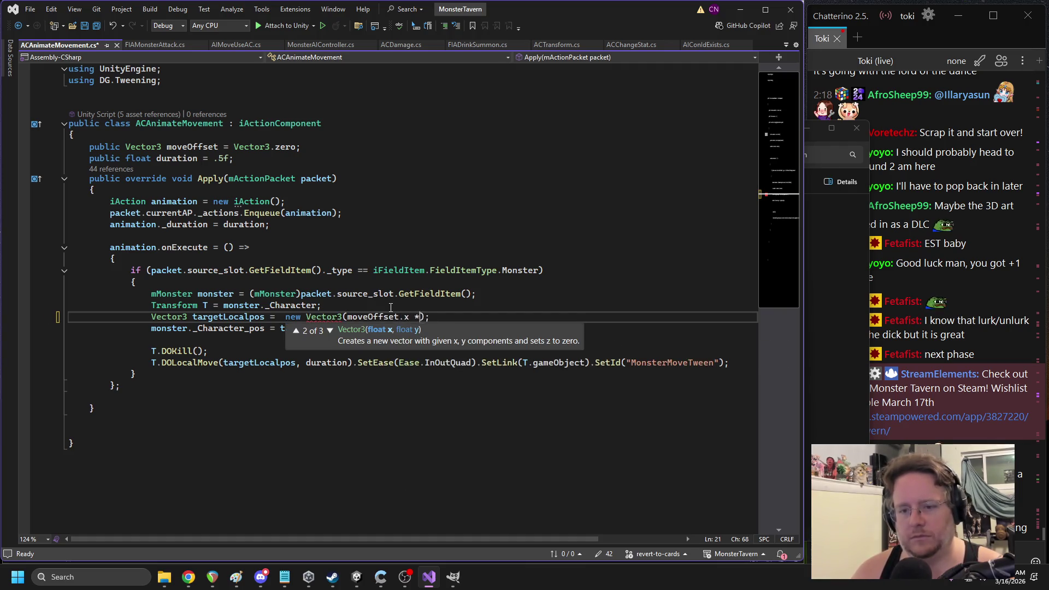
key(ctrl+space)
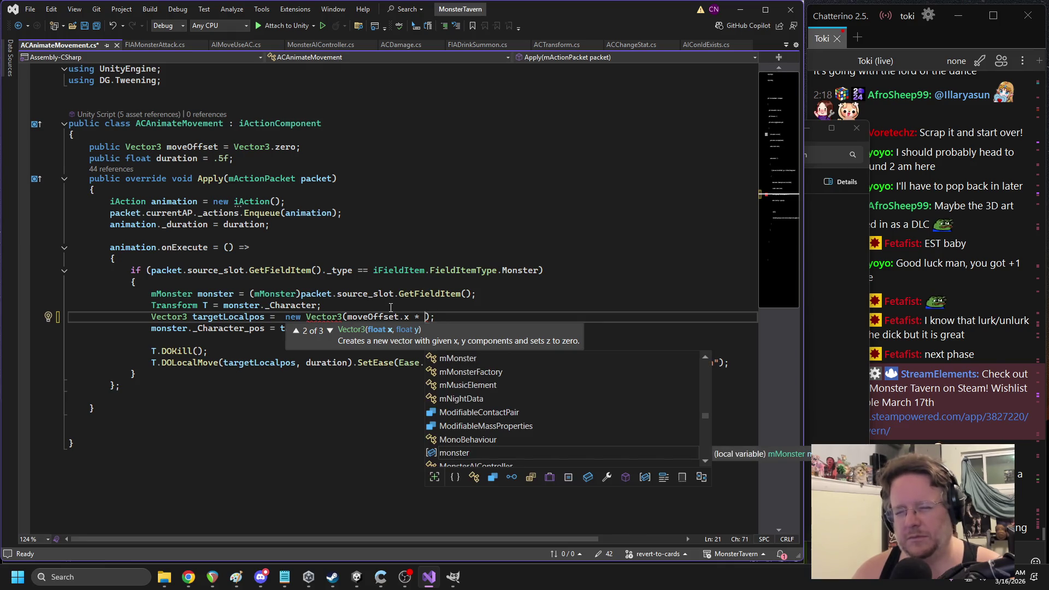
text(m)
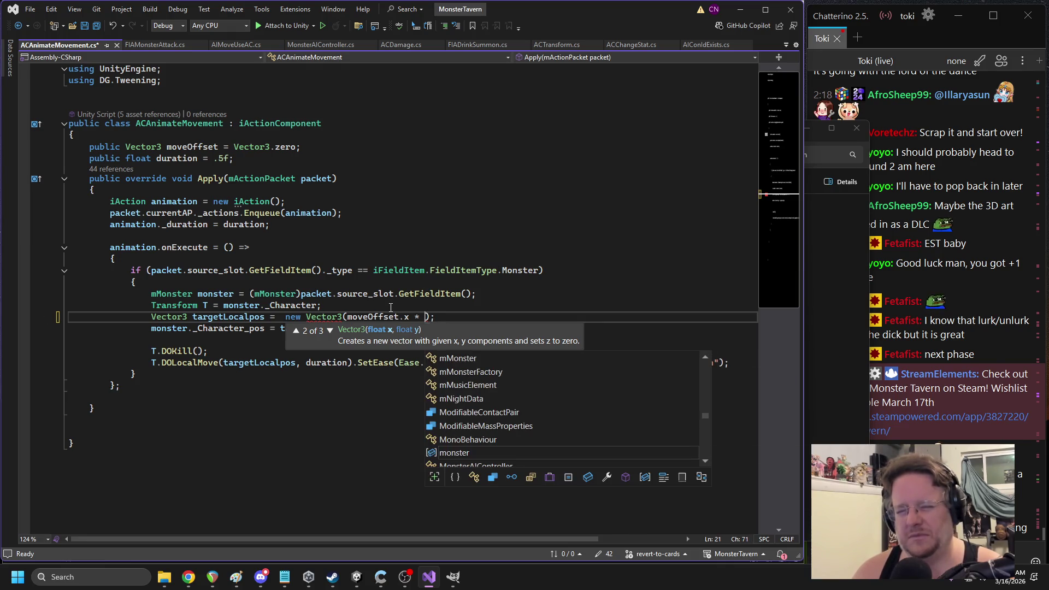
text(GameManager.instance.)
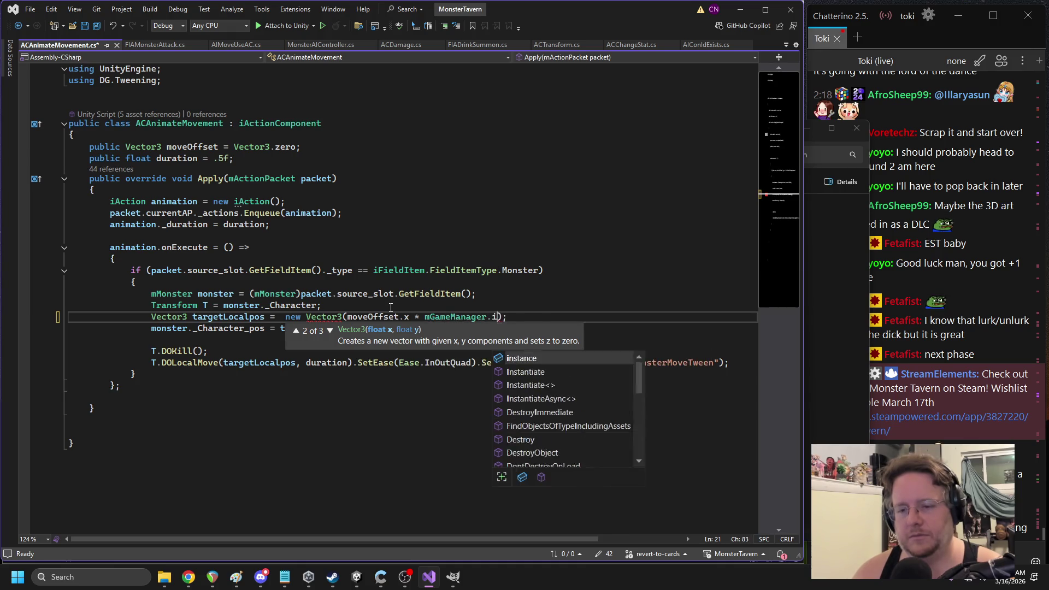
key(Tab)
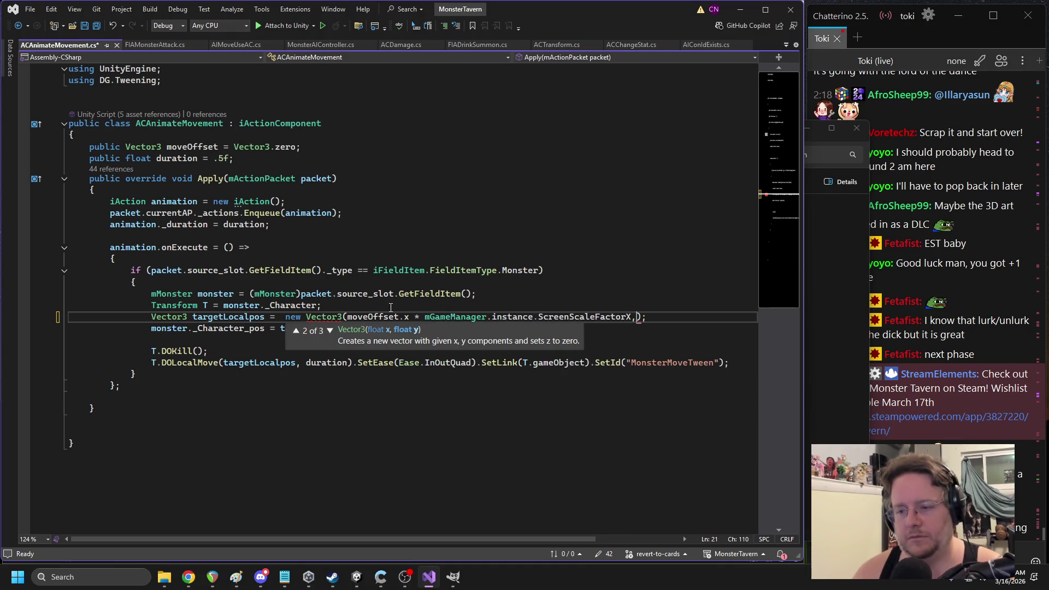
text(,)
key(Escape)
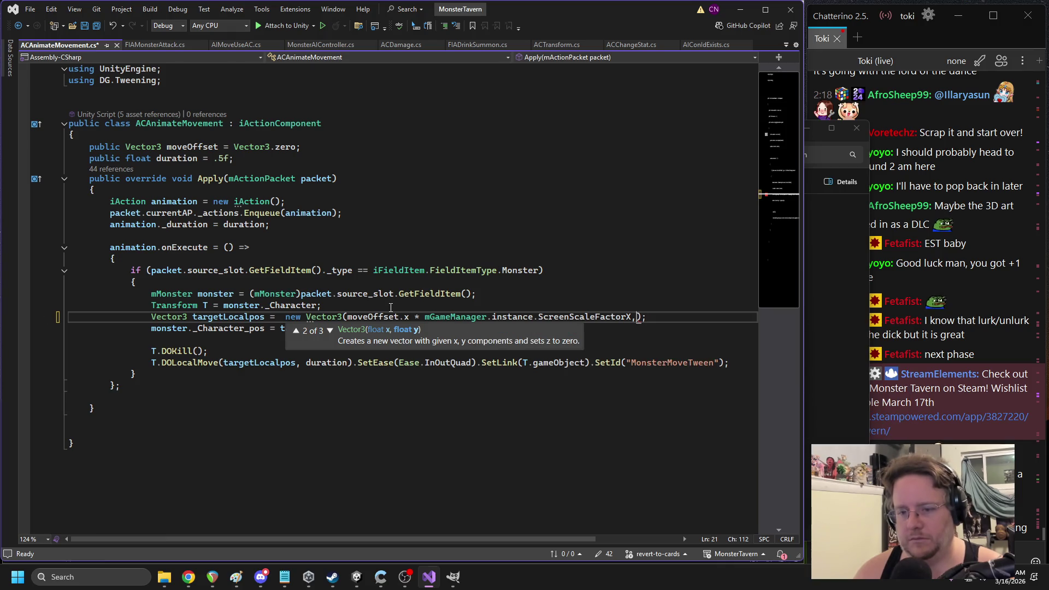
key(Return)
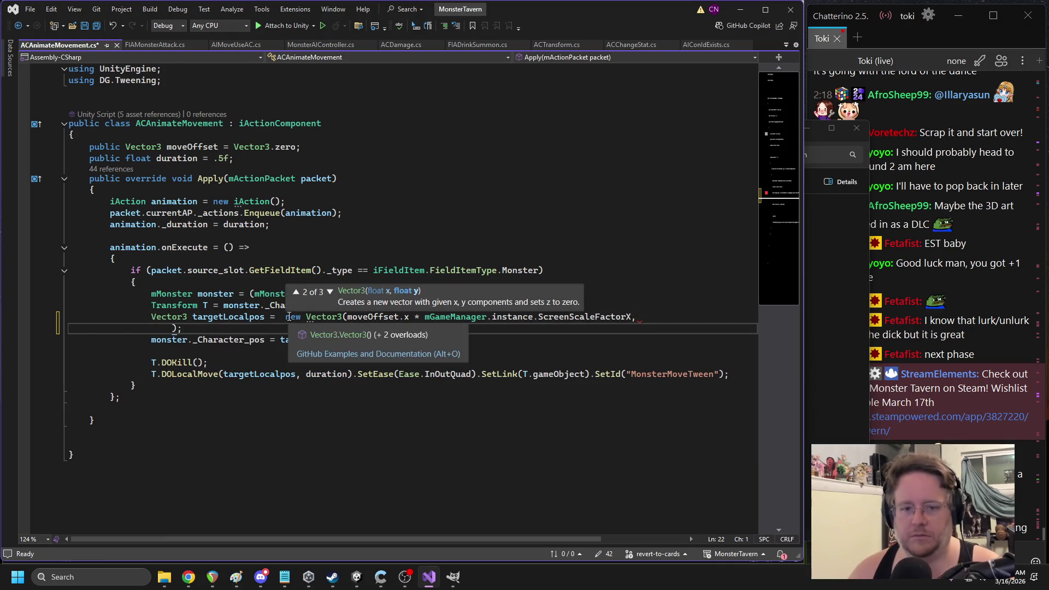
Add the y component scaled by ScreenScaleFactorY and z of 0, then save the script
click(284, 317)
key(Return)
click(175, 339)
text(moveOffset.y * )
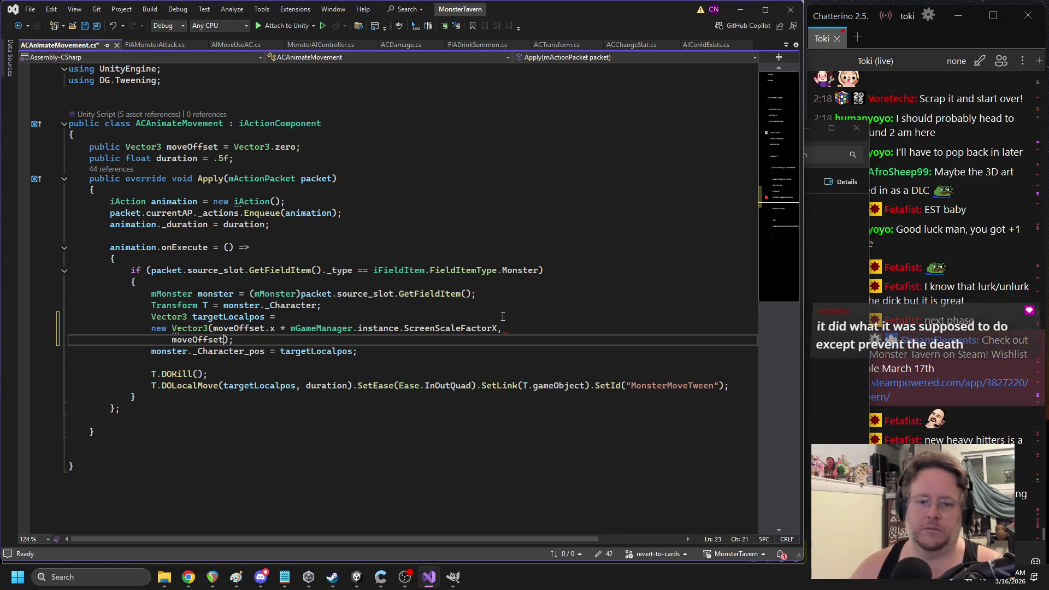
text(mGameManager.instance)
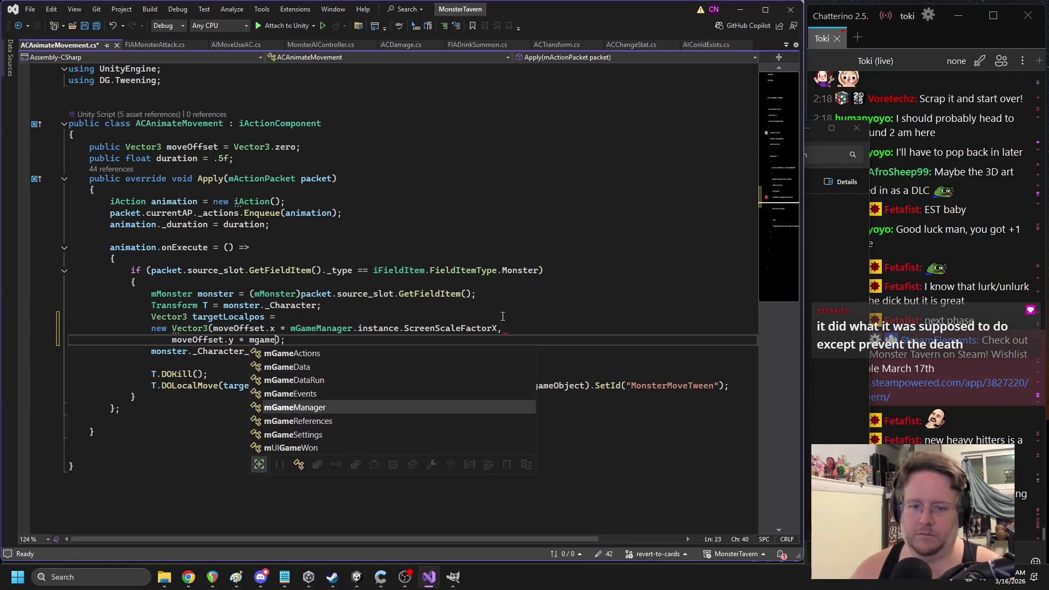
text(.ScreenScaleFactorY,)
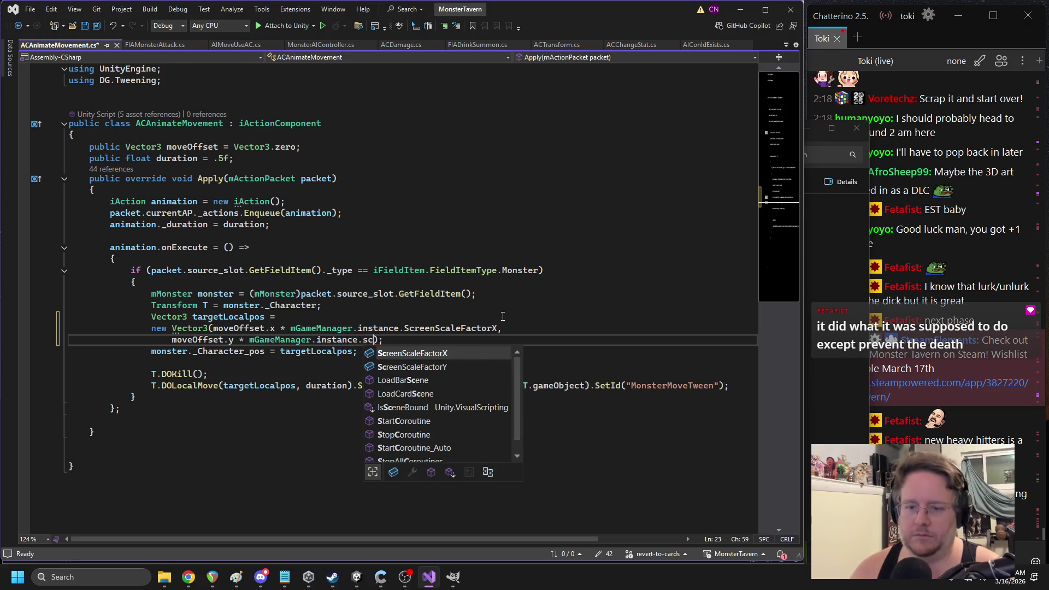
key(Return)
text(0);)
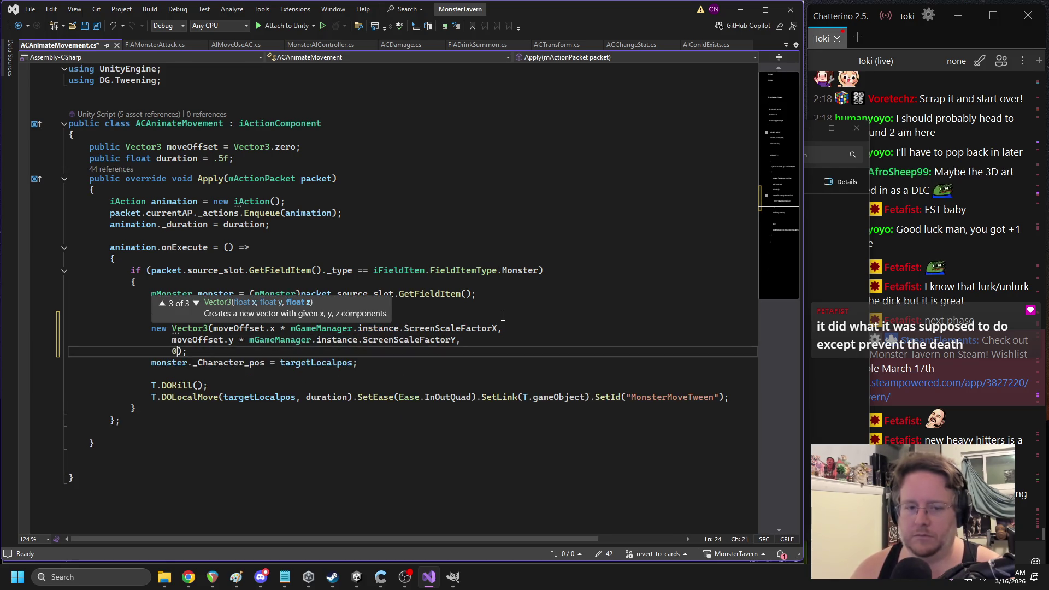
click(480, 247)
key(ctrl+s)
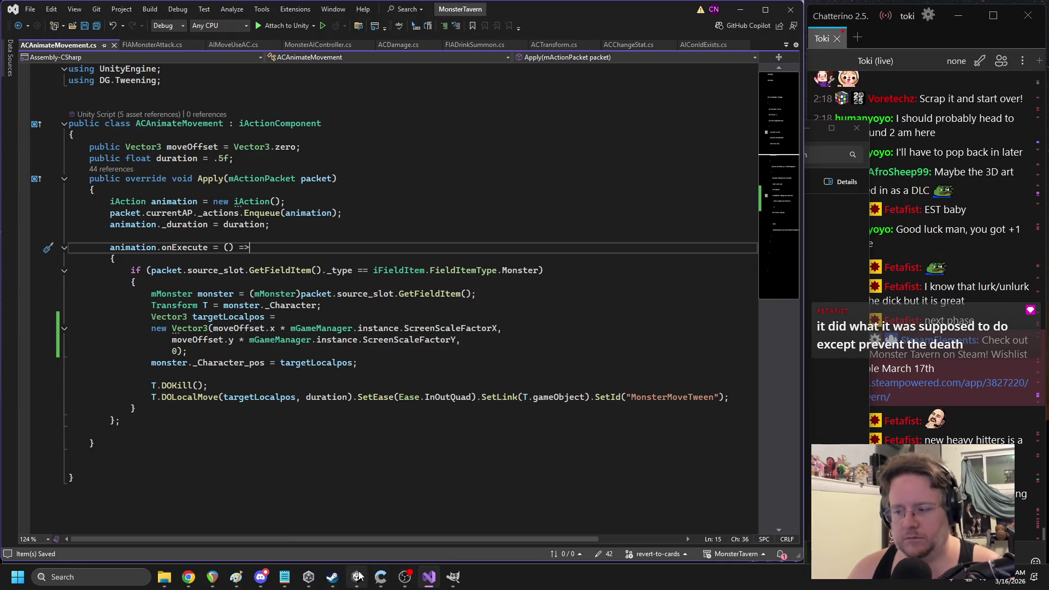
click(359, 575)
click(807, 314)
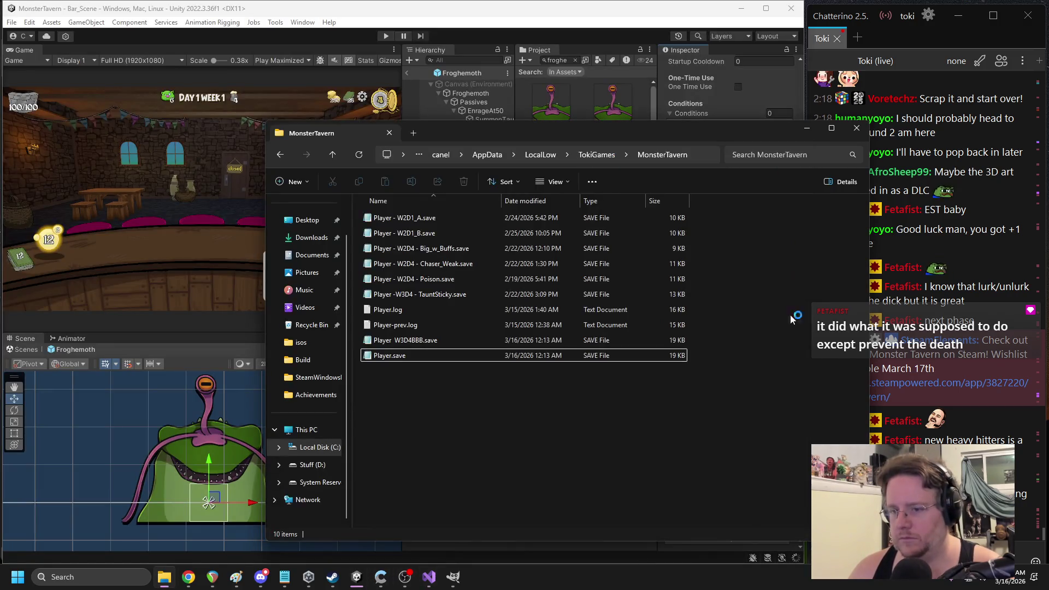
drag(690, 142, 474, 114)
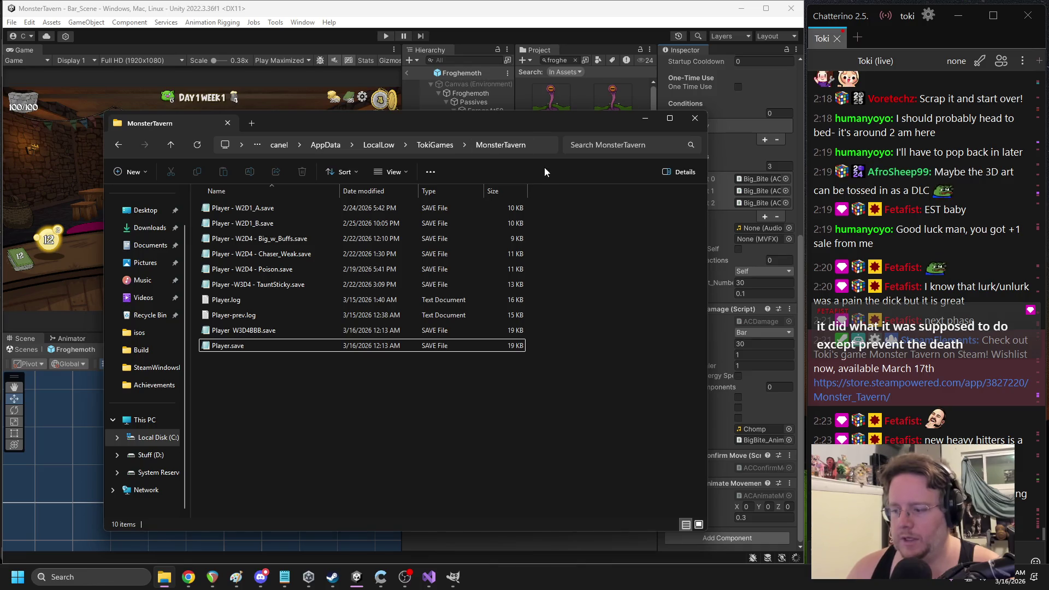
click(431, 17)
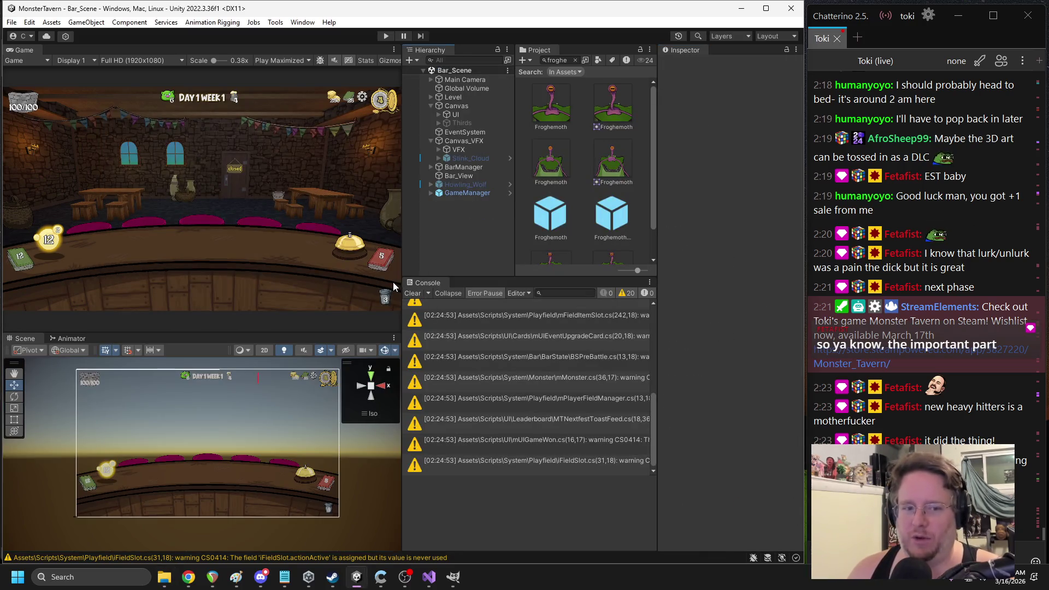
Check the movement script in Visual Studio, then inspect the Howling_Woof prefab's Day_4 boss day
click(428, 577)
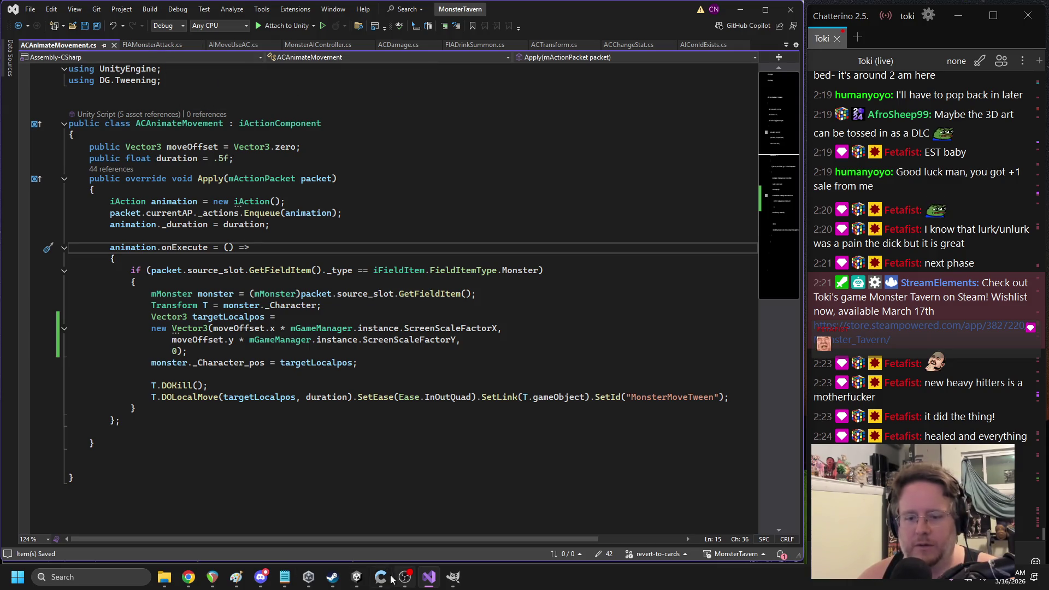
click(357, 577)
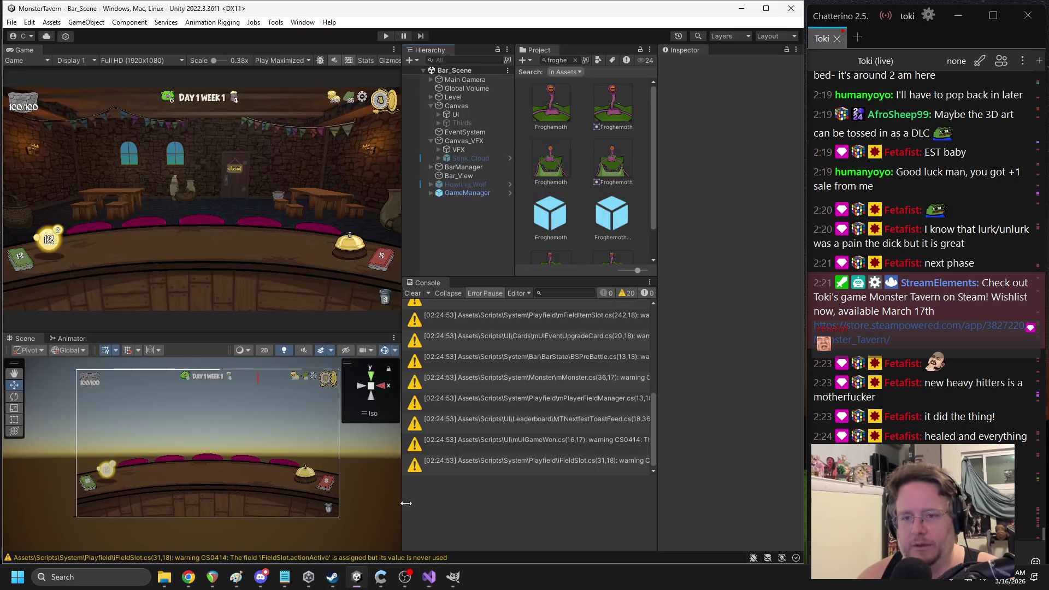
click(464, 184)
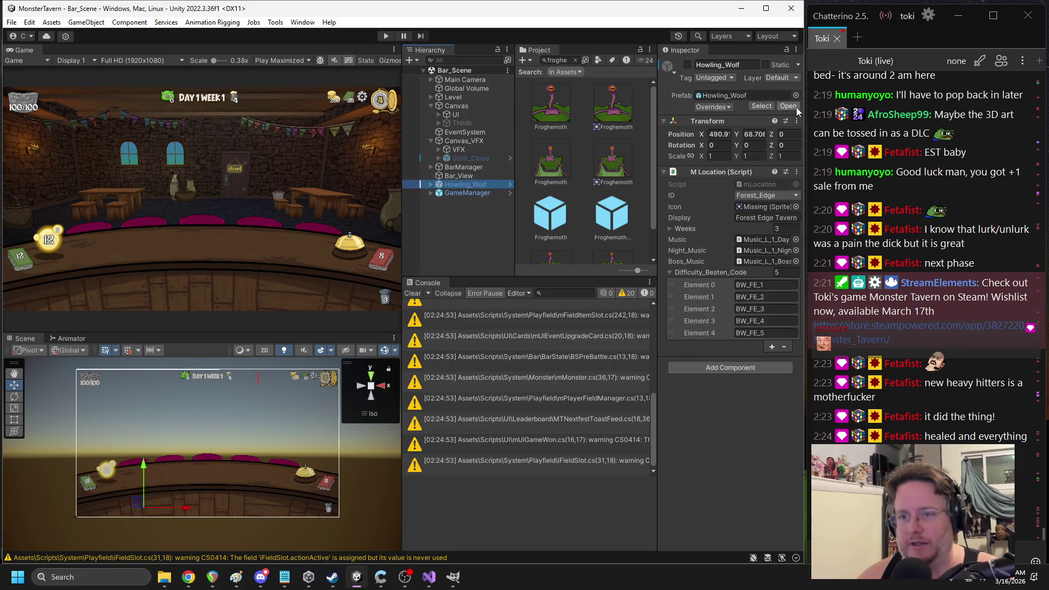
click(795, 108)
click(486, 218)
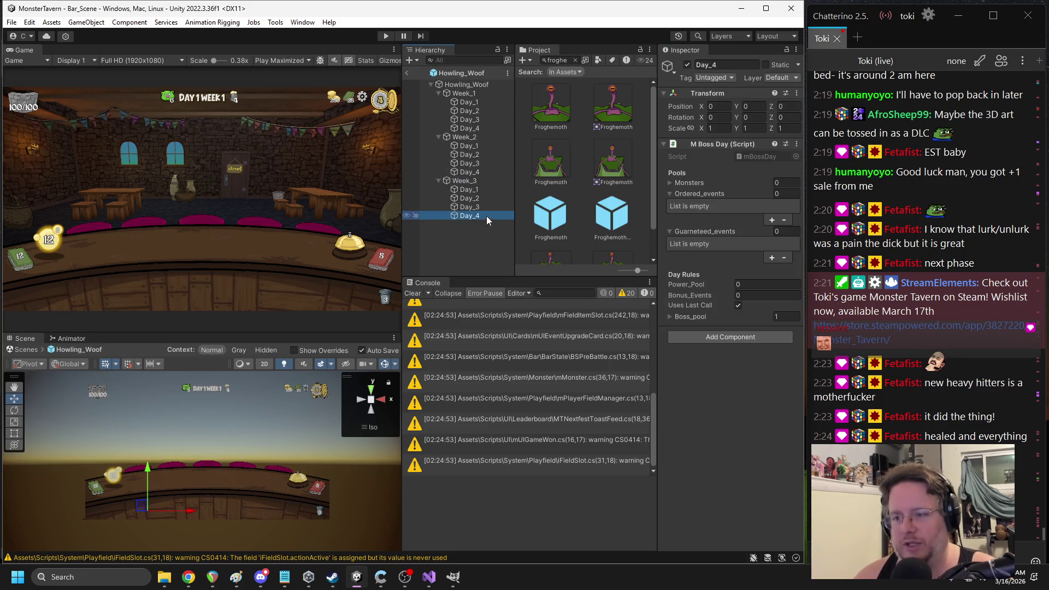
click(406, 72)
Open the Froghemoth prefab's Big_Bite move and launch the AC Damage script via Edit Script
click(558, 212)
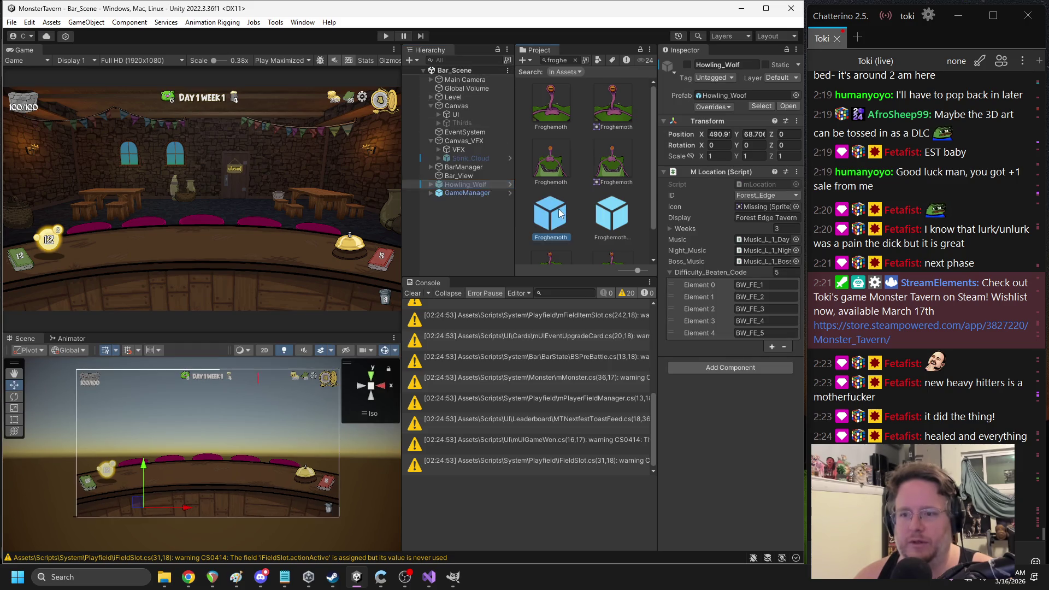
double_click(558, 213)
click(480, 189)
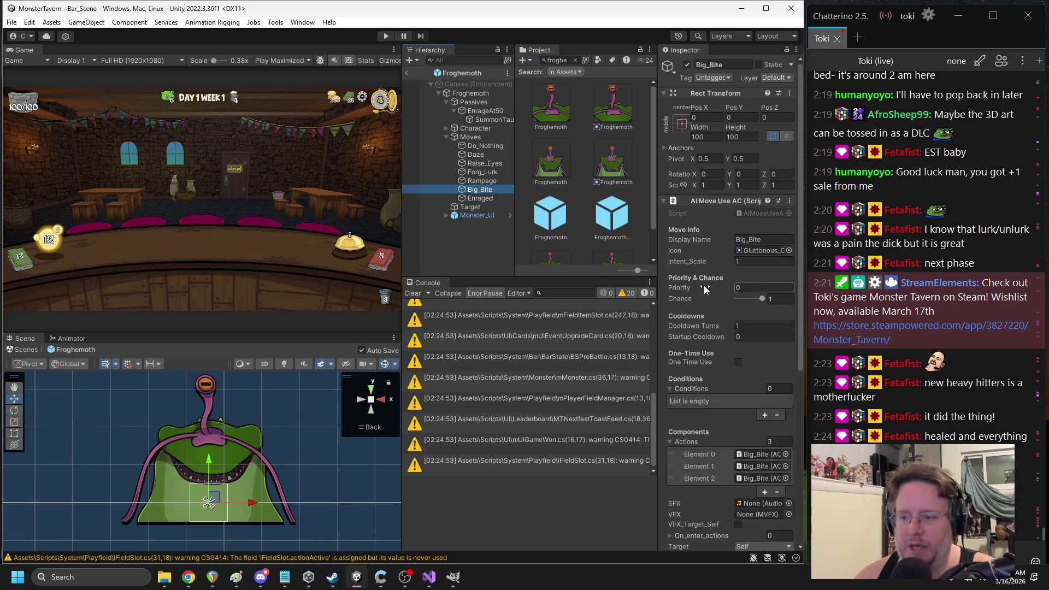
scroll(704, 289, down, 5)
right_click(691, 309)
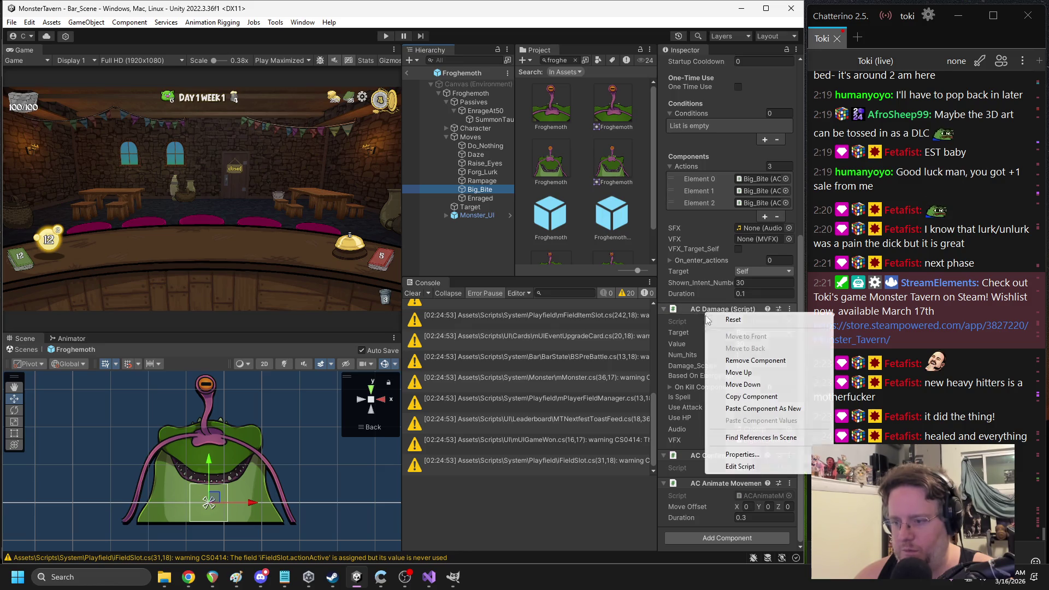
click(736, 462)
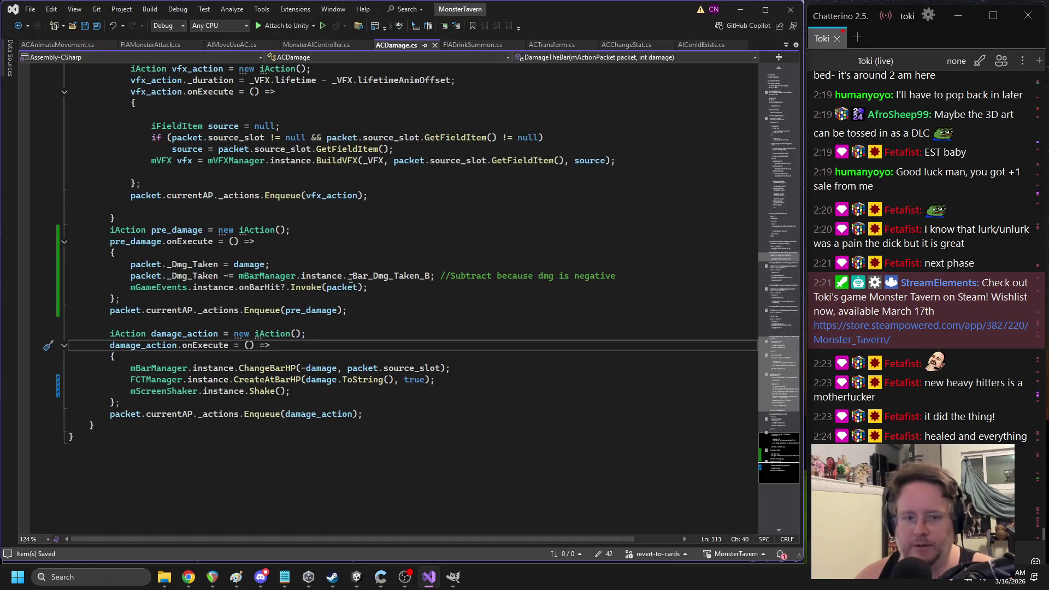
Replace damage with packet._Dmg_Taken in the ChangeBarHP and CreateAtBarHP calls
click(288, 290)
double_click(344, 289)
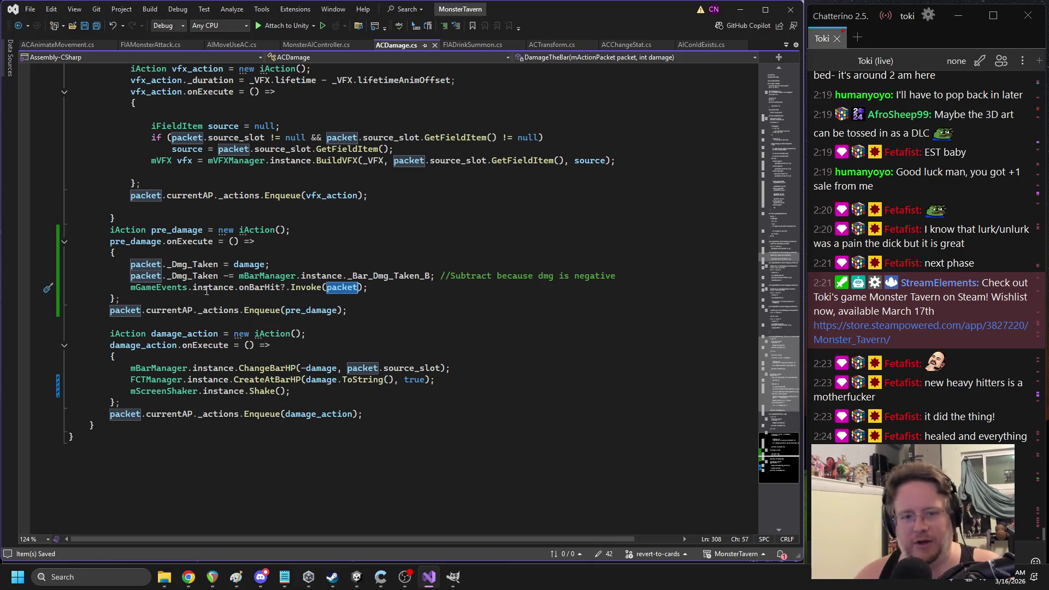
drag(127, 264, 208, 266)
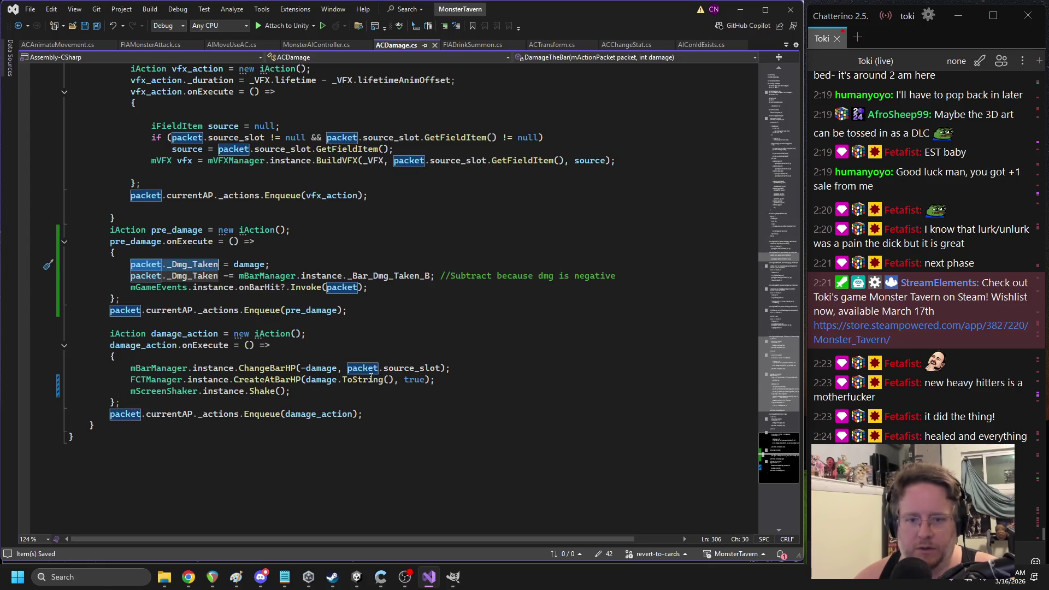
double_click(319, 367)
text(packet._Dmg_Taken)
click(316, 379)
double_click(321, 379)
text(packet._Dmg_Taken)
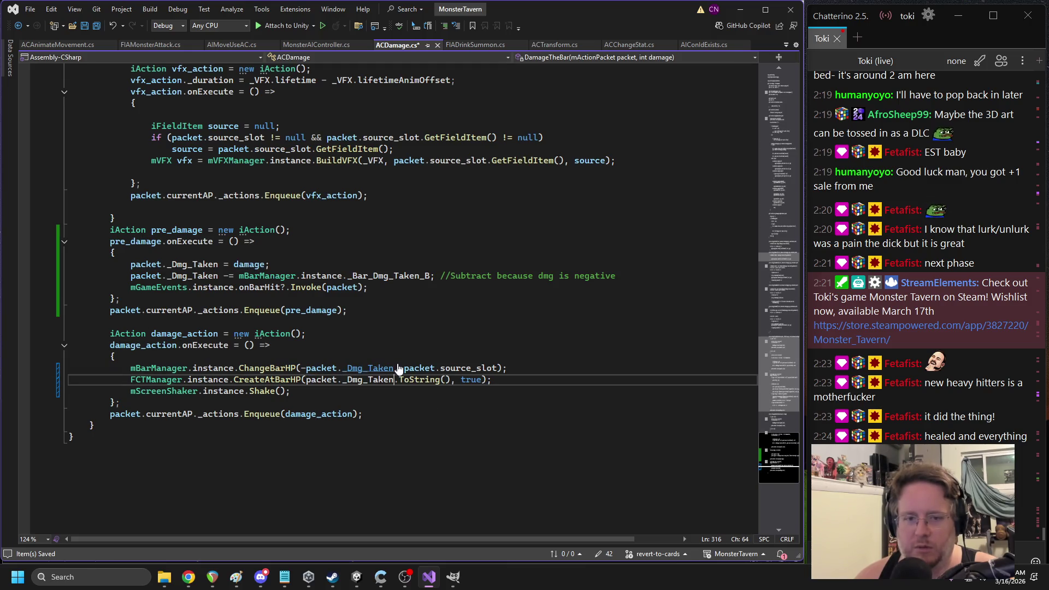
Review the _Dmg_Taken assignment and onBarHit event, then save ACDamage.cs
double_click(320, 367)
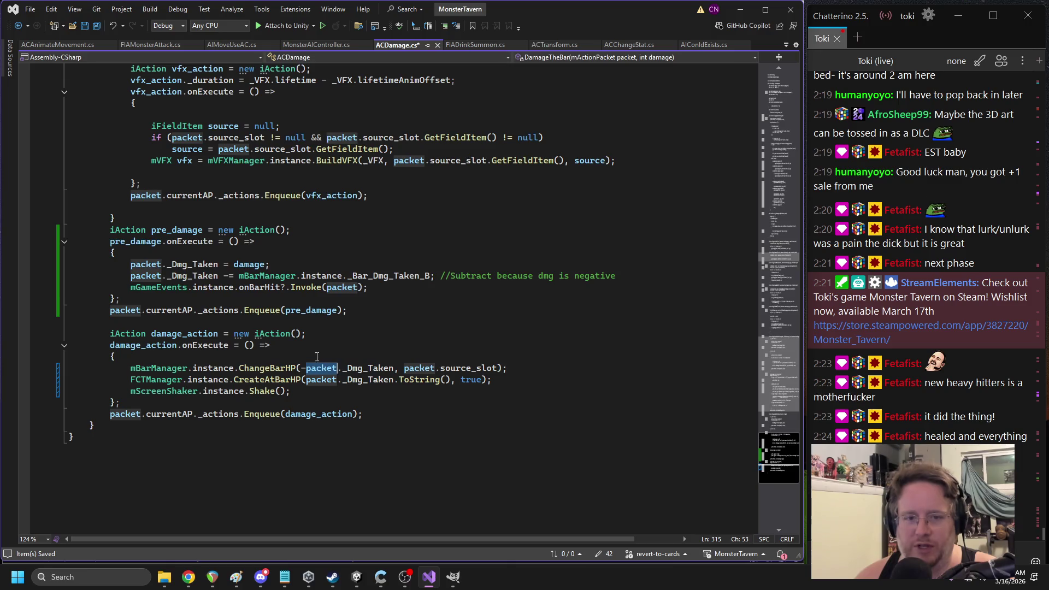
click(269, 264)
drag(269, 264, 133, 264)
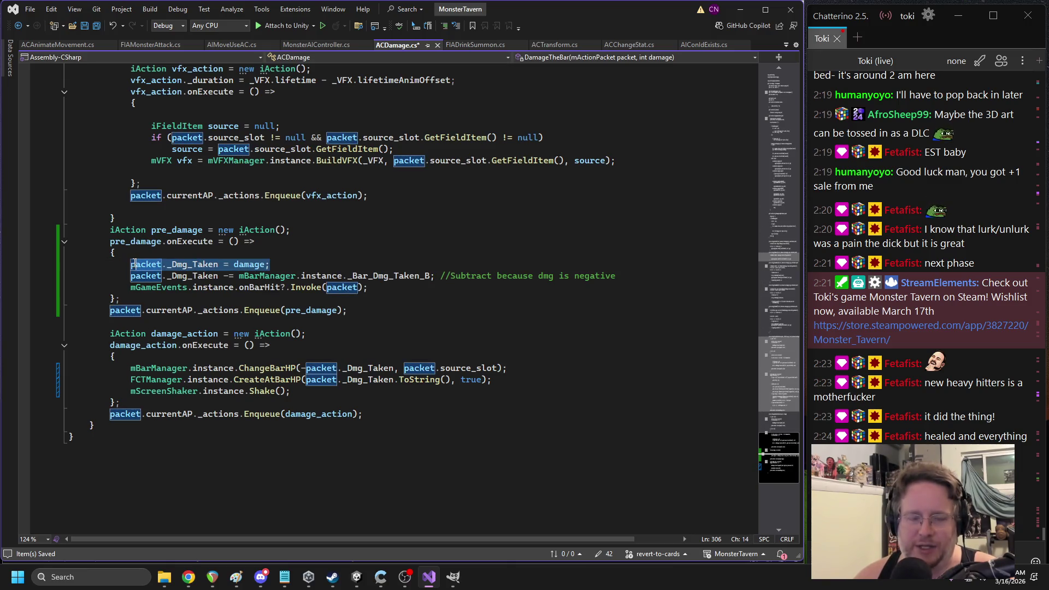
double_click(185, 265)
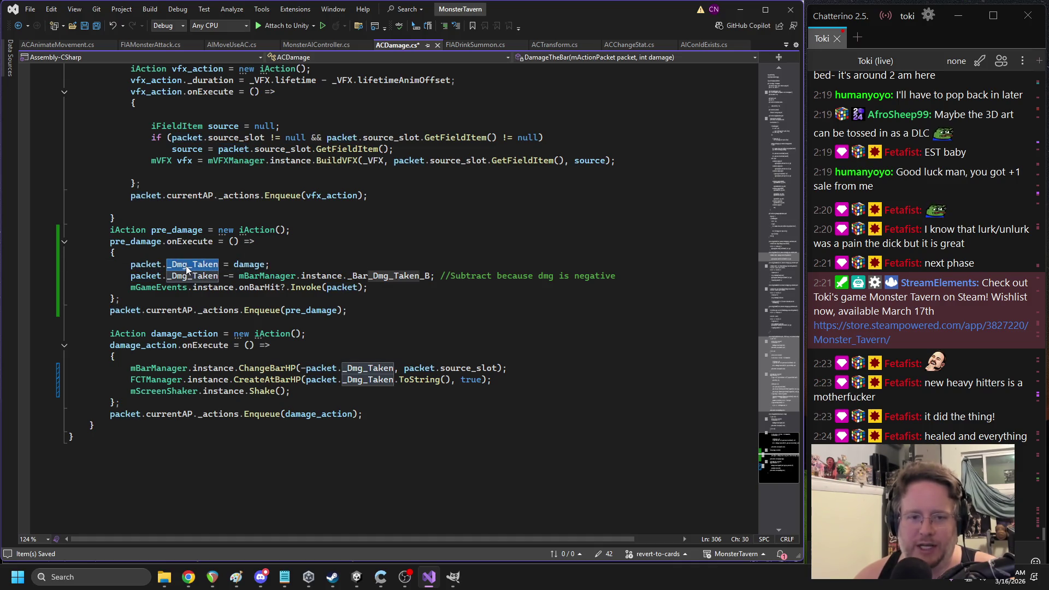
click(301, 246)
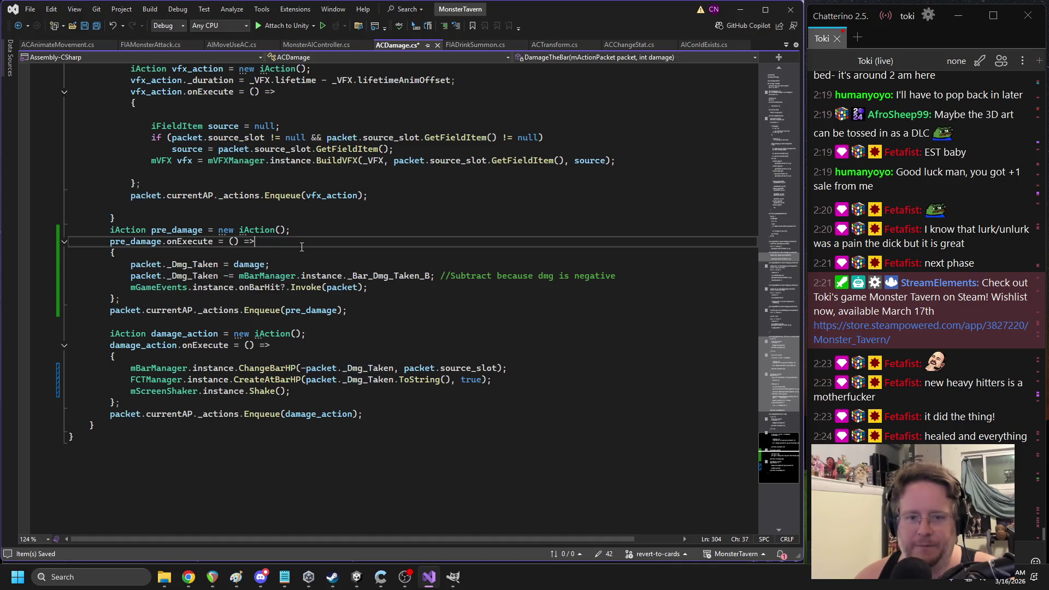
double_click(264, 288)
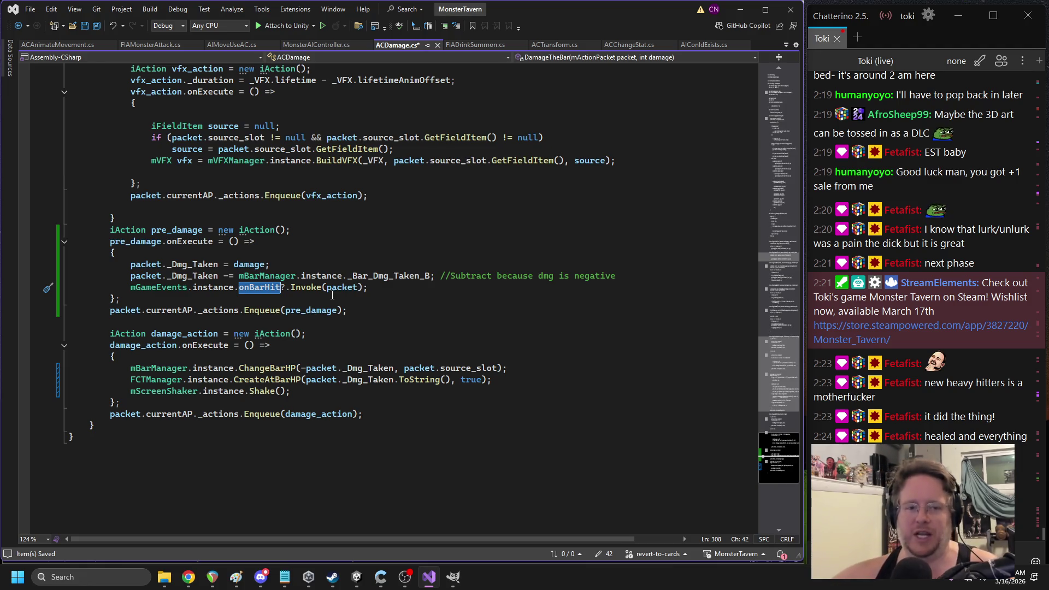
key(ctrl+z)
key(ctrl+s)
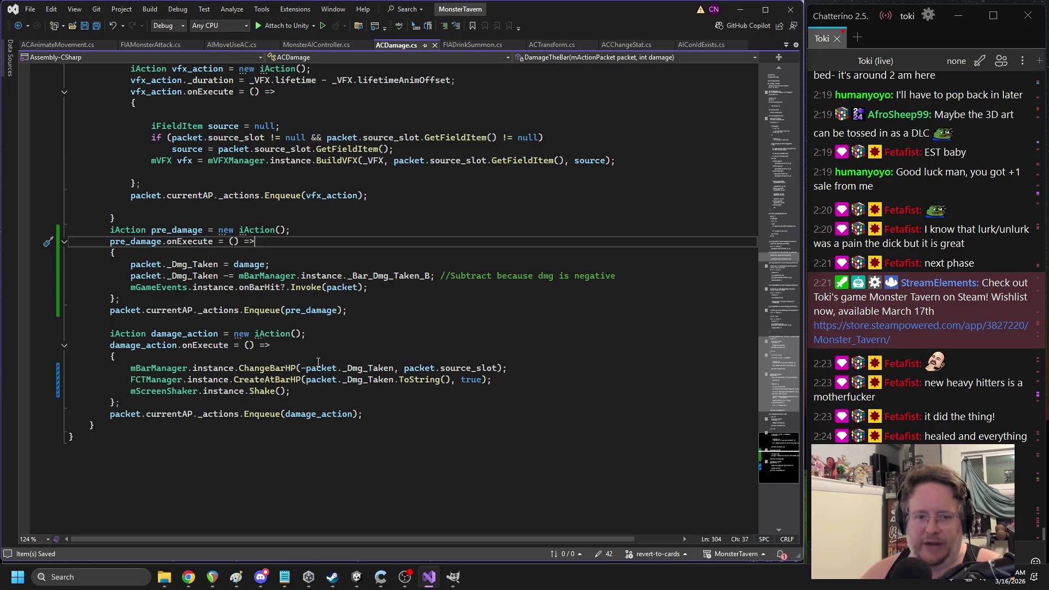
click(355, 579)
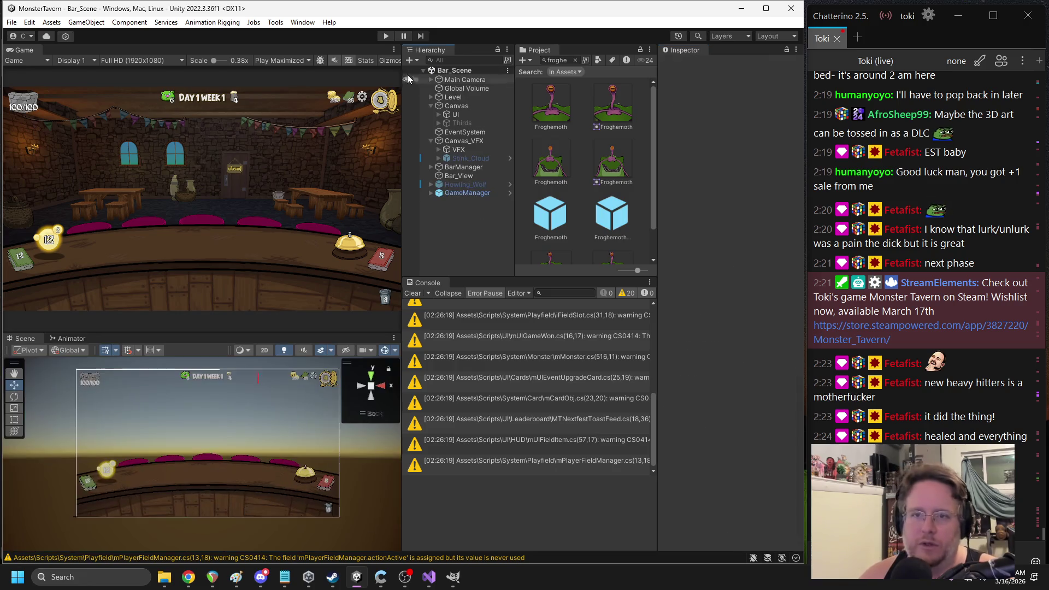
Start a playtest, play Big Booty and Avalanche onto the table, and end the turn
click(386, 36)
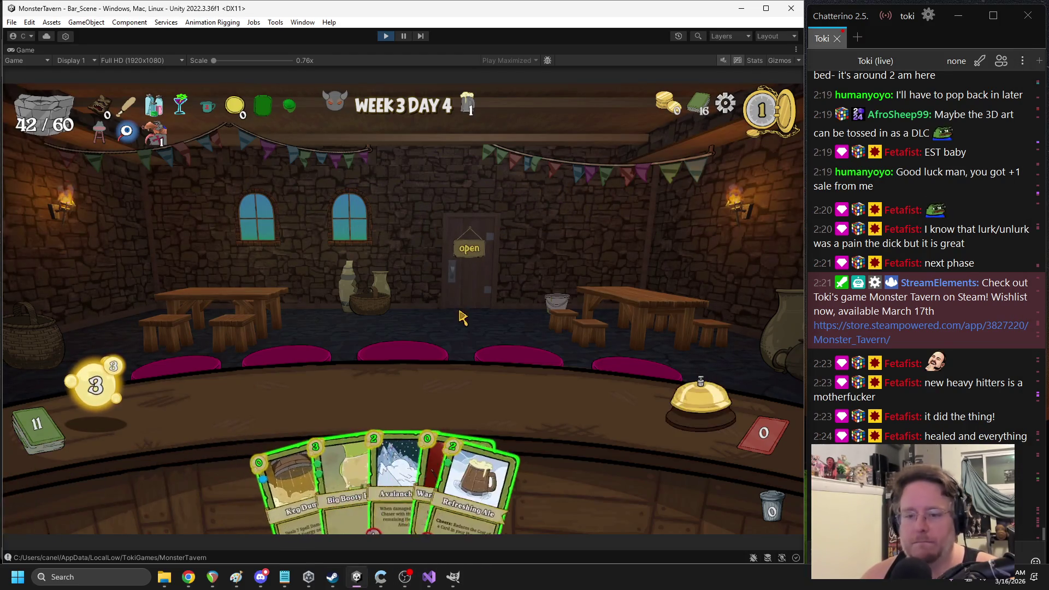
drag(342, 480, 249, 407)
mouse_move(489, 481)
mouse_down()
mouse_move(578, 399)
mouse_move(532, 492)
mouse_up()
mouse_move(371, 475)
mouse_down()
mouse_move(404, 415)
mouse_move(570, 404)
mouse_up()
click(494, 251)
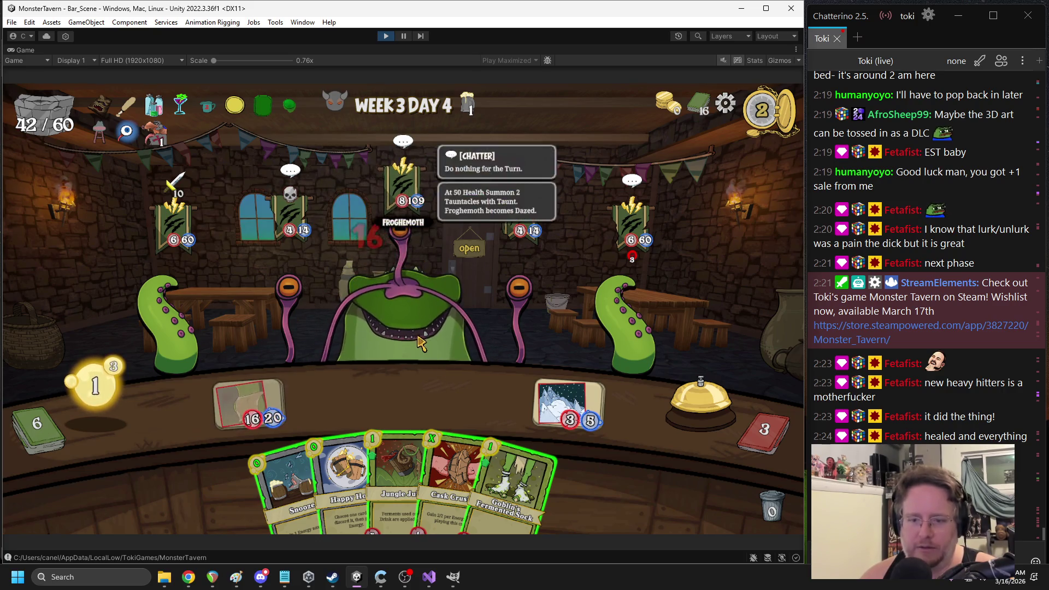
Play Jungle Juice discarding Cask Crusher, Overflowing Tap and Sewer Brew, hit the Froghemoth, and end the turn
drag(396, 475, 395, 412)
click(377, 464)
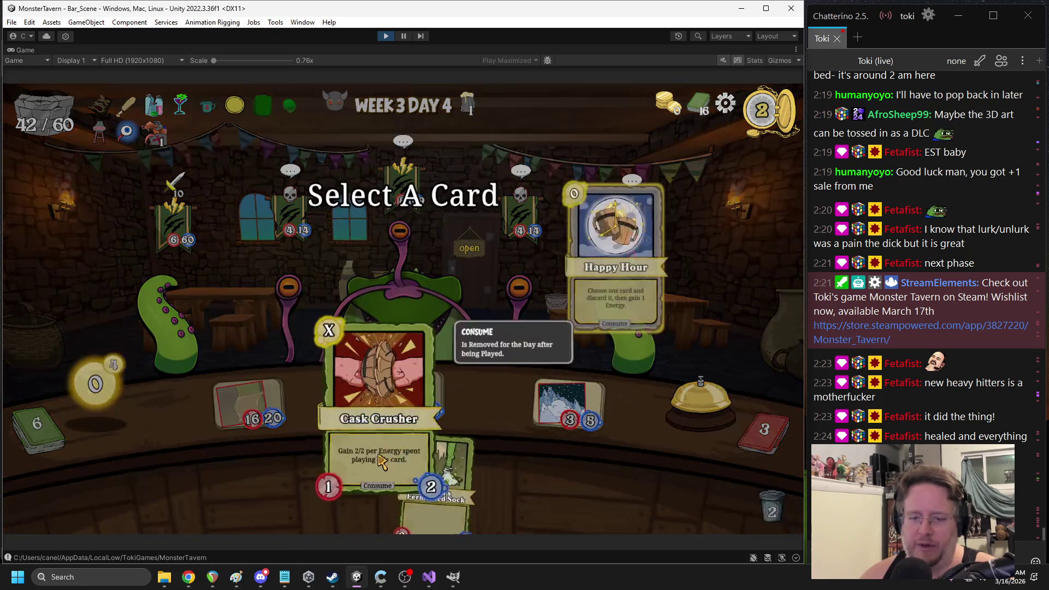
click(381, 460)
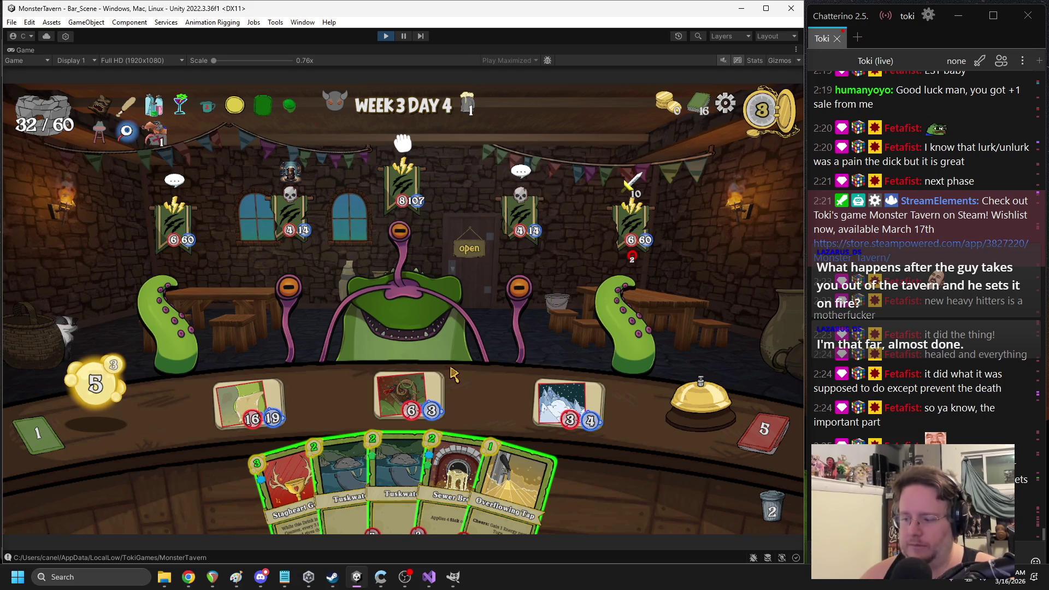
mouse_move(581, 425)
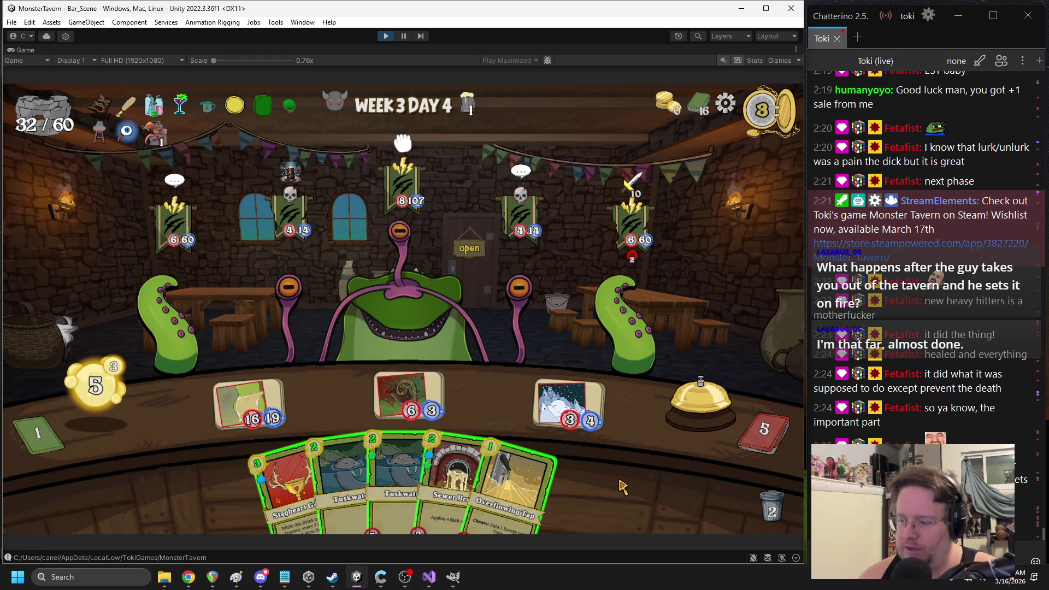
click(521, 489)
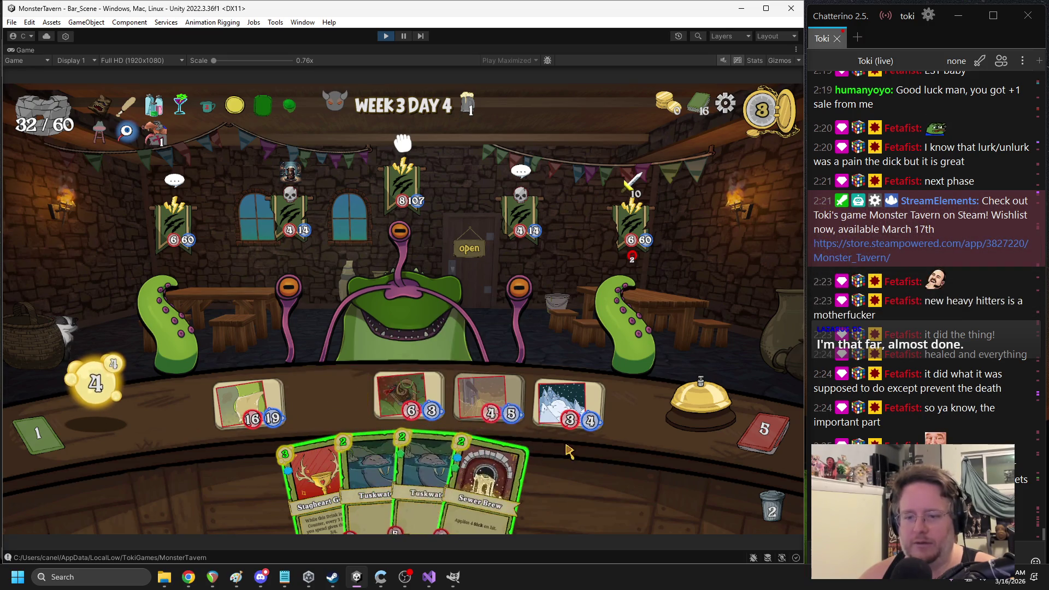
mouse_move(522, 466)
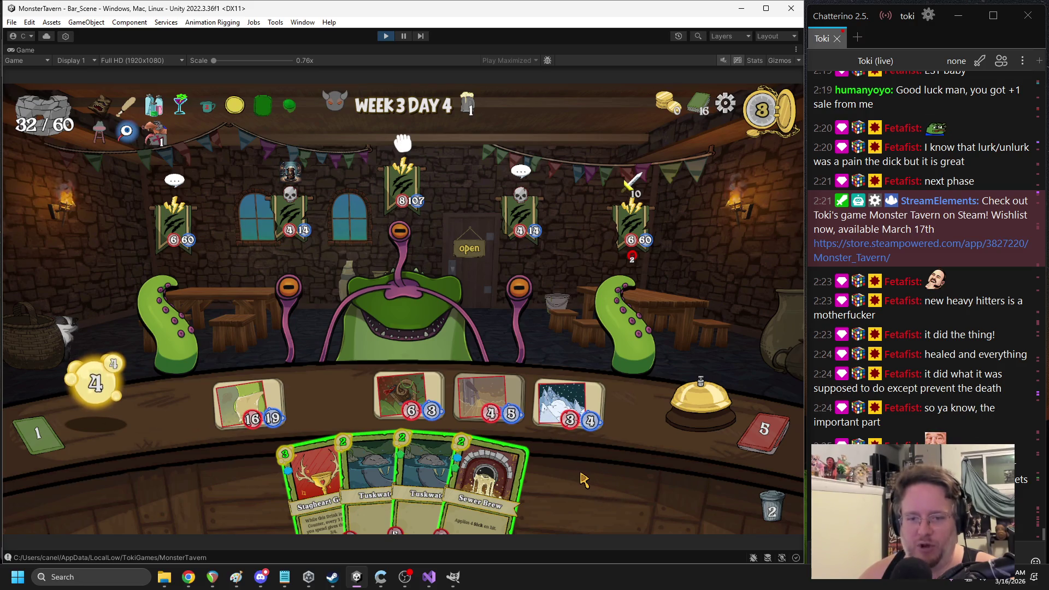
mouse_move(248, 421)
mouse_down()
mouse_move(391, 358)
mouse_move(405, 302)
mouse_up()
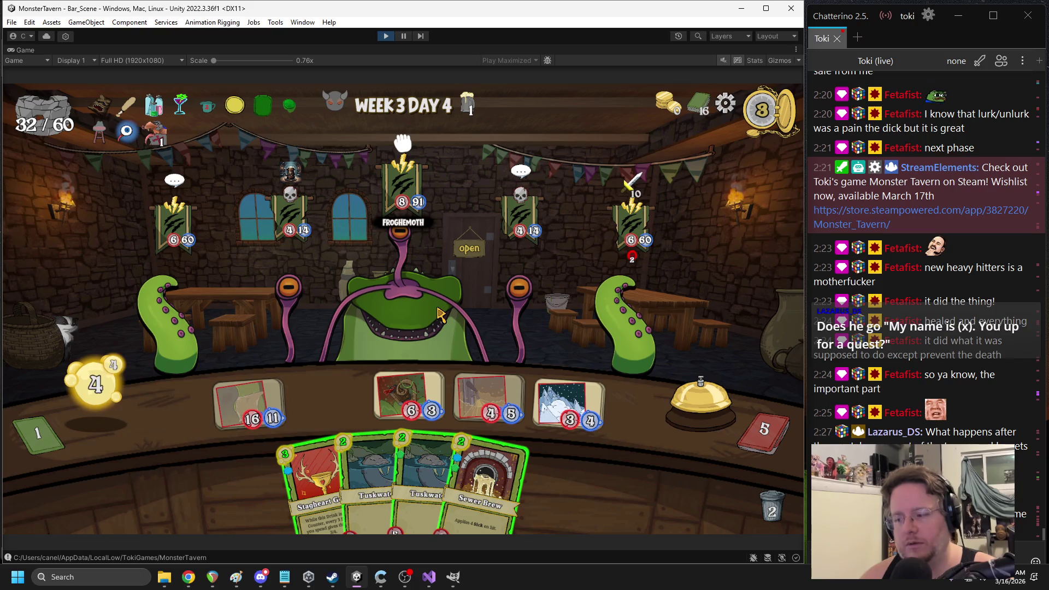
mouse_move(480, 491)
mouse_down()
mouse_move(462, 460)
mouse_move(328, 401)
mouse_up()
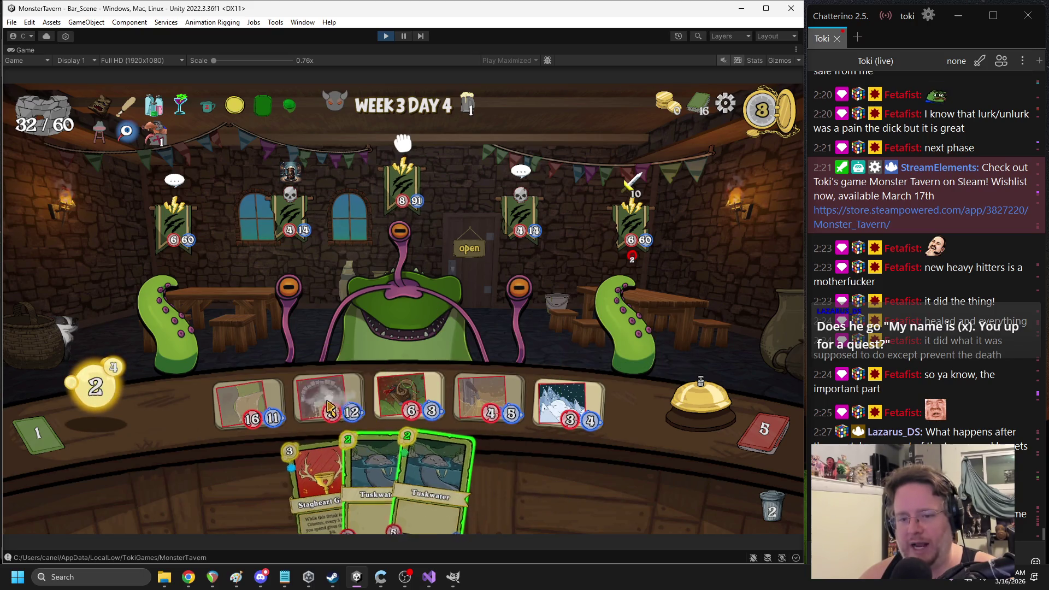
click(667, 445)
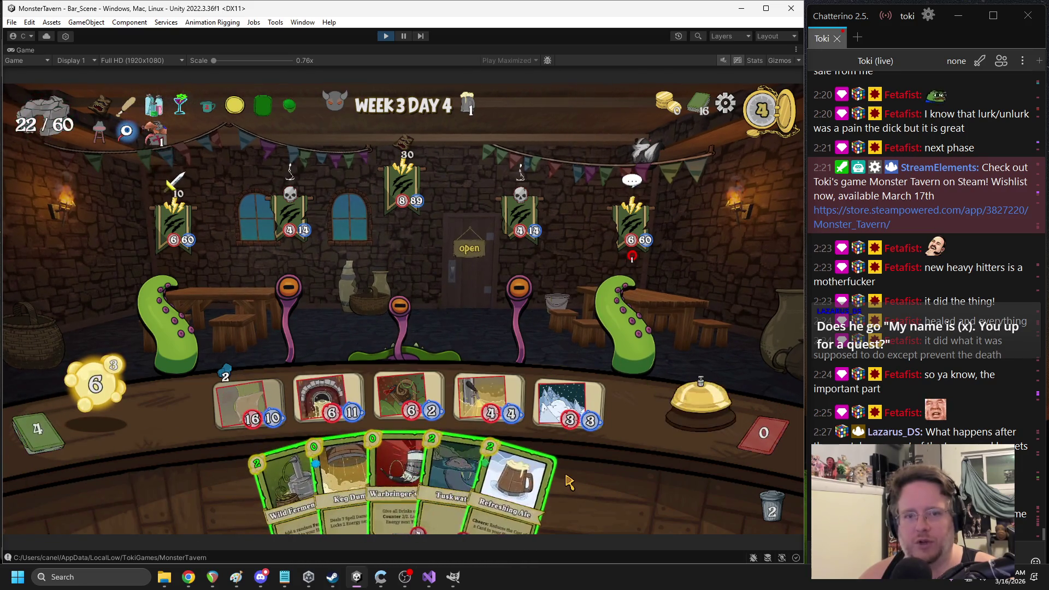
Send drinks to the left monster and Eye Stalk, play Wild Fermentation and Warbringer, end the turn, then stop
click(328, 407)
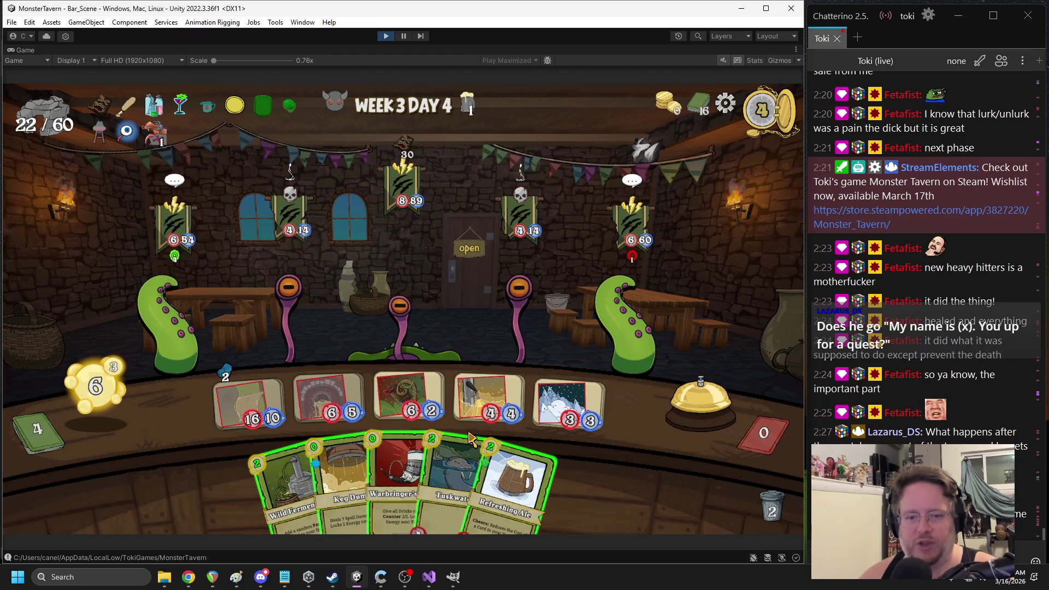
click(520, 313)
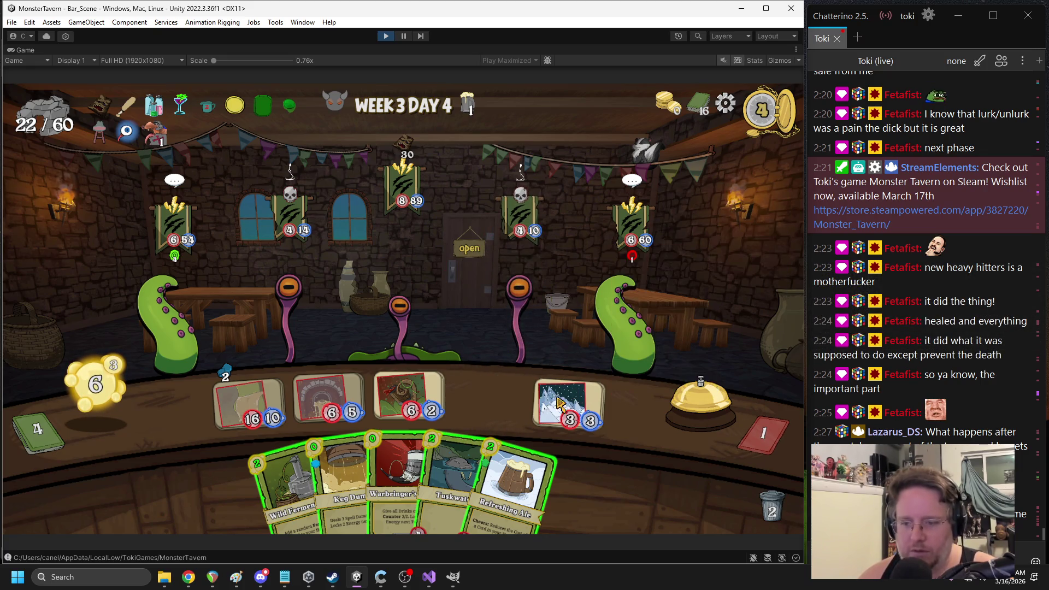
drag(284, 480, 508, 382)
drag(367, 481, 495, 385)
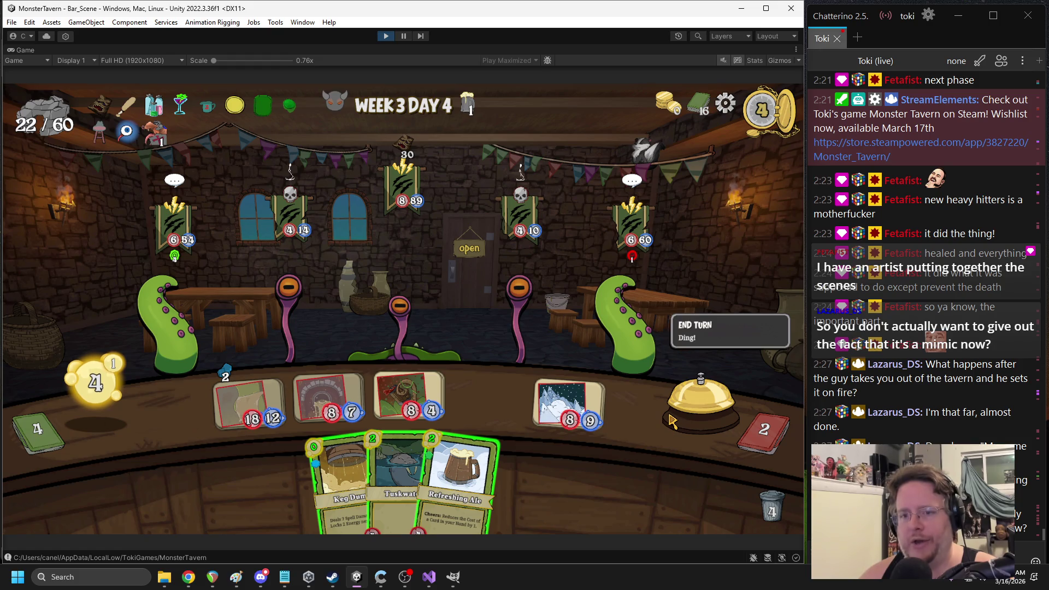
click(667, 416)
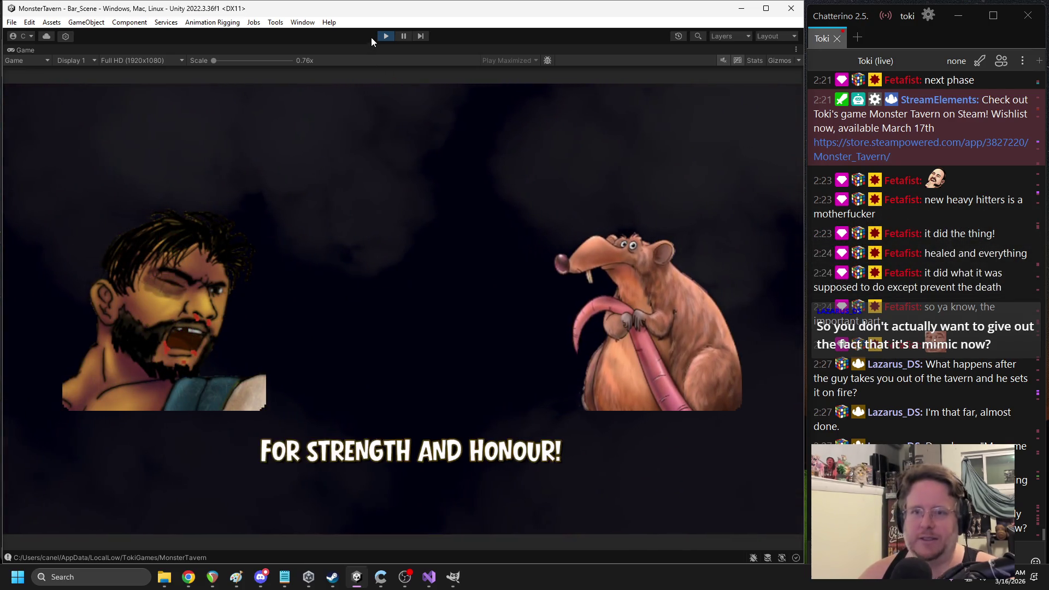
click(385, 36)
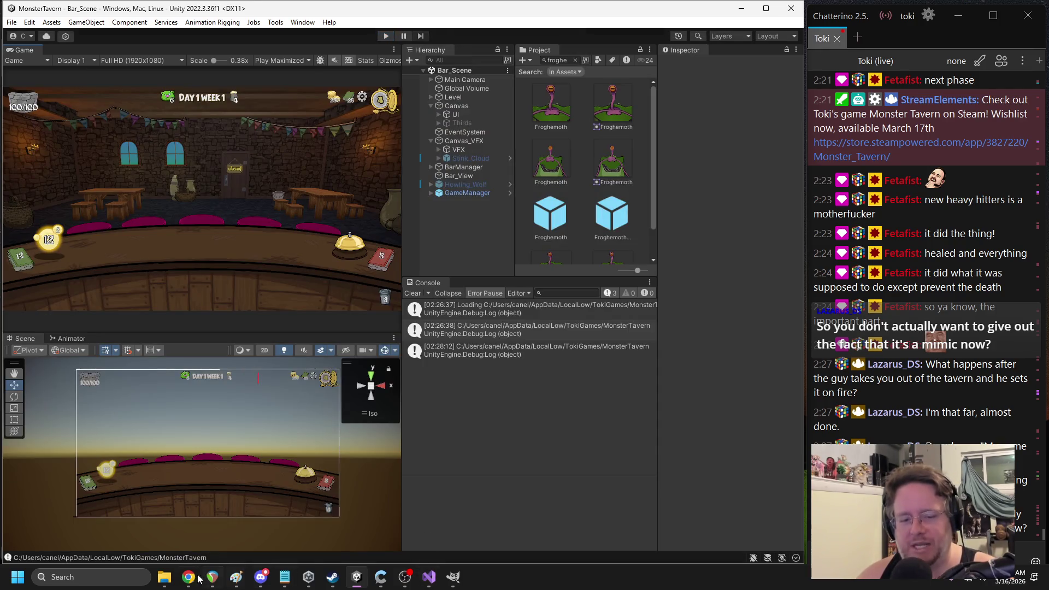
Delete Player.save, duplicate Player W3D4BBB.save and rename the copy Player.save, then return to ACDamage.cs
click(164, 576)
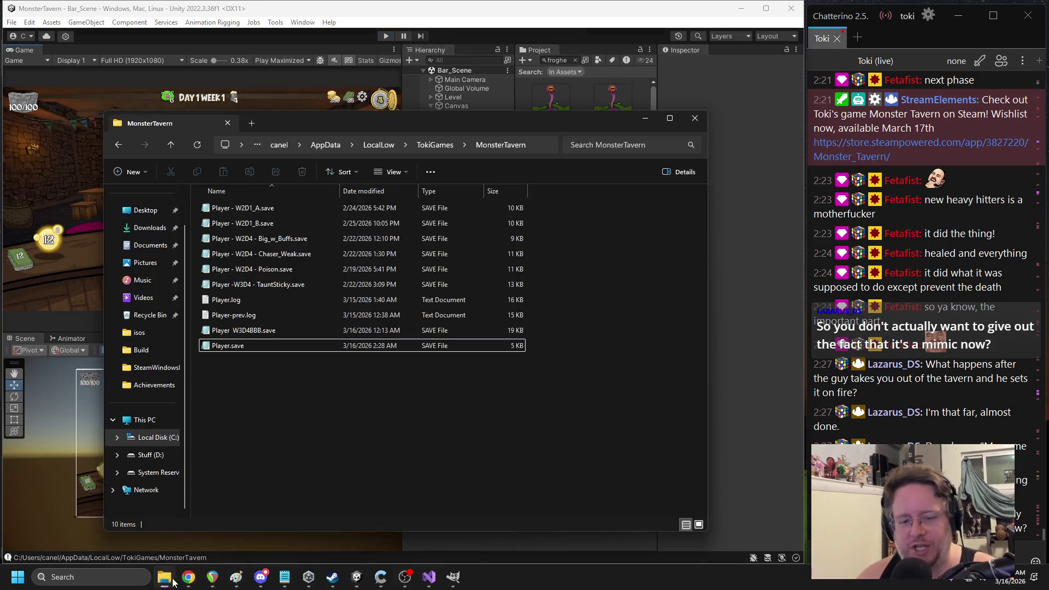
click(254, 331)
click(248, 346)
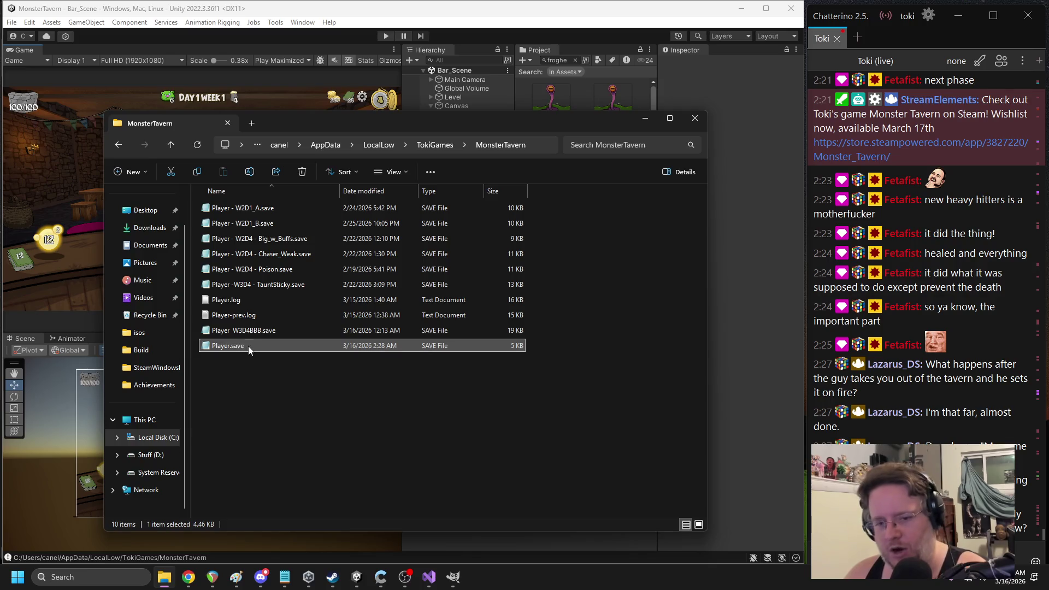
key(Delete)
click(232, 334)
key(ctrl+c)
key(ctrl+v)
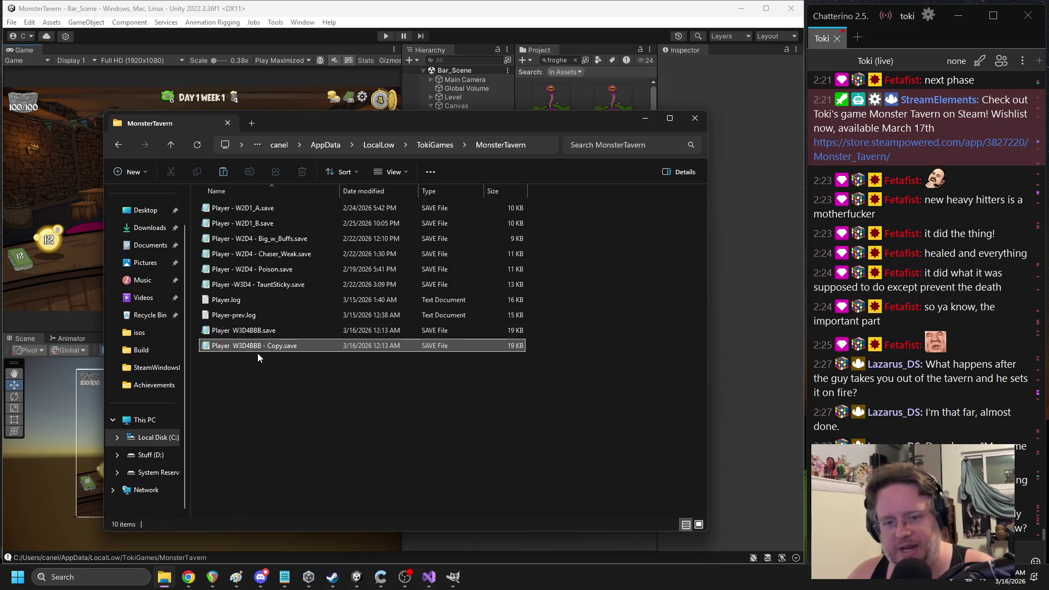
click(246, 346)
drag(233, 346, 282, 351)
key(Delete)
click(282, 376)
click(429, 576)
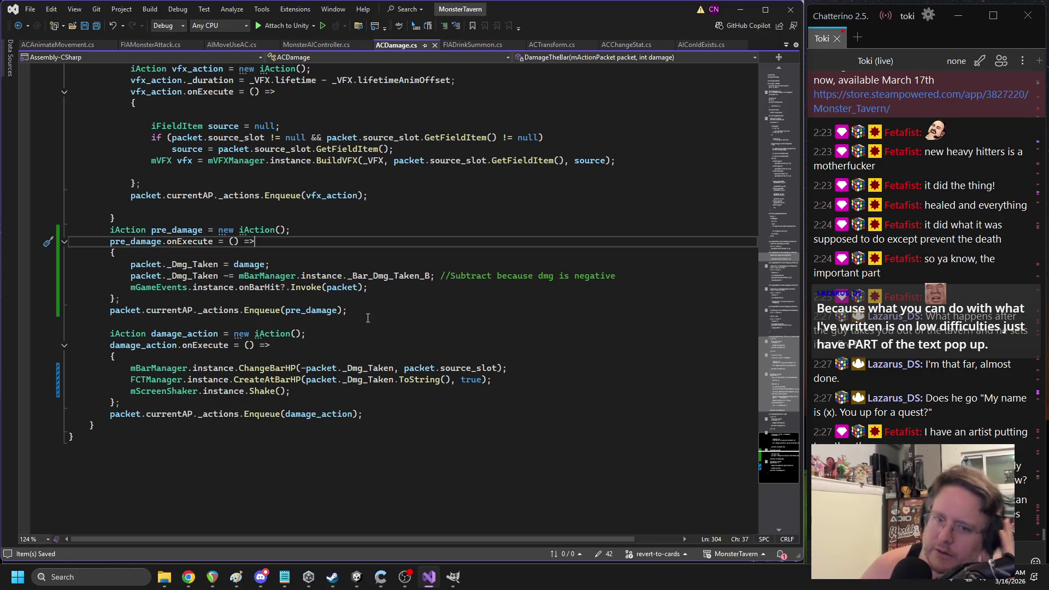
double_click(249, 264)
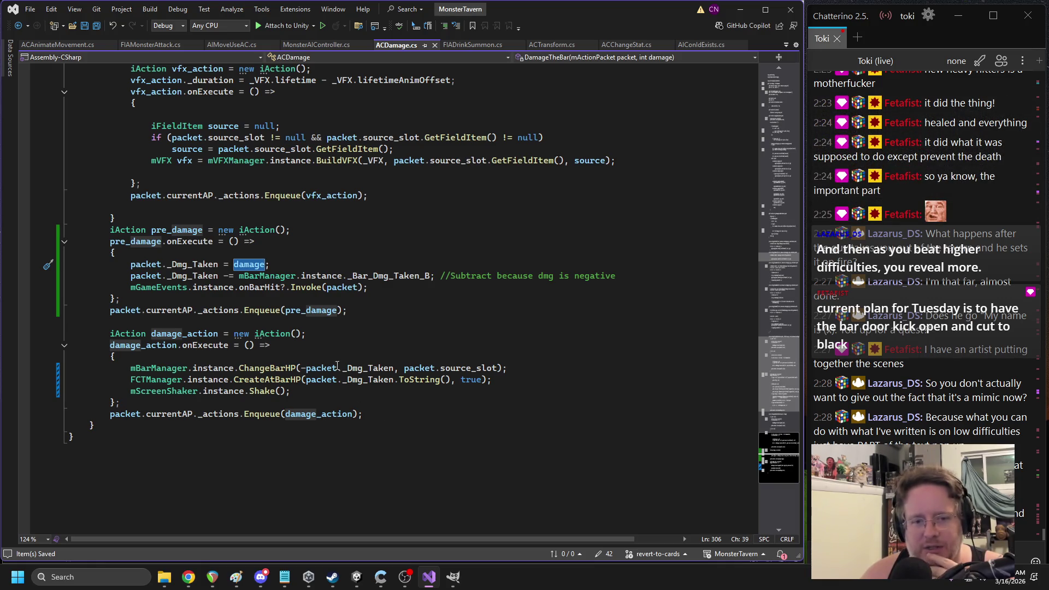
click(323, 380)
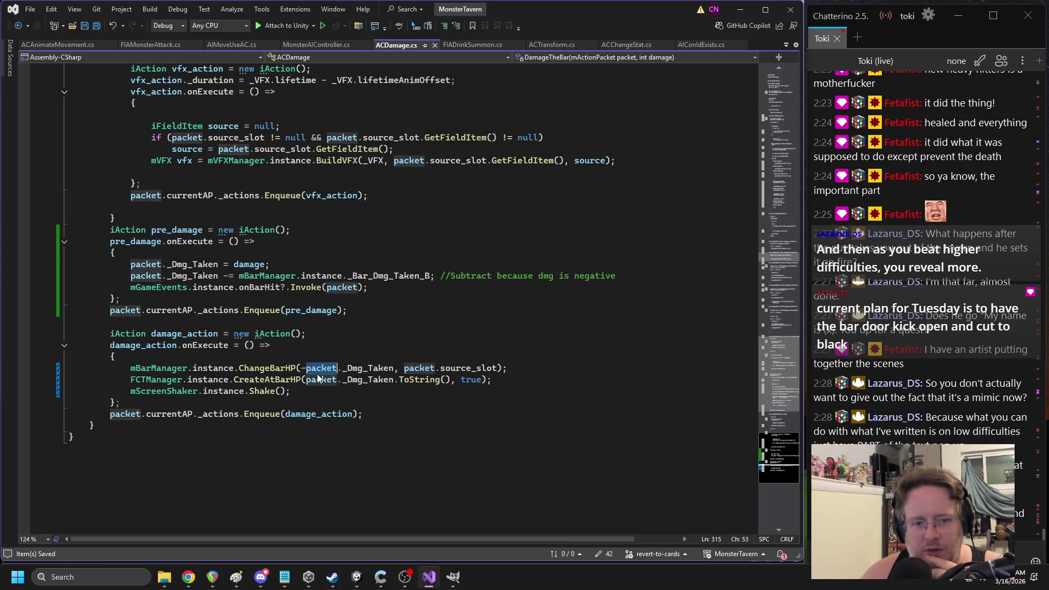
double_click(324, 380)
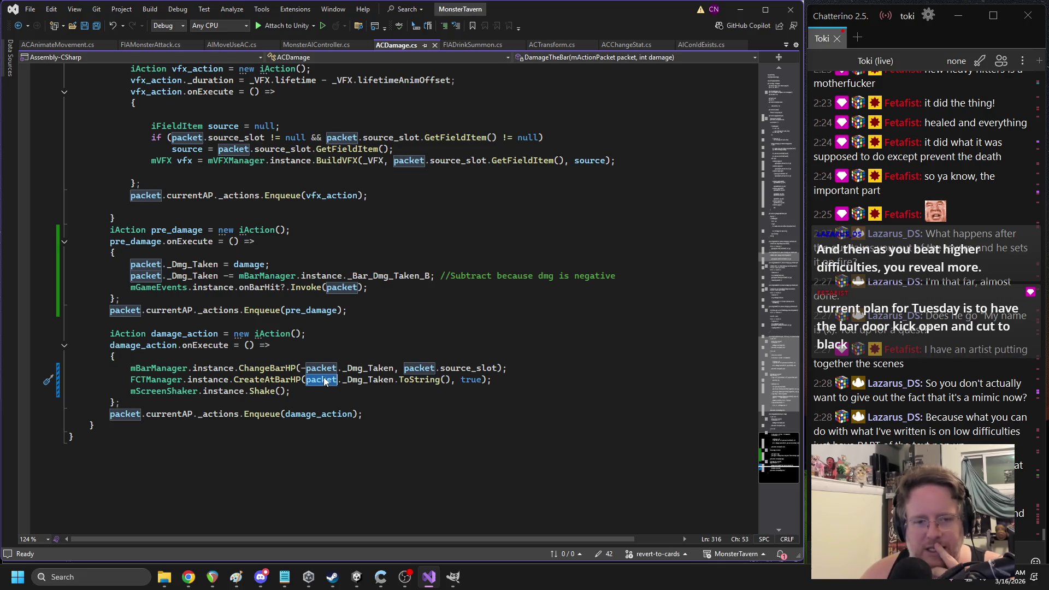
double_click(311, 310)
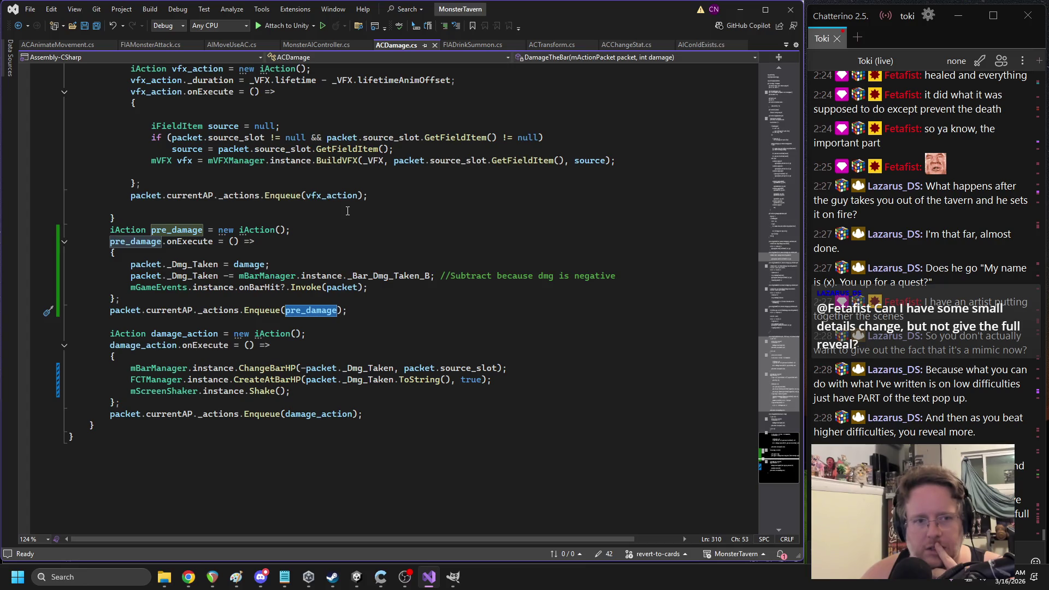
double_click(169, 234)
triple_click(168, 234)
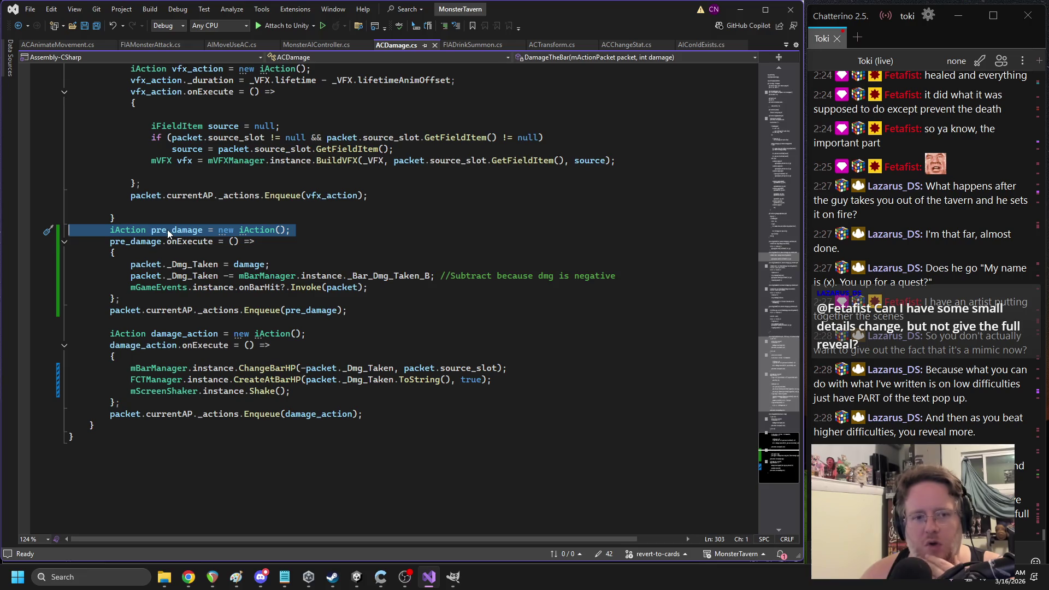
double_click(310, 309)
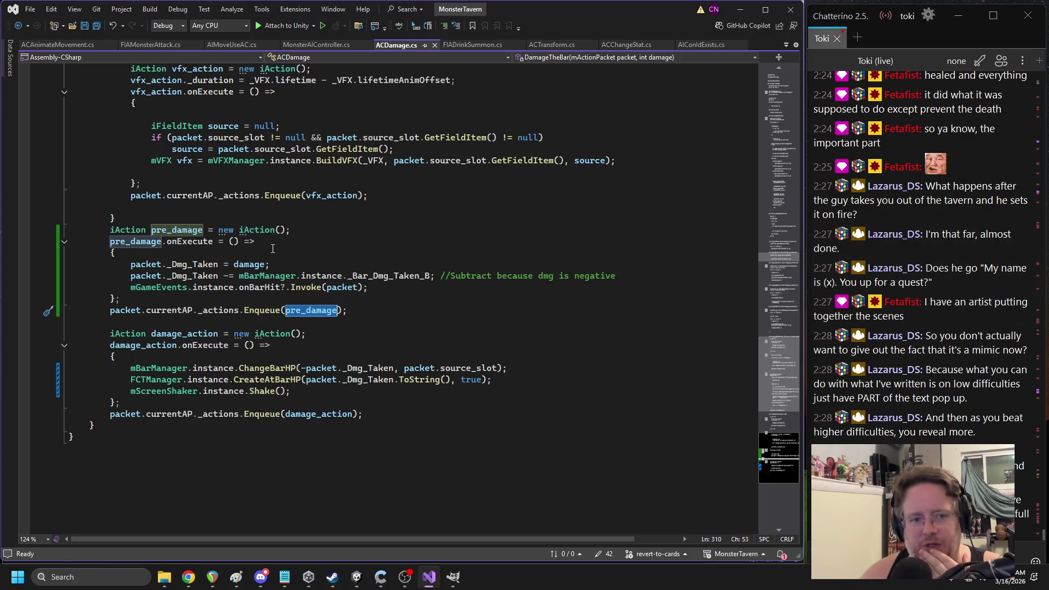
click(156, 344)
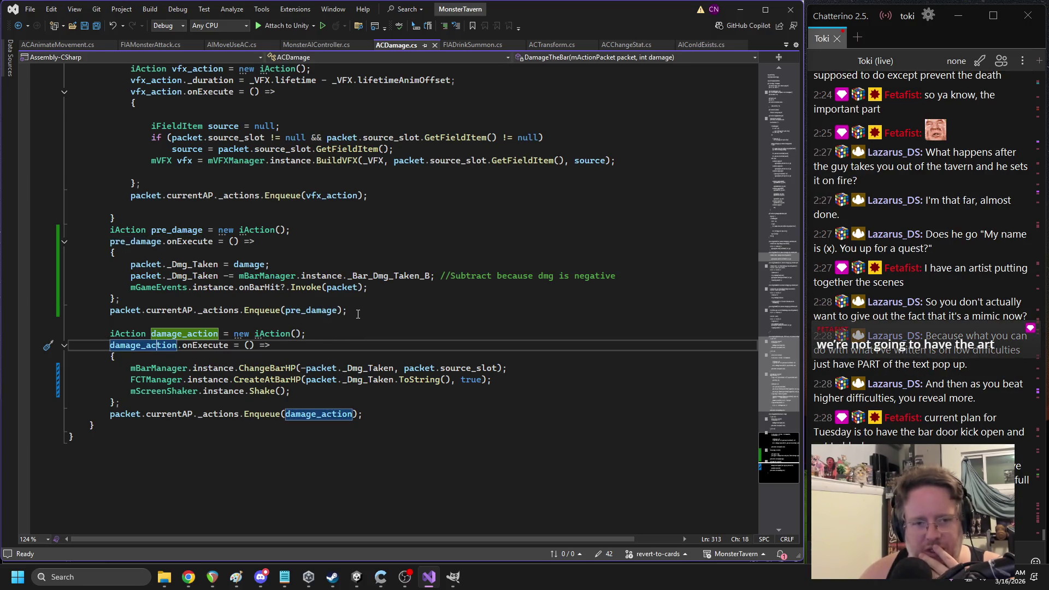
click(357, 576)
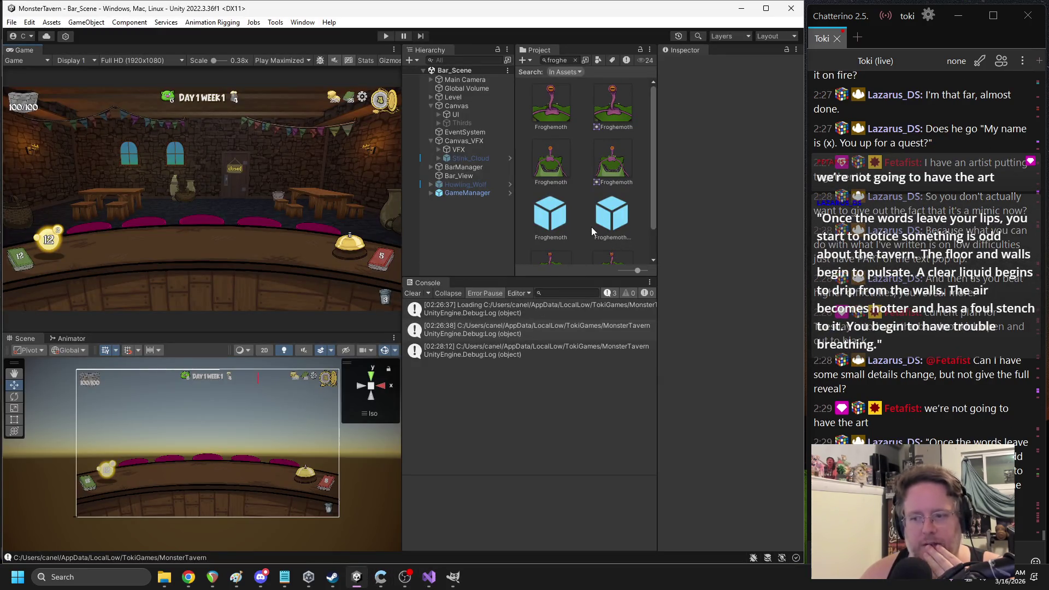
Search the Project for 'valiant', select the Valiant_Squire prefab and edit its AC Change Damage script
click(562, 216)
click(560, 60)
text(valiant)
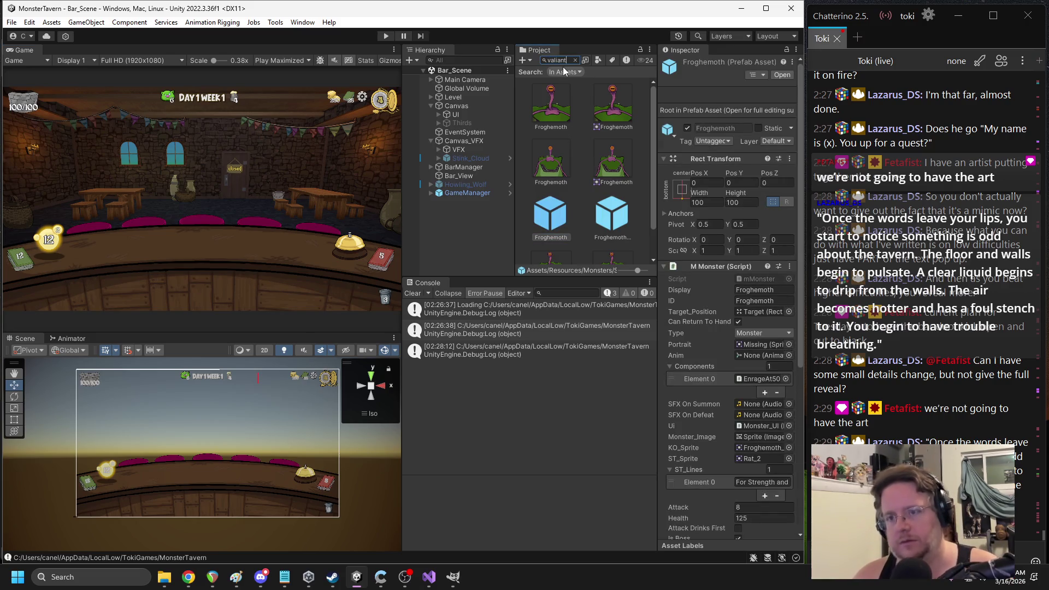
click(556, 167)
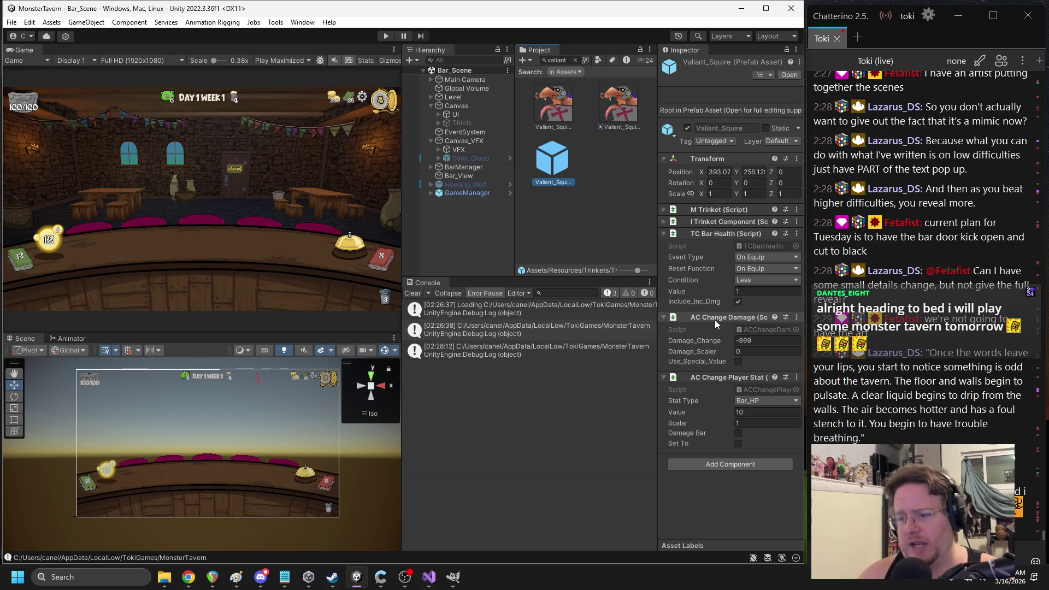
right_click(714, 320)
click(732, 474)
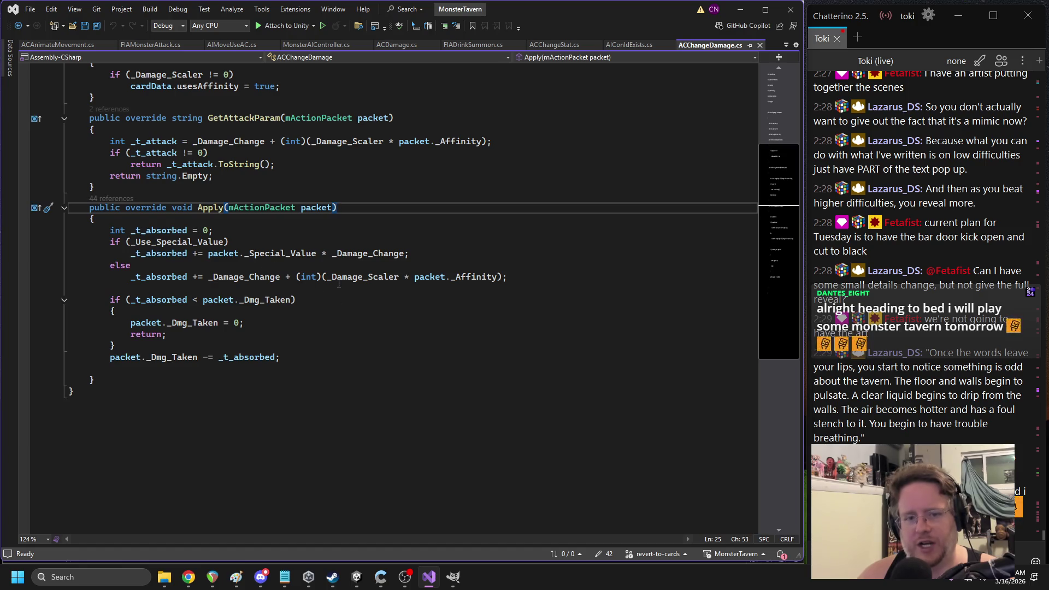
Add Debug.Log(_t_absorbed + " < " + packet._Dmg_Taken); to Apply and save ACChangeDamage.cs
click(432, 287)
text(Debug.Log();)
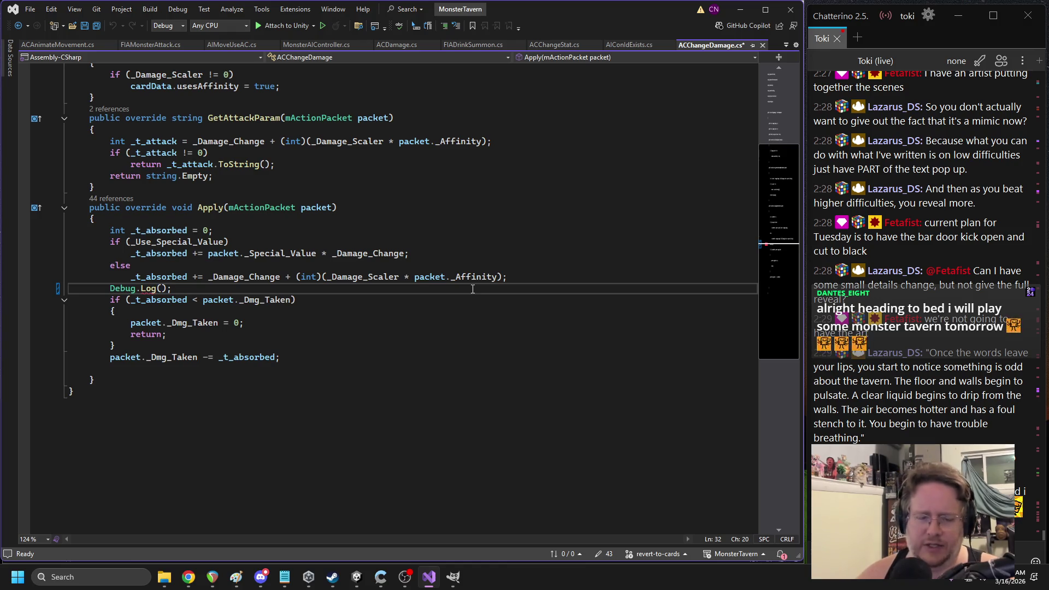
double_click(160, 300)
key(ctrl+c)
click(166, 288)
key(ctrl+v)
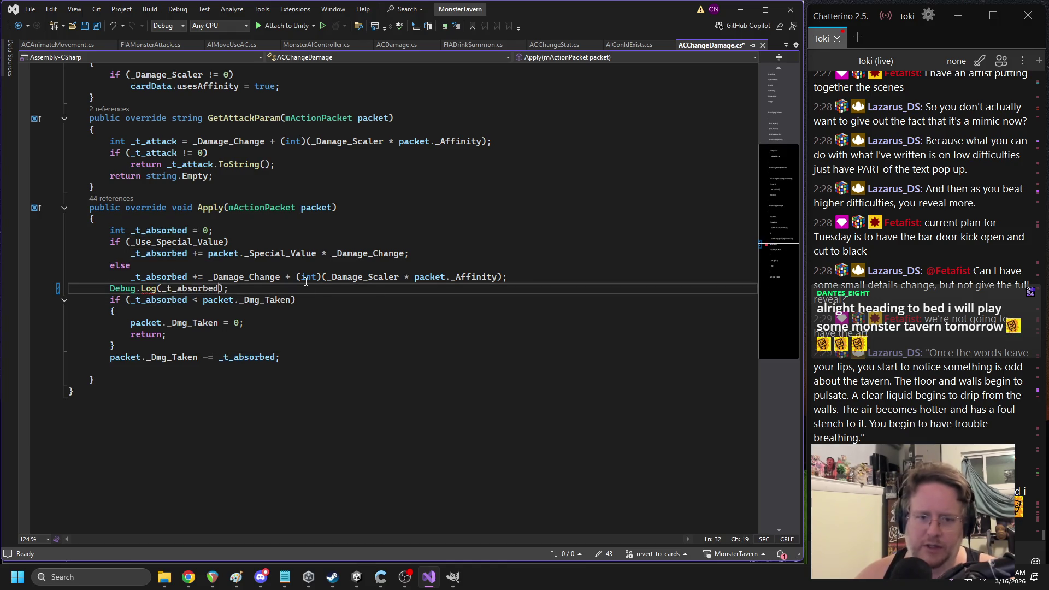
text(+ " < " +)
double_click(218, 300)
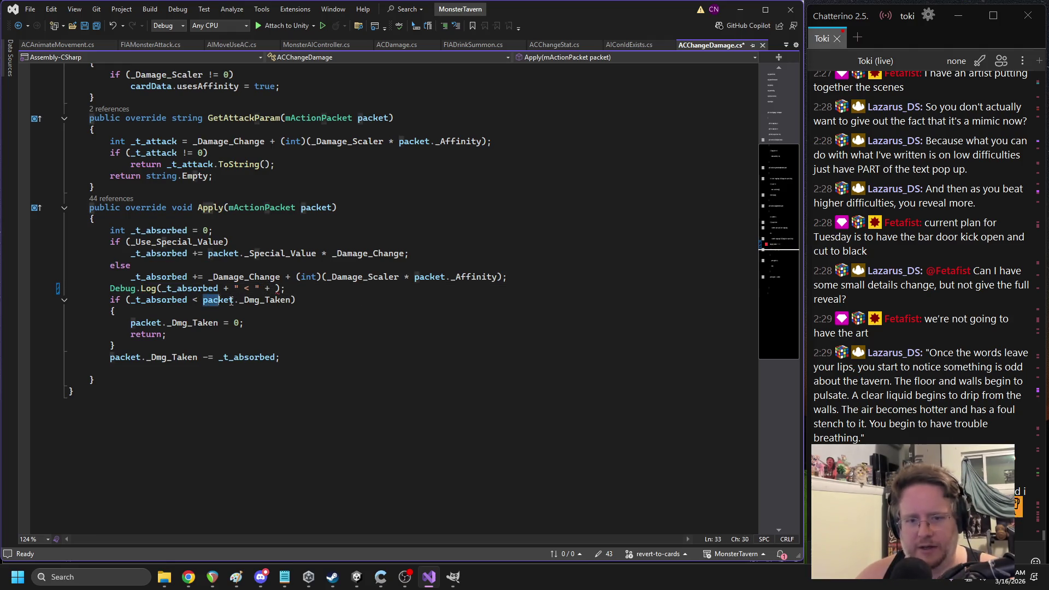
shift+click(293, 300)
key(ctrl+c)
click(274, 288)
key(ctrl+v)
key(ctrl+s)
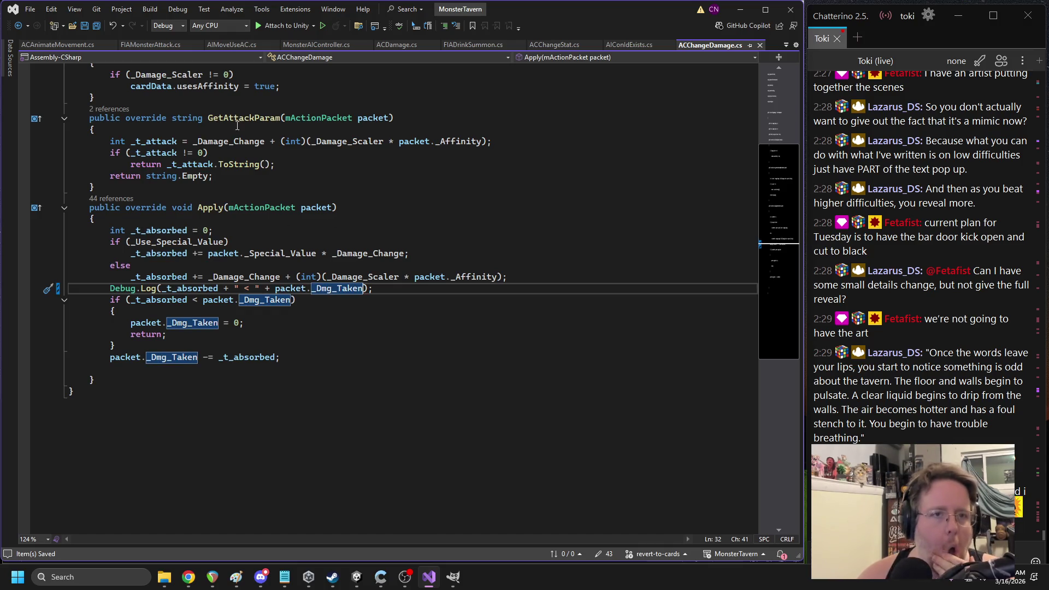
Close the ACAnimateMovement.cs and FIAMonsterAttack.cs tabs and return to ACDamage.cs
click(111, 47)
click(79, 47)
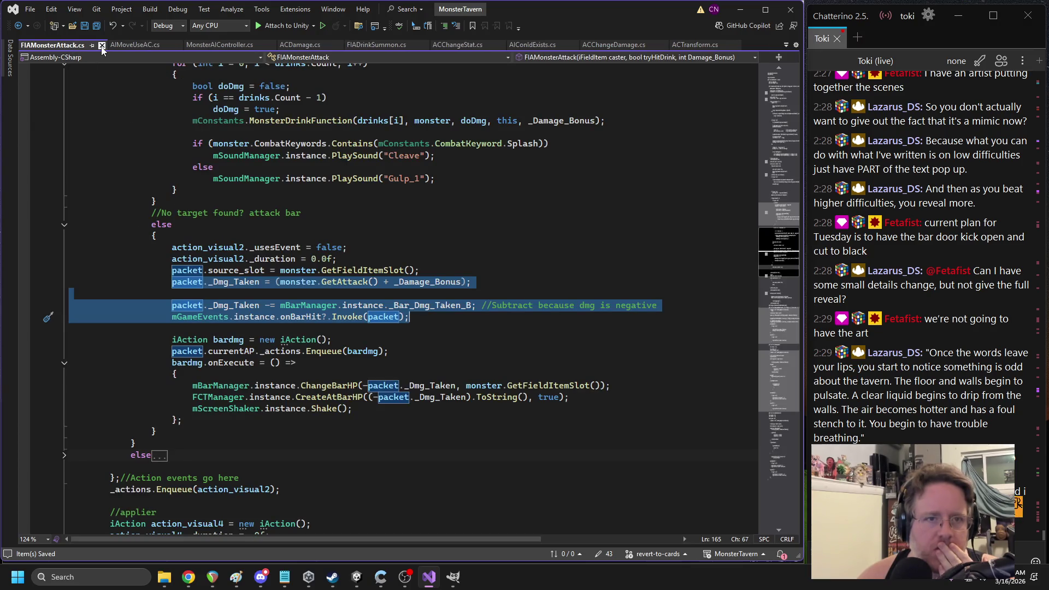
click(102, 46)
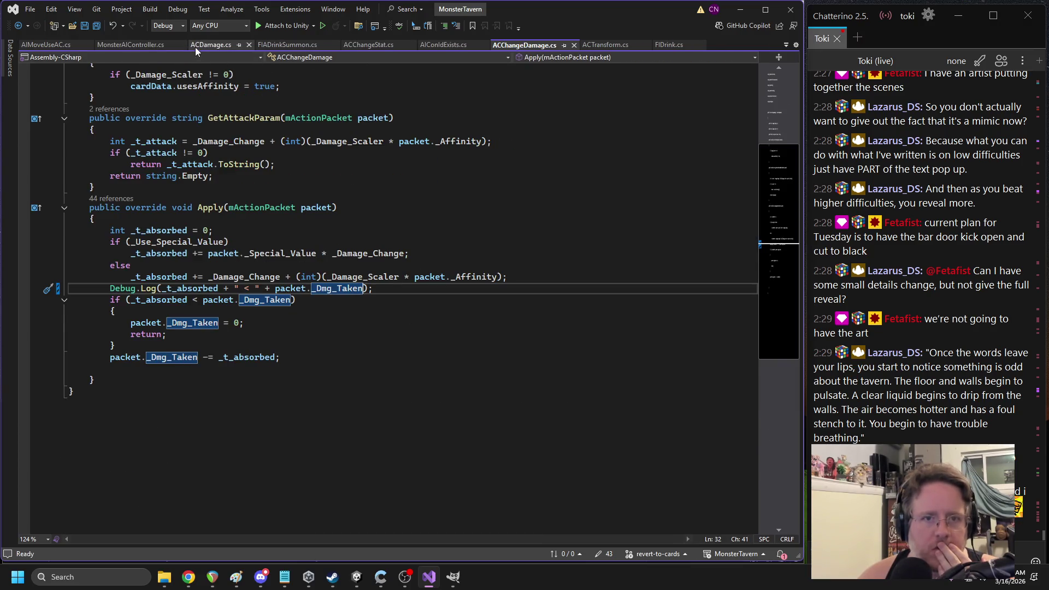
click(195, 46)
click(332, 353)
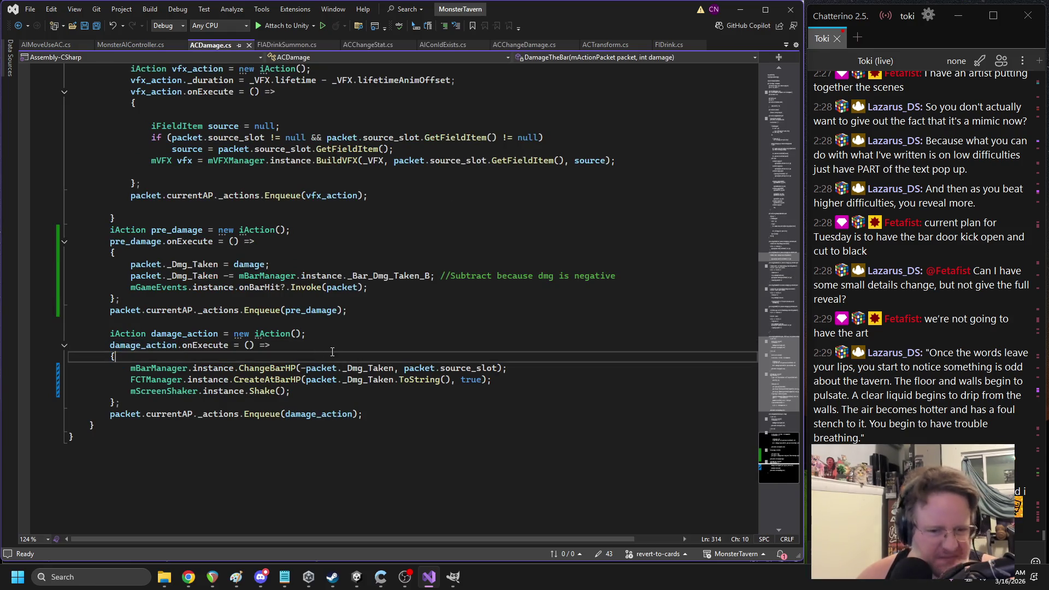
Add a Debug.Log("Execute: " + packet._Dmg_Taken) line at the top of damage_action
key(Return)
text(Debug.)
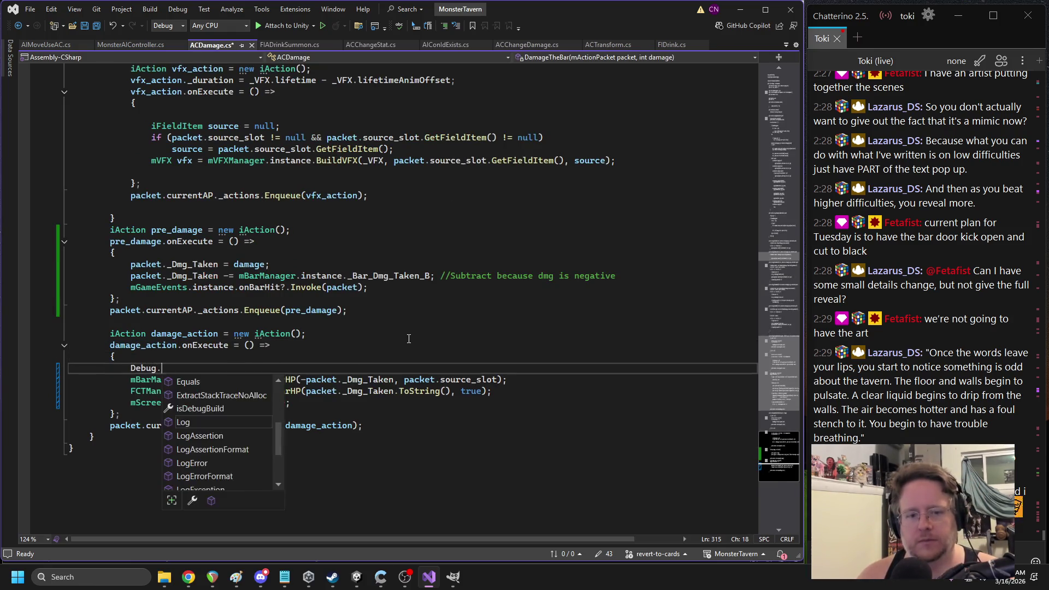
text(Log("Execute:)
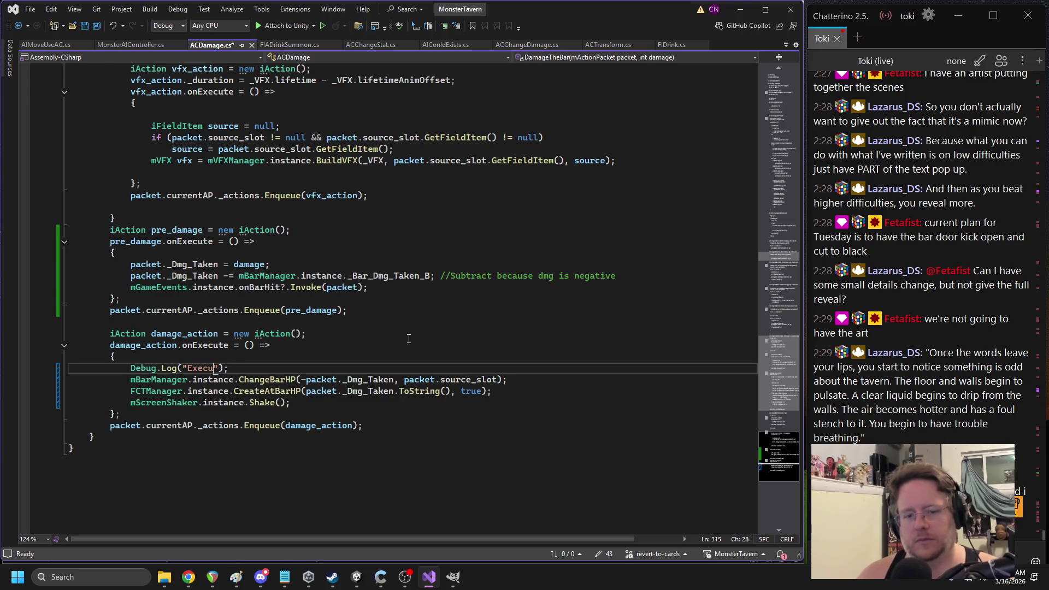
text( " + )
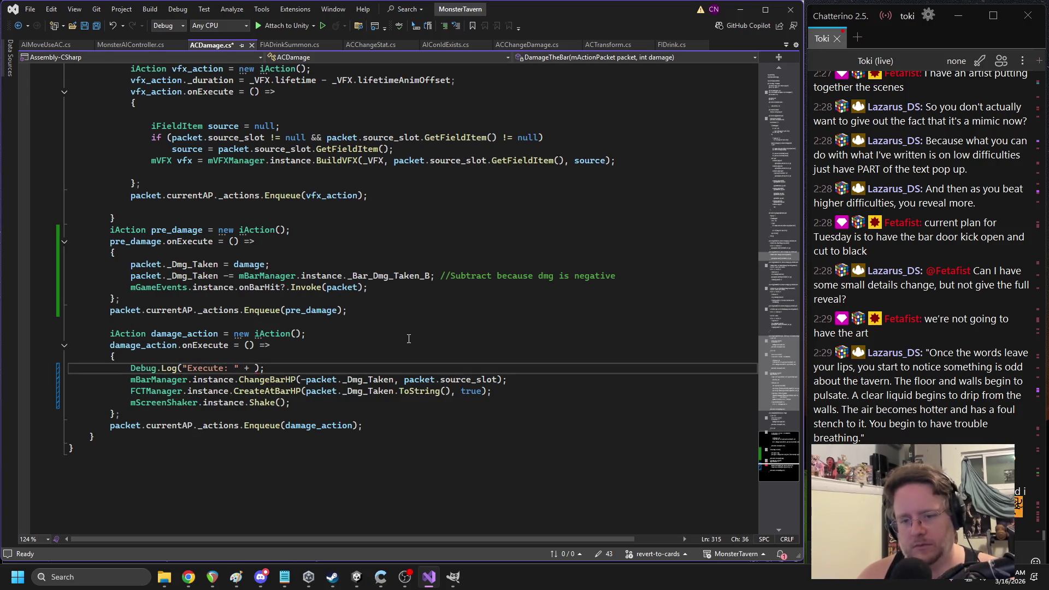
text(packet._da)
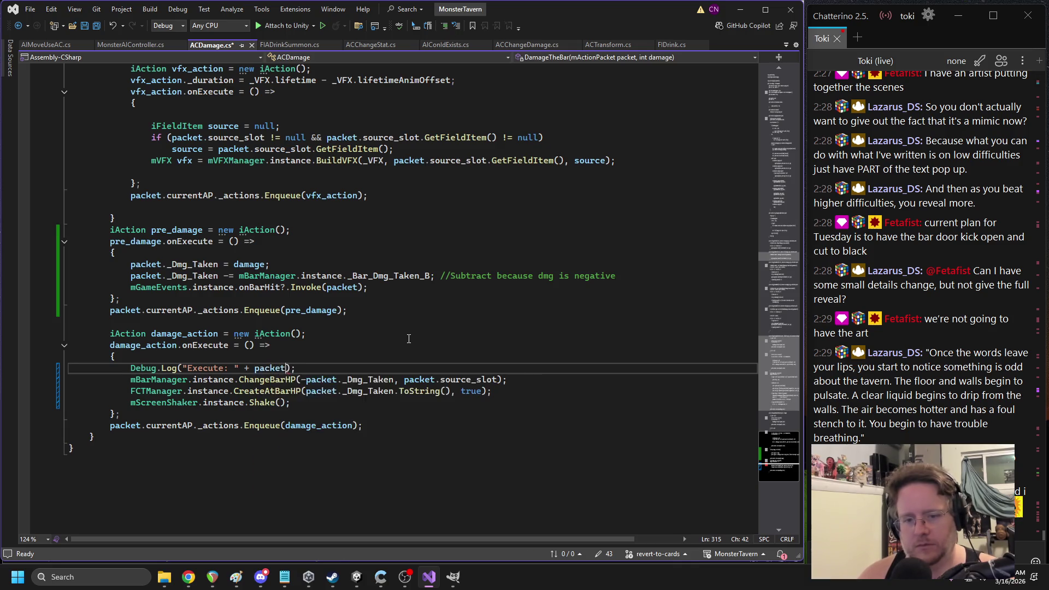
key(Tab)
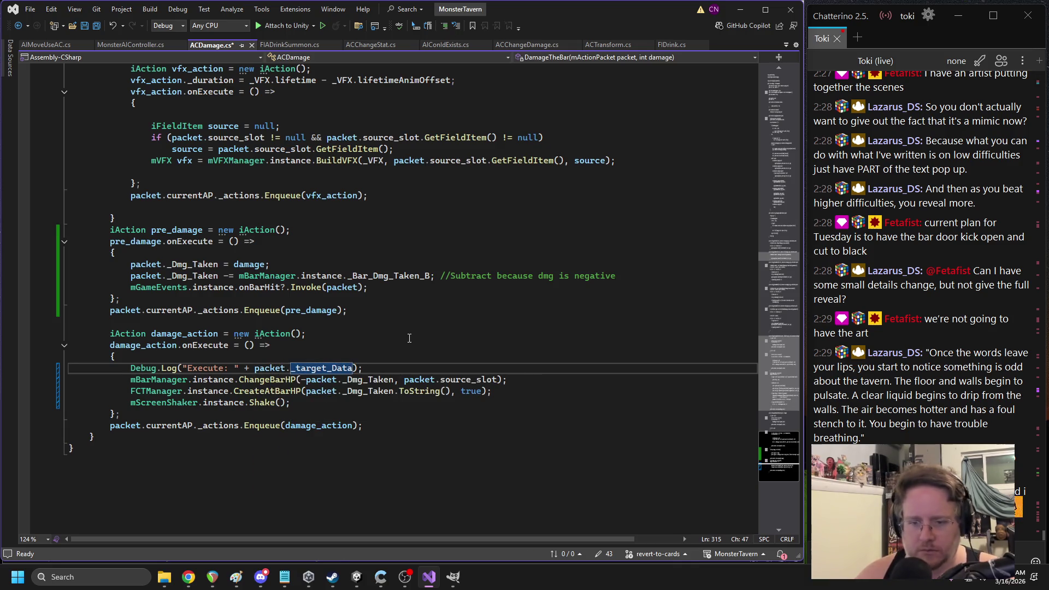
double_click(328, 367)
text(_Dmg_Taken)
drag(369, 367, 137, 368)
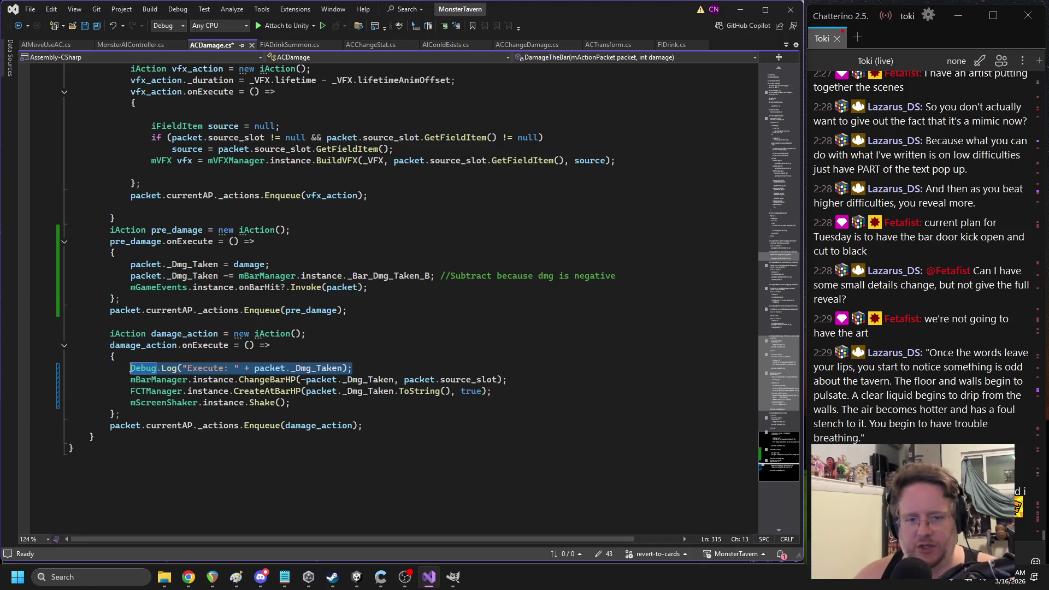
key(ctrl+c)
Copy that log into pre_damage, relabel it "Pre Damage: ", and save ACDamage.cs
click(621, 276)
key(Return)
key(ctrl+v)
double_click(200, 287)
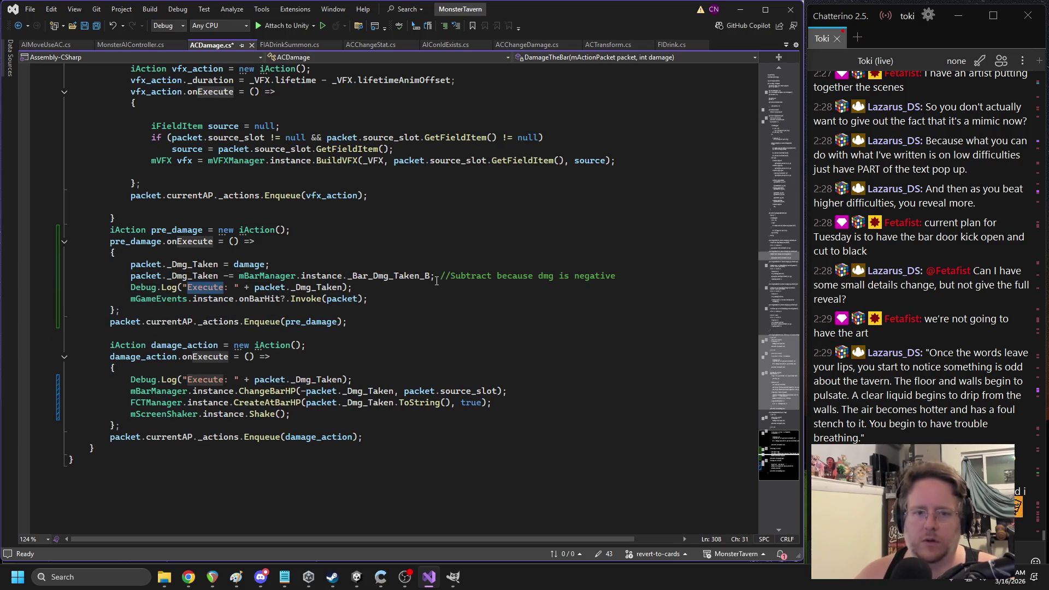
text(Pre Dma)
key(BackSpace)
key(BackSpace)
text(amage)
click(360, 240)
key(ctrl+s)
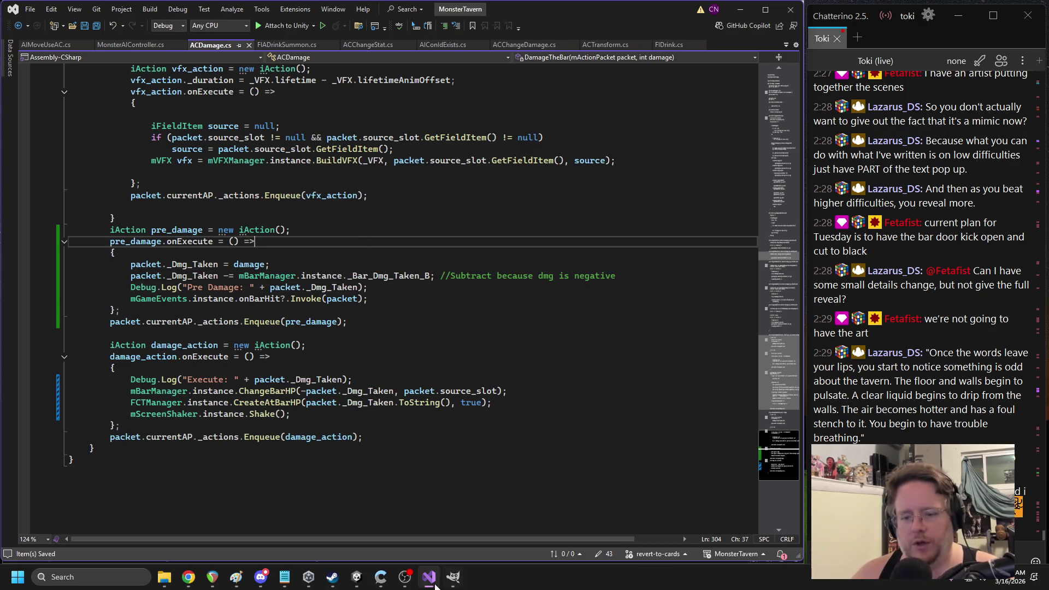
click(358, 578)
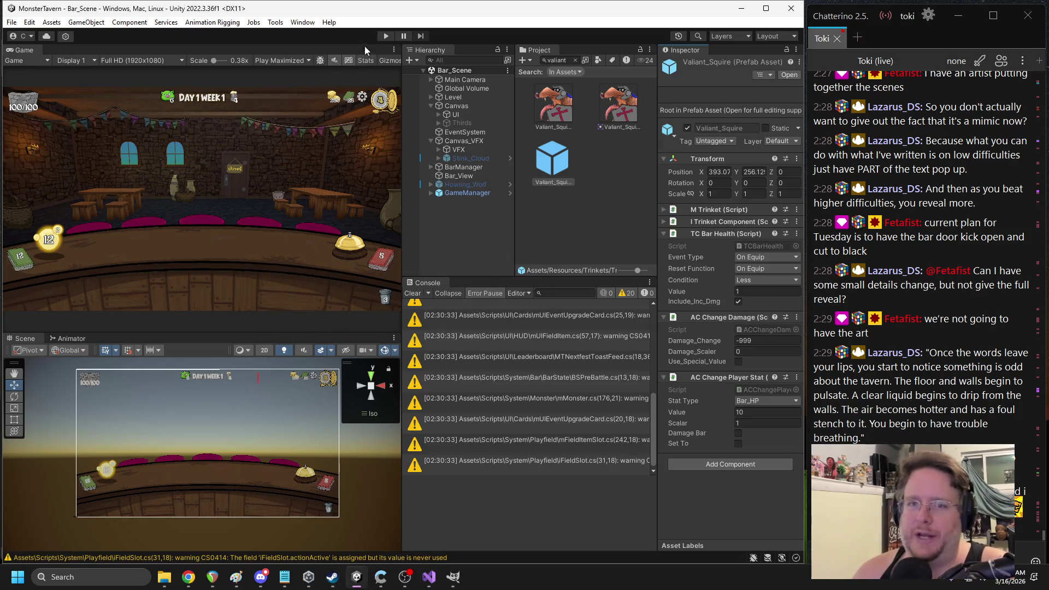
Delete the Pre Damage log line from pre_damage, save ACDamage.cs, and let Unity recompile
click(281, 60)
key(alt+Tab)
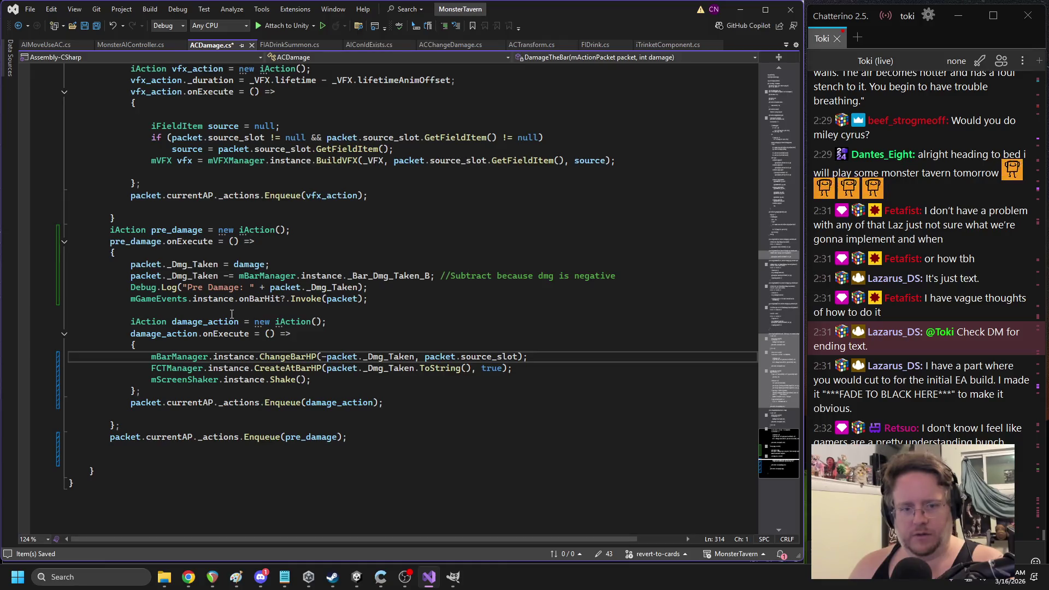
triple_click(198, 286)
key(Delete)
click(291, 230)
key(ctrl+s)
click(357, 577)
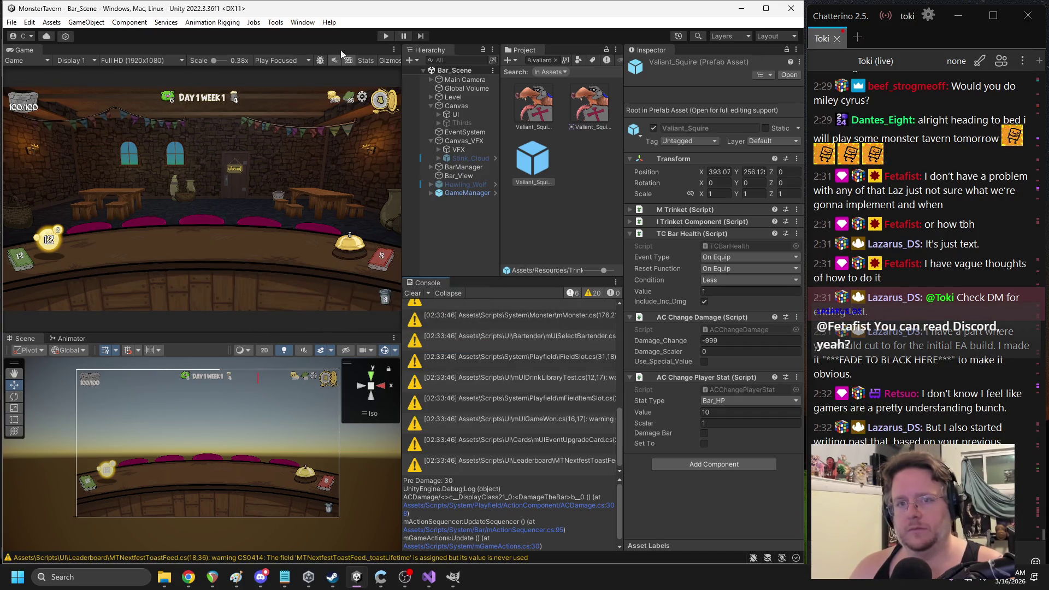
Start a Play-mode run of the game in Unity
click(385, 36)
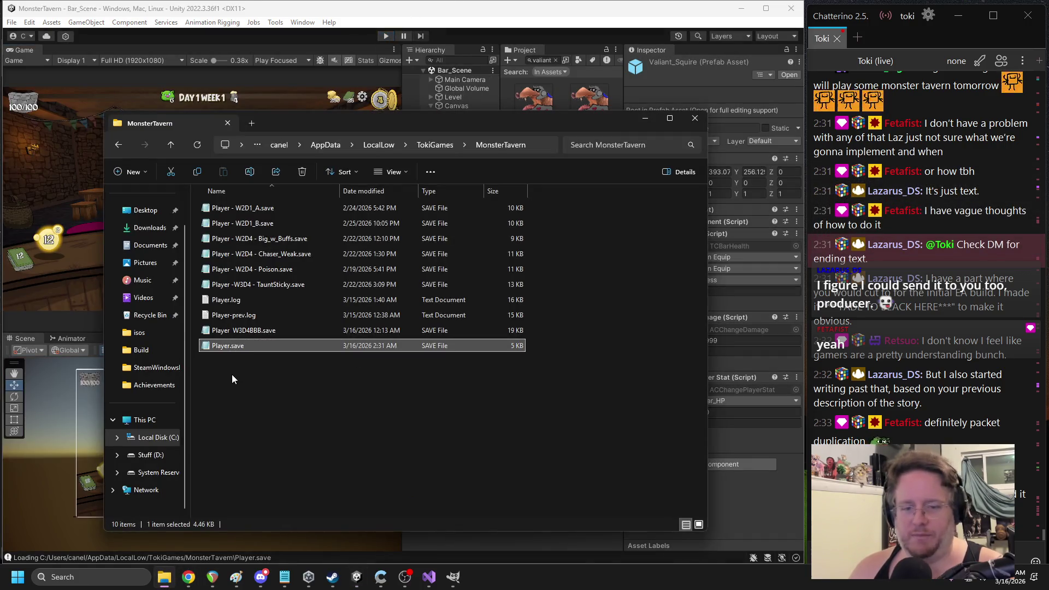
Replace Player.save with a renamed copy of Player W3D4BBB.save, then start Play mode in Unity
click(226, 347)
key(Delete)
click(234, 332)
key(ctrl+c)
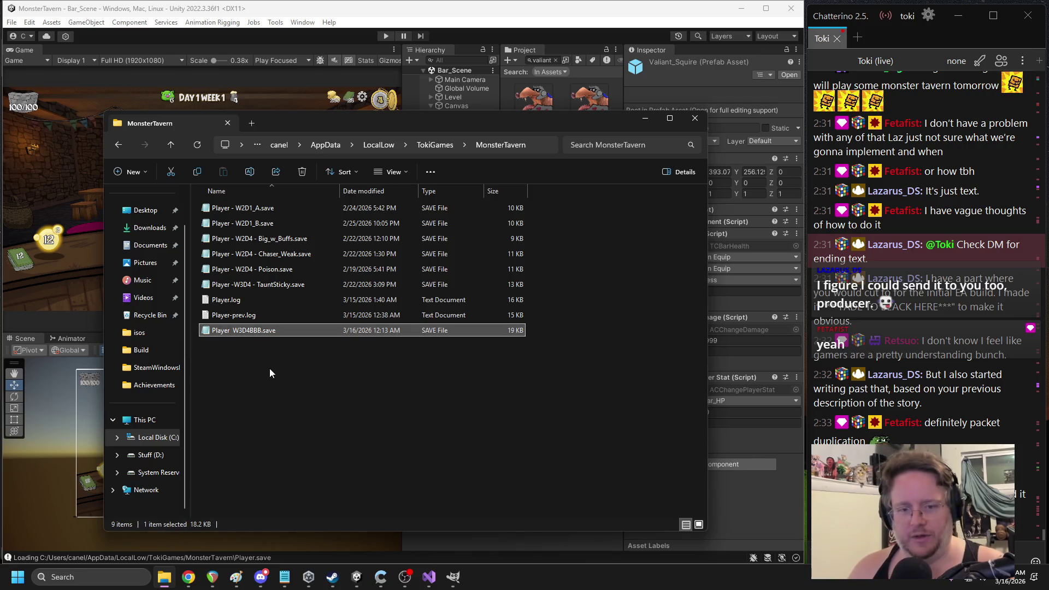
key(ctrl+v)
click(217, 347)
drag(213, 345, 279, 355)
click(234, 346)
key(Return)
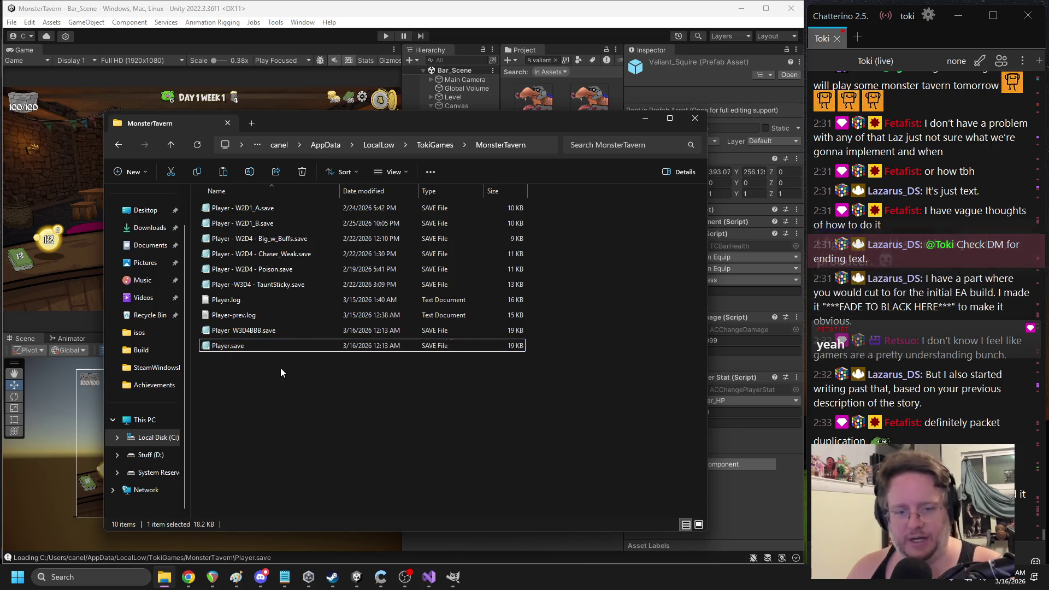
click(362, 4)
click(386, 36)
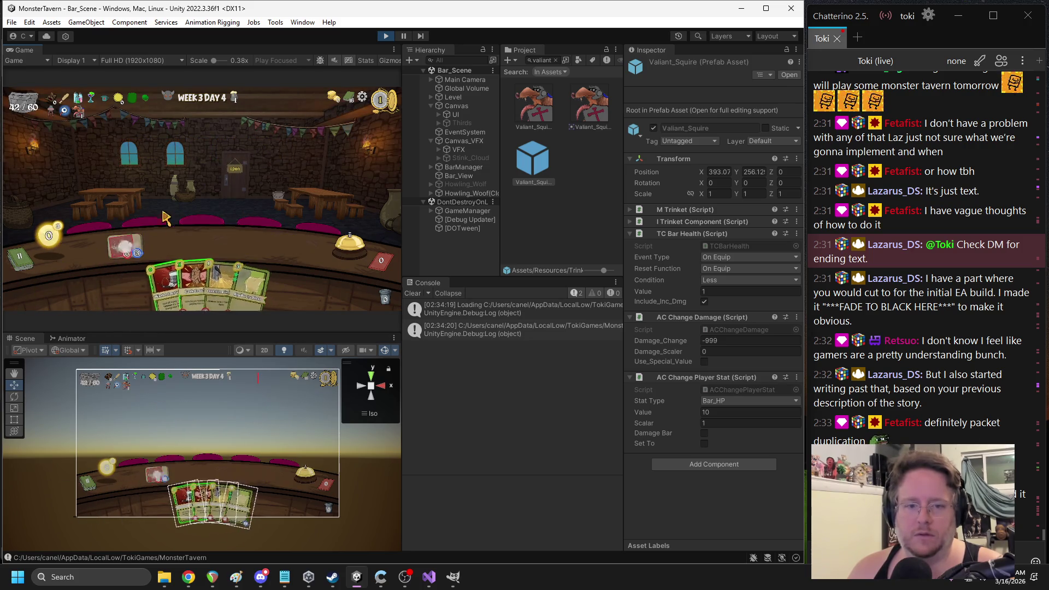
Play two cards onto the counter and end the turn
click(247, 268)
click(199, 273)
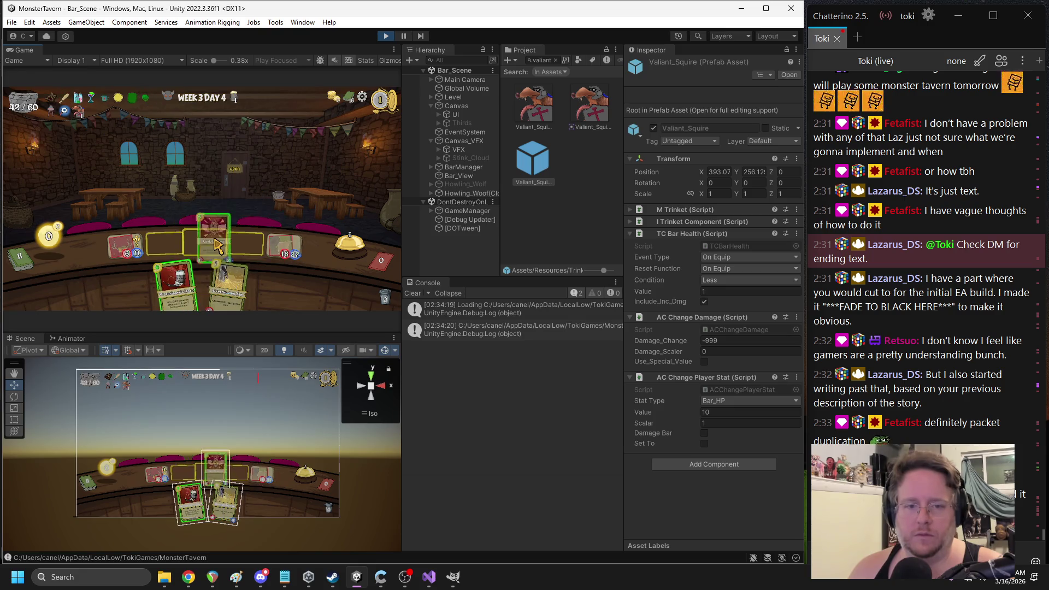
click(361, 247)
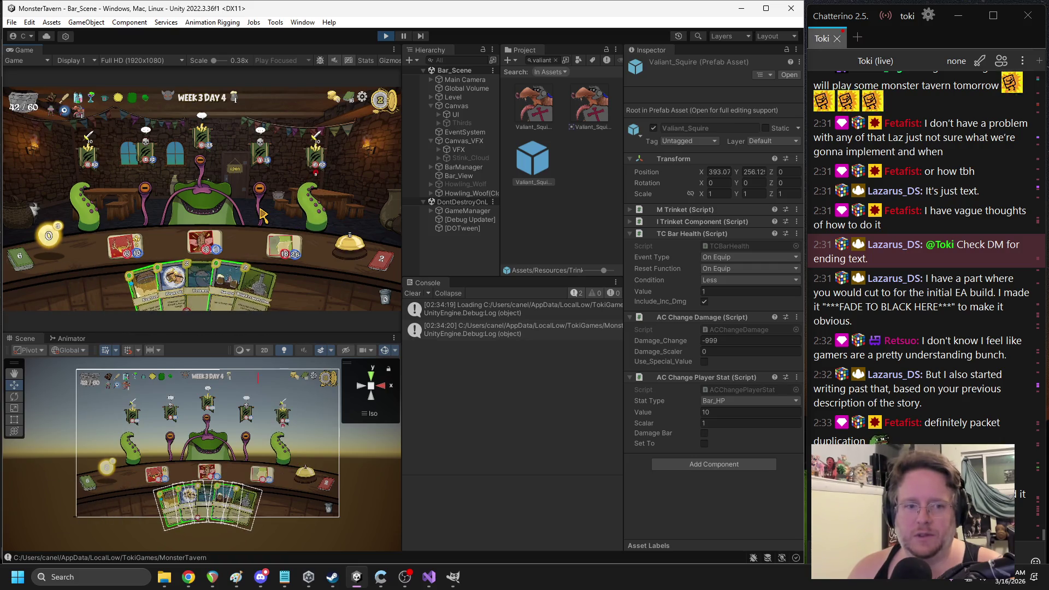
Check the packet usage in the damage code in Visual Studio, then return to the game
click(427, 577)
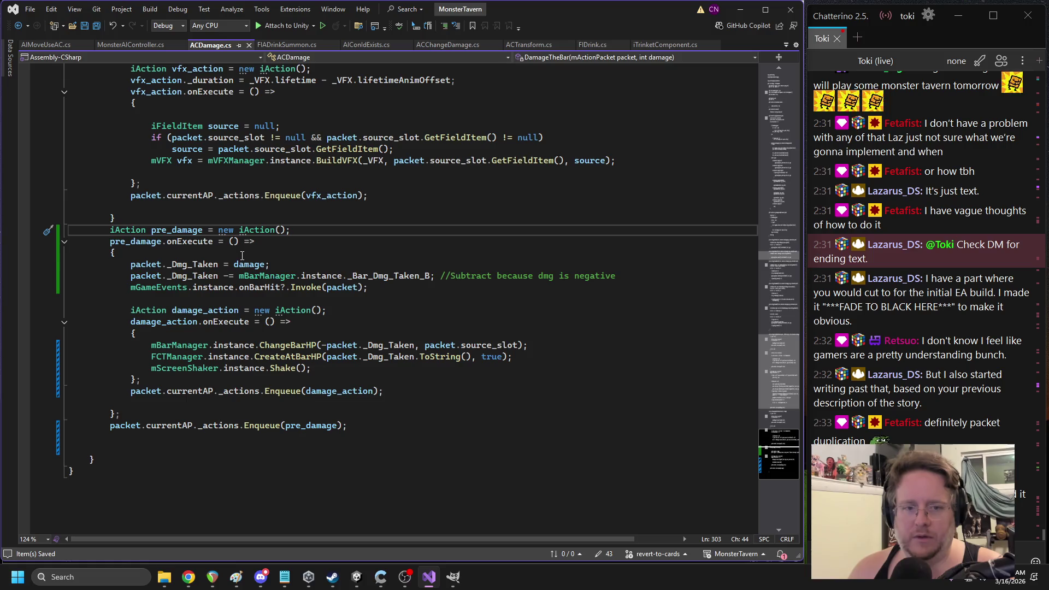
click(158, 391)
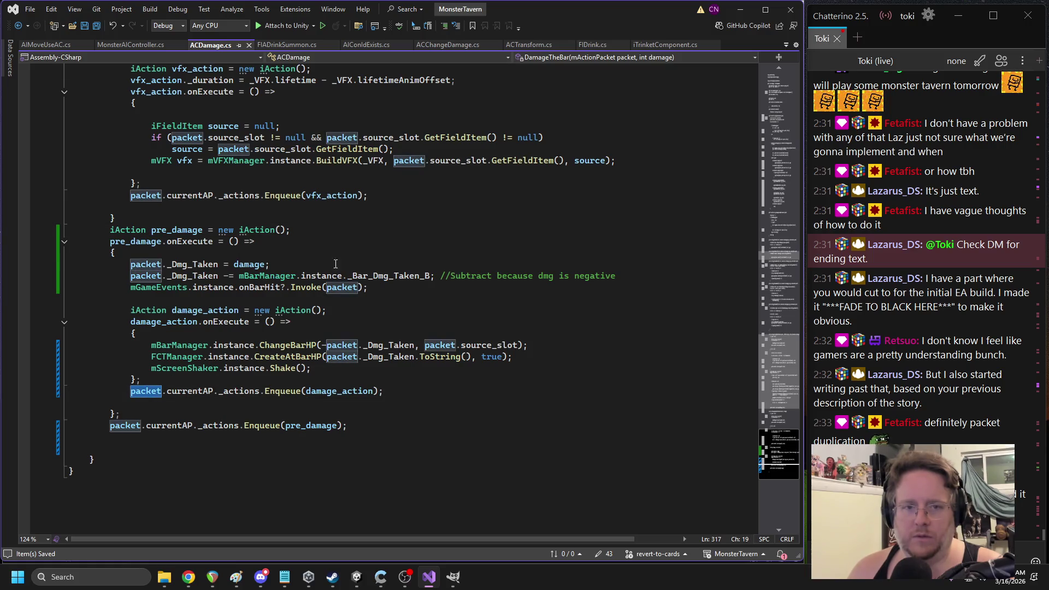
scroll(333, 203, up, 5)
scroll(334, 203, up, 3)
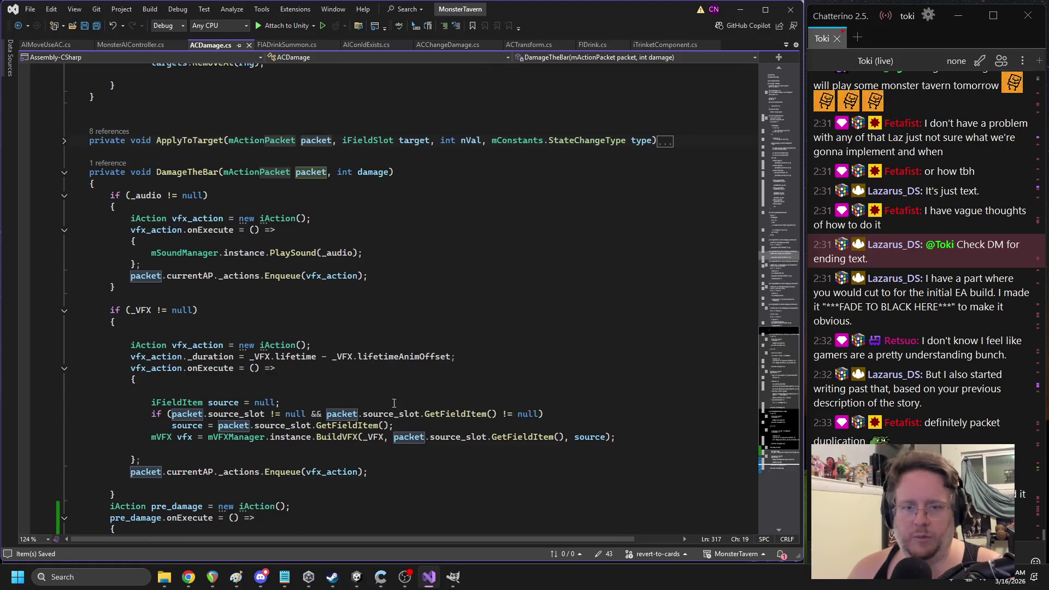
click(357, 575)
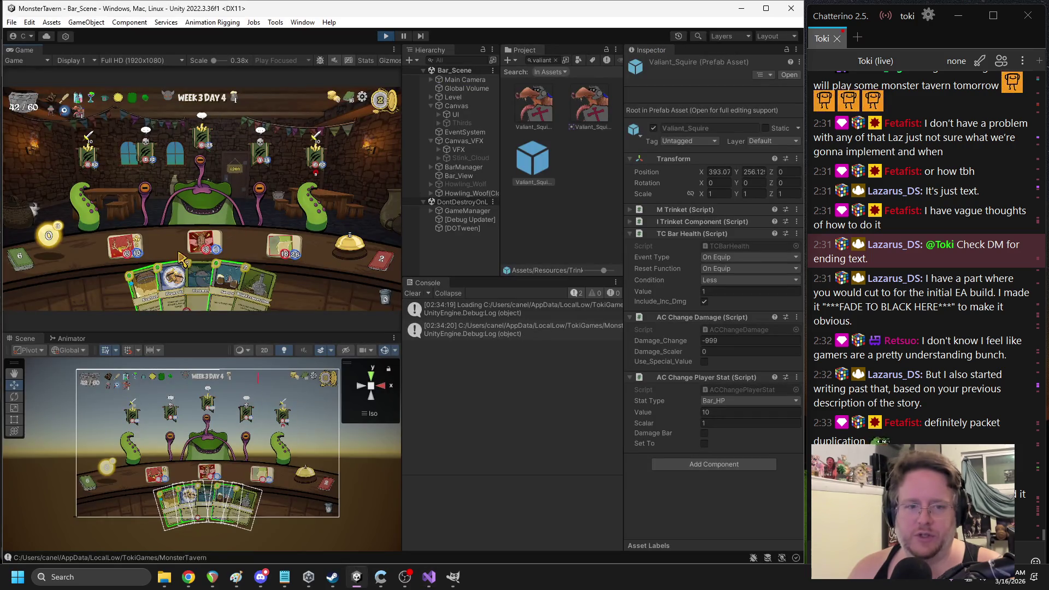
Play more turns with Play Maximized on, stop play mode, and open the -999 < 30 log's source
click(140, 273)
click(345, 253)
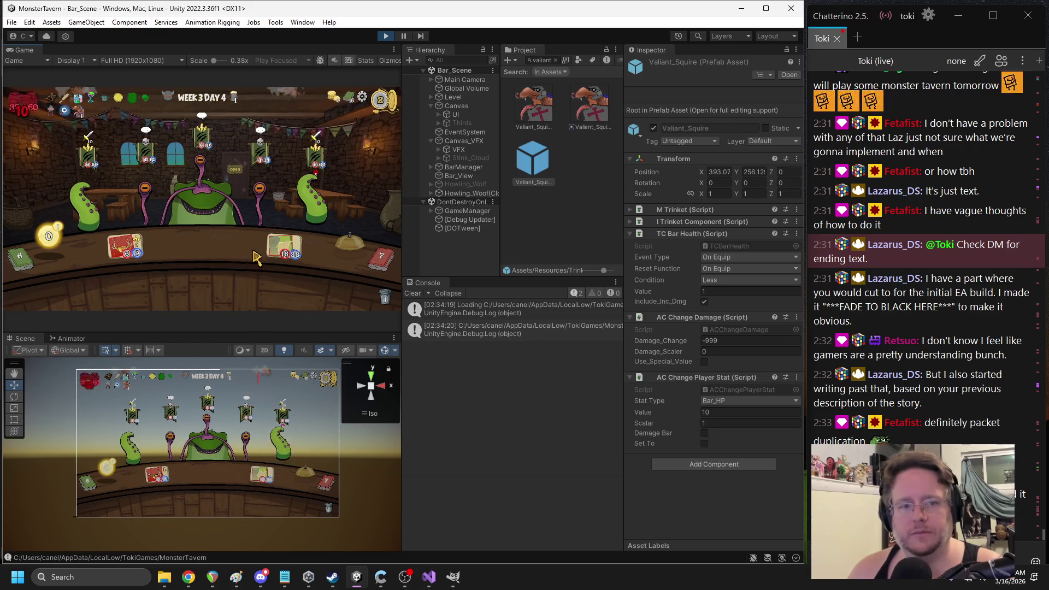
click(229, 250)
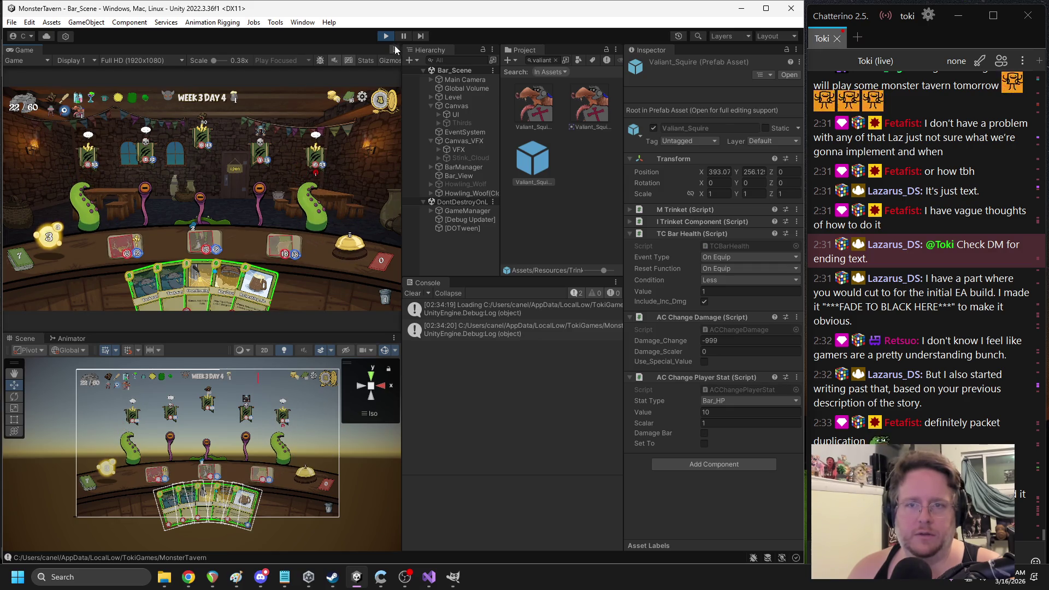
click(289, 61)
click(295, 86)
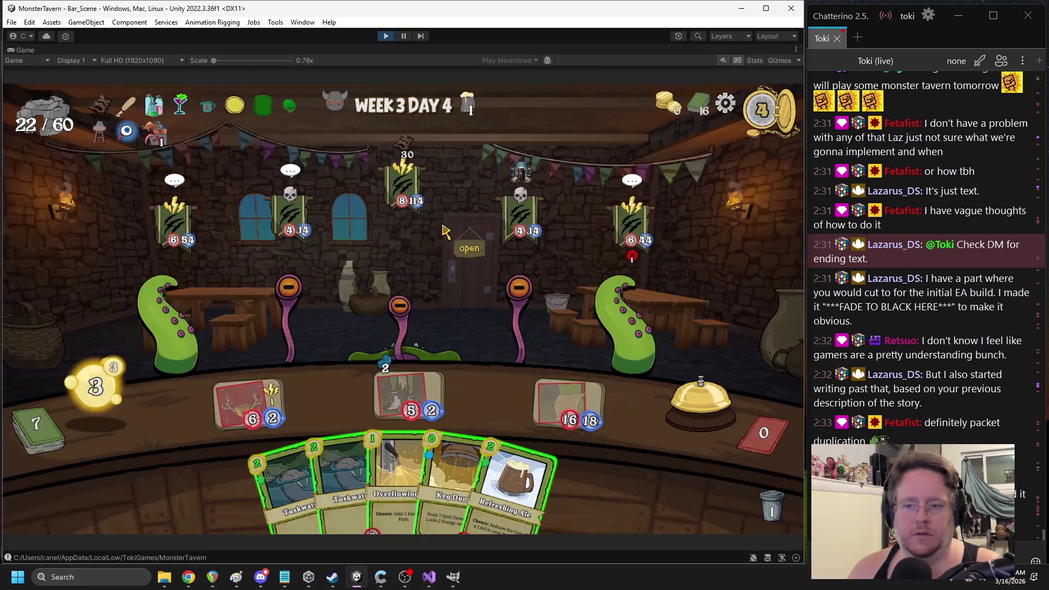
click(695, 426)
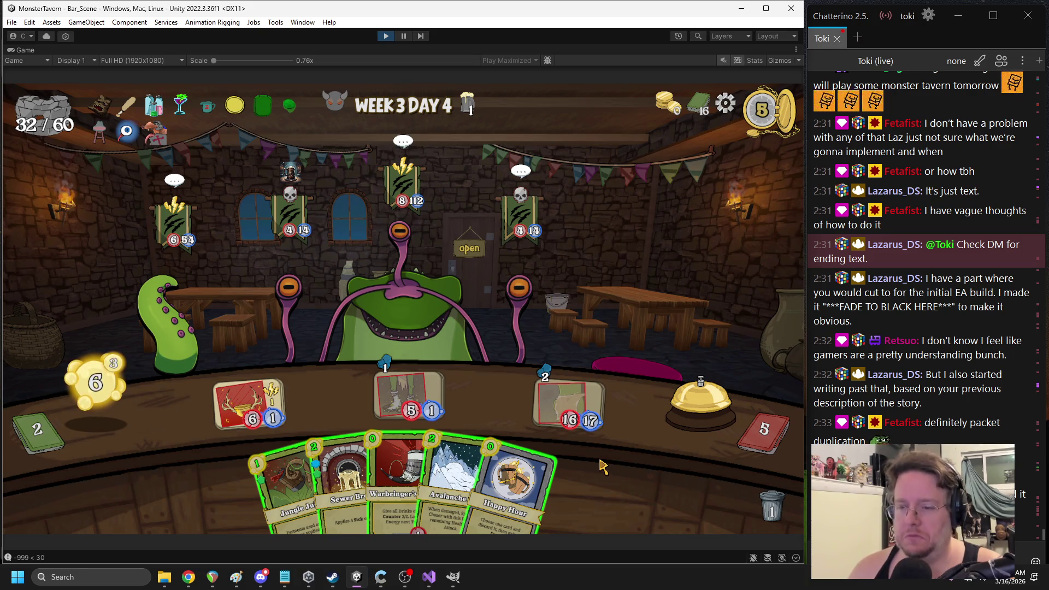
mouse_move(162, 134)
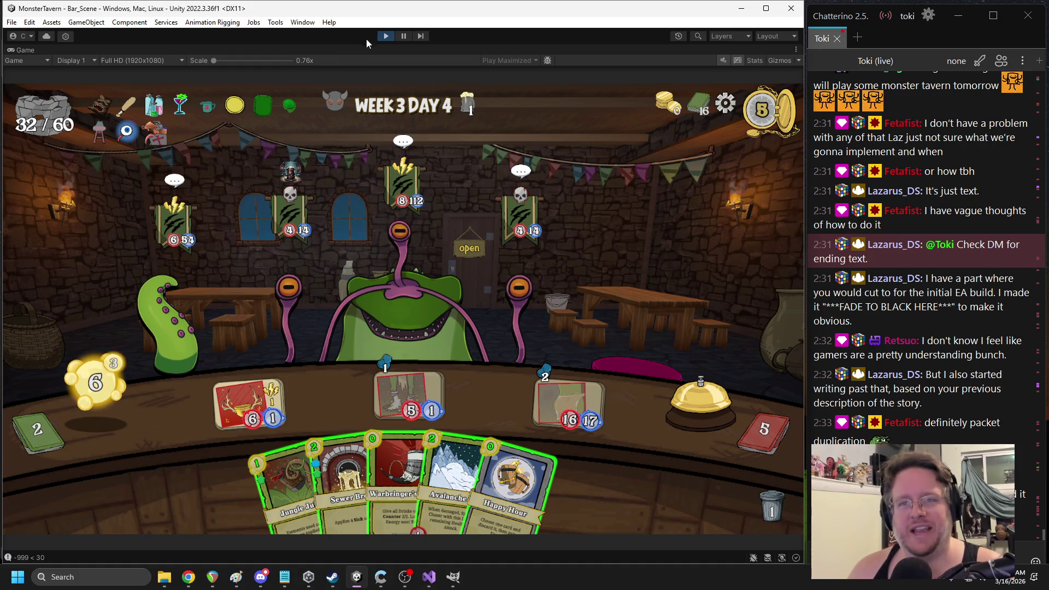
click(386, 36)
double_click(482, 355)
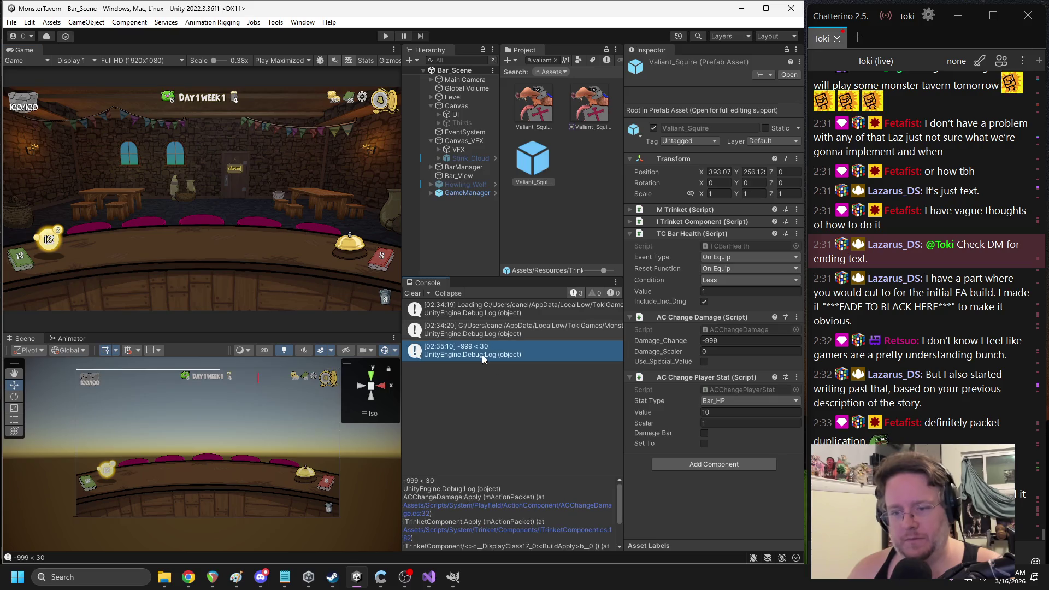
Delete the Debug.Log line from ACChangeDamage.Apply, then return to ACDamage.cs and let Unity recompile
triple_click(220, 289)
key(Delete)
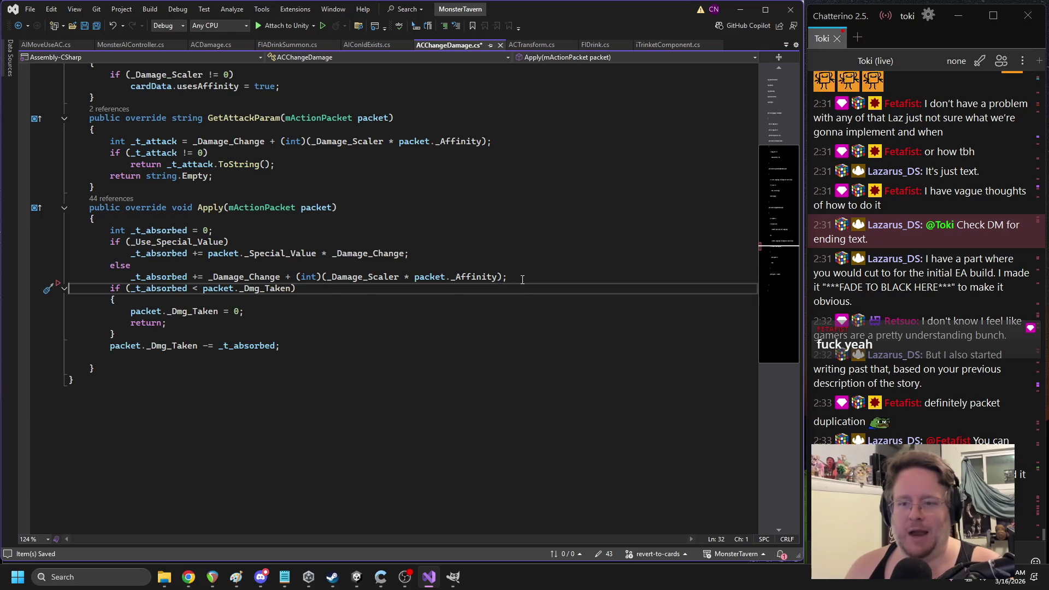
key(Return)
click(488, 219)
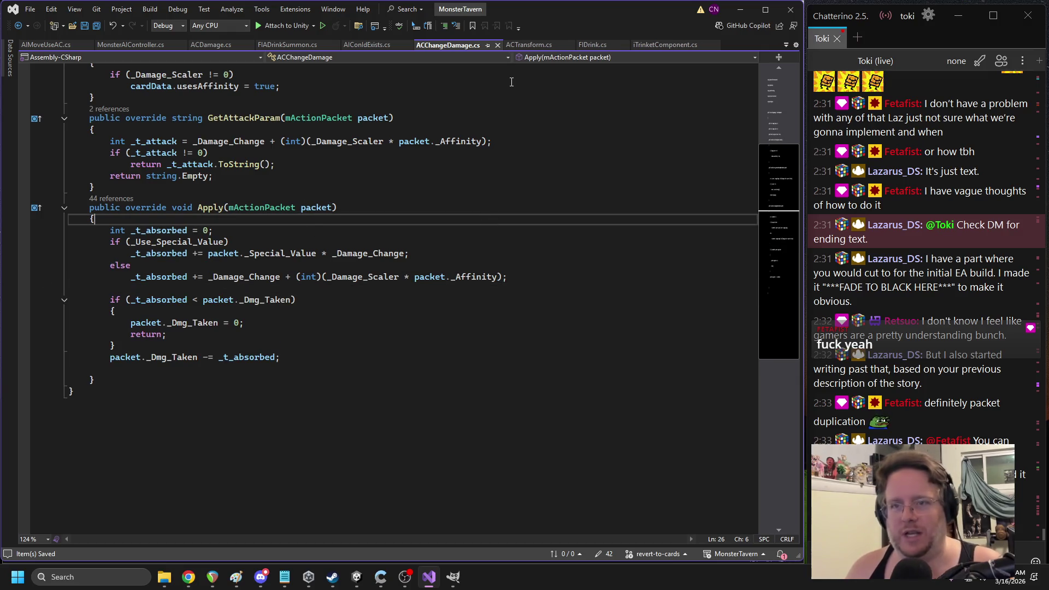
click(210, 45)
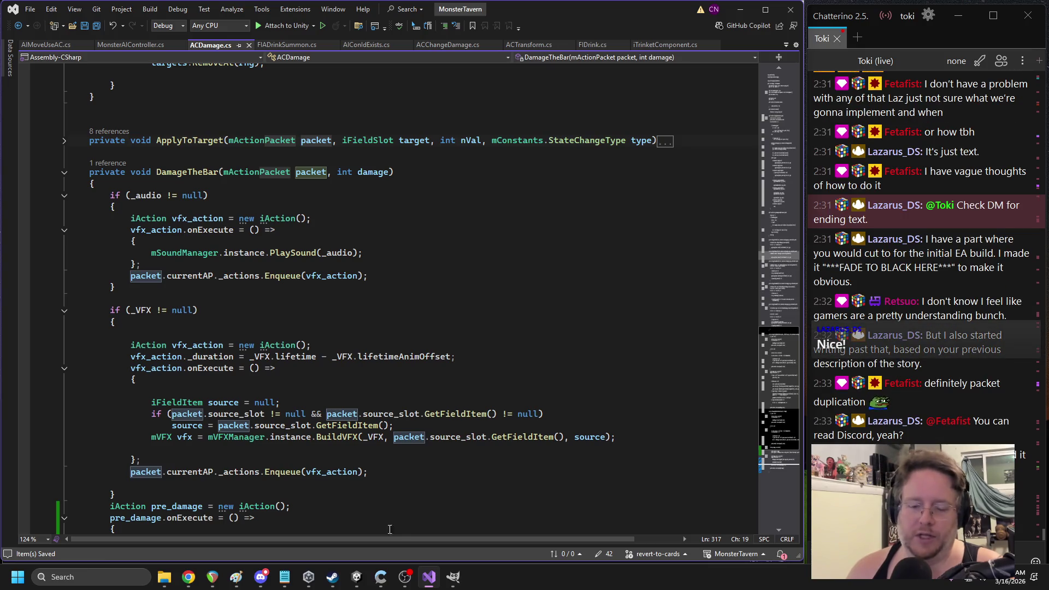
click(358, 575)
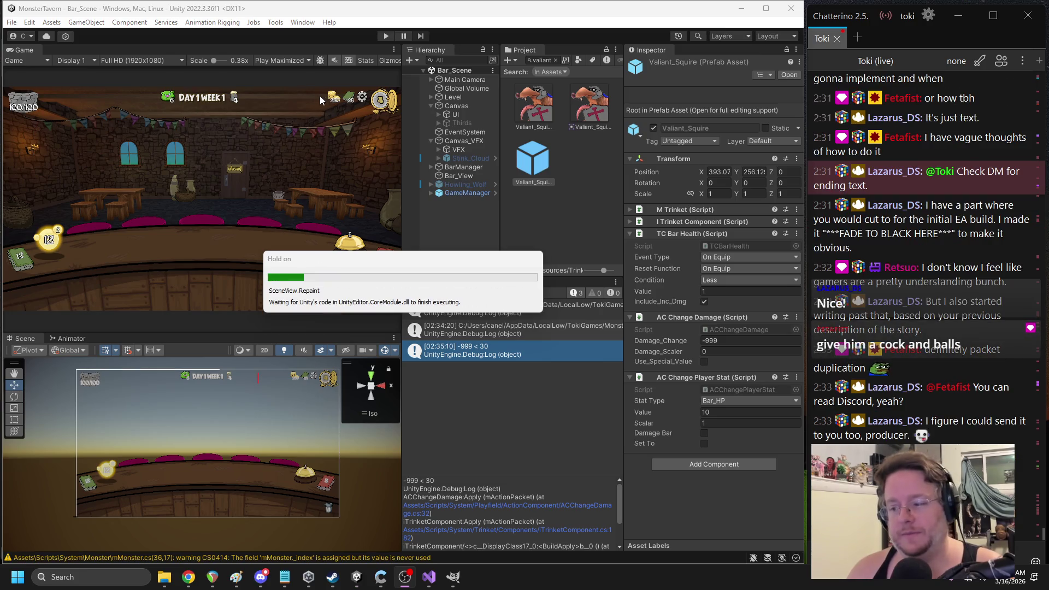
Start play mode and play two turns: Snooze, Jungle Juice, Warbringer's, then Stagheart and Cask Crusher
click(386, 36)
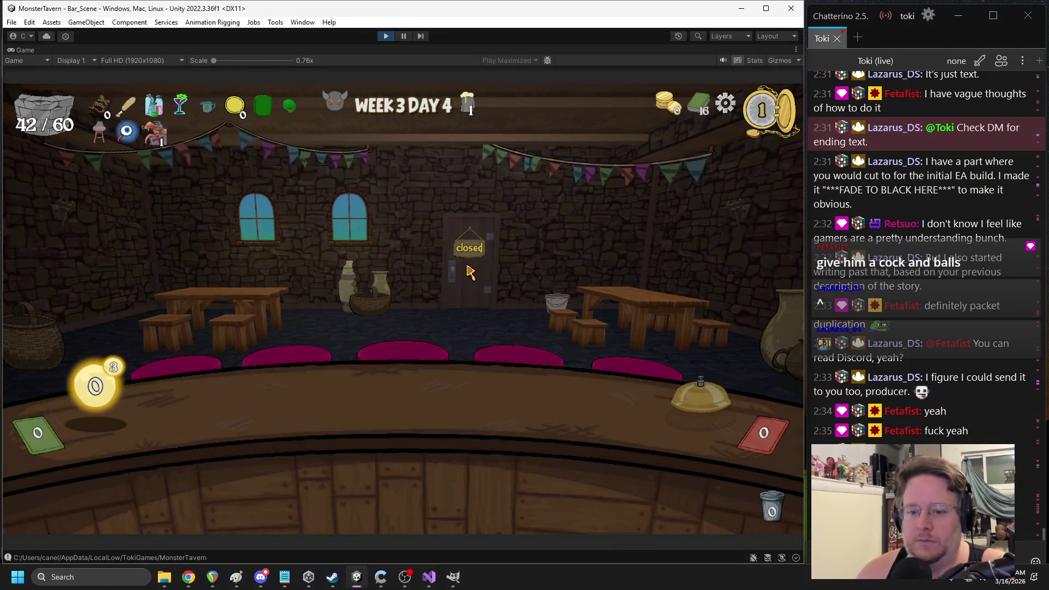
click(286, 426)
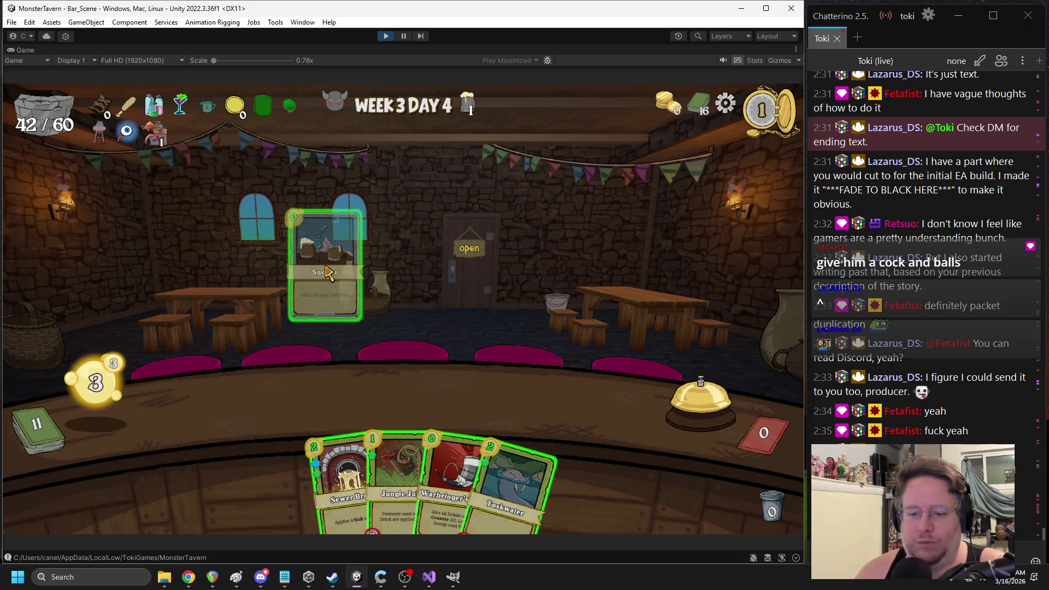
mouse_move(350, 470)
mouse_down()
mouse_move(252, 421)
mouse_move(241, 399)
mouse_move(248, 404)
mouse_up()
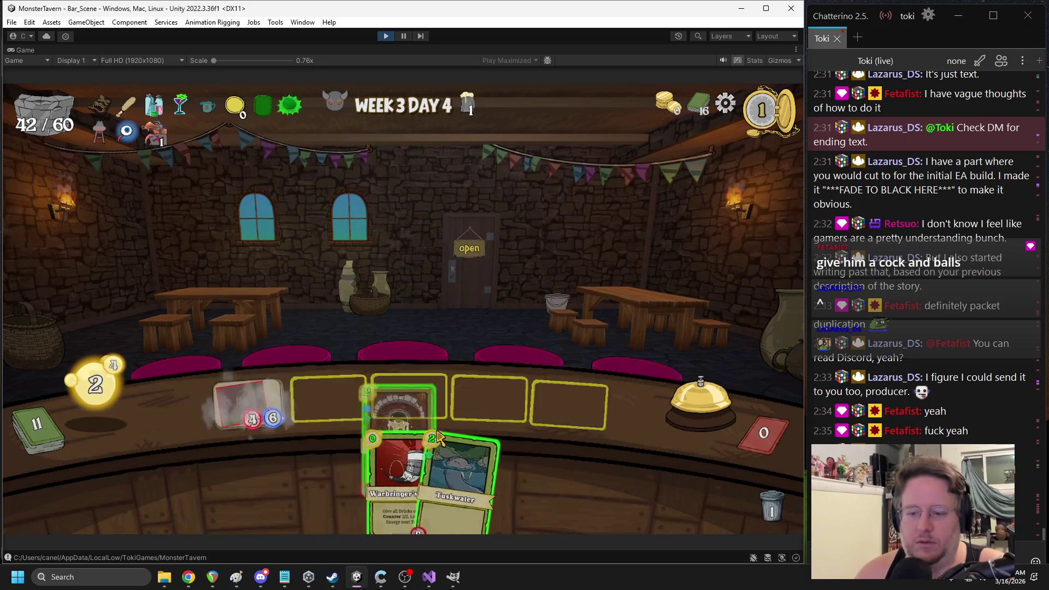
drag(322, 481, 562, 402)
mouse_move(426, 481)
mouse_down()
mouse_move(612, 378)
mouse_move(590, 399)
mouse_up()
click(447, 303)
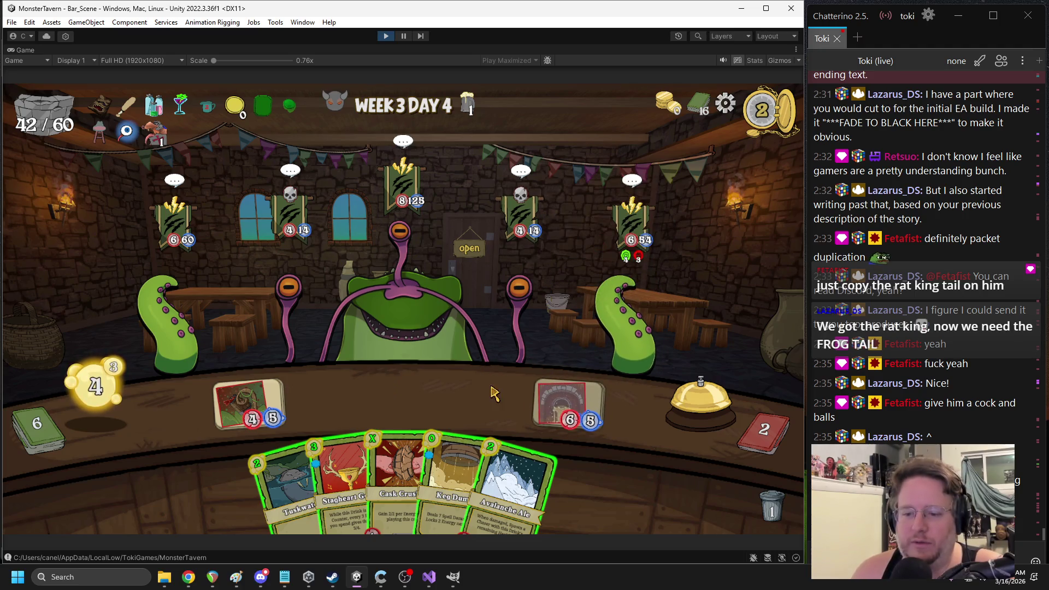
drag(341, 481, 404, 396)
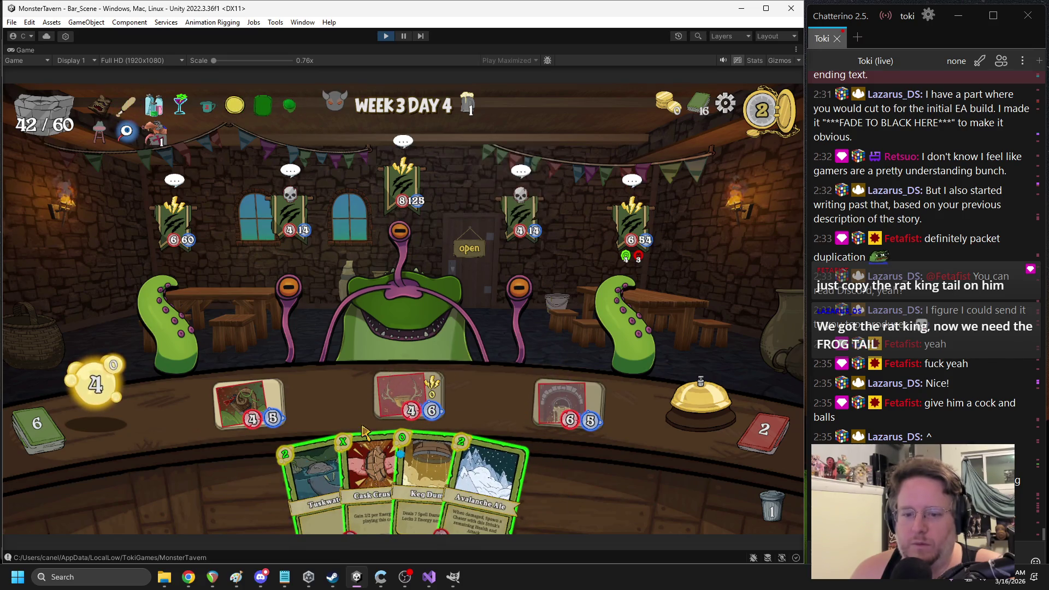
drag(371, 480, 330, 398)
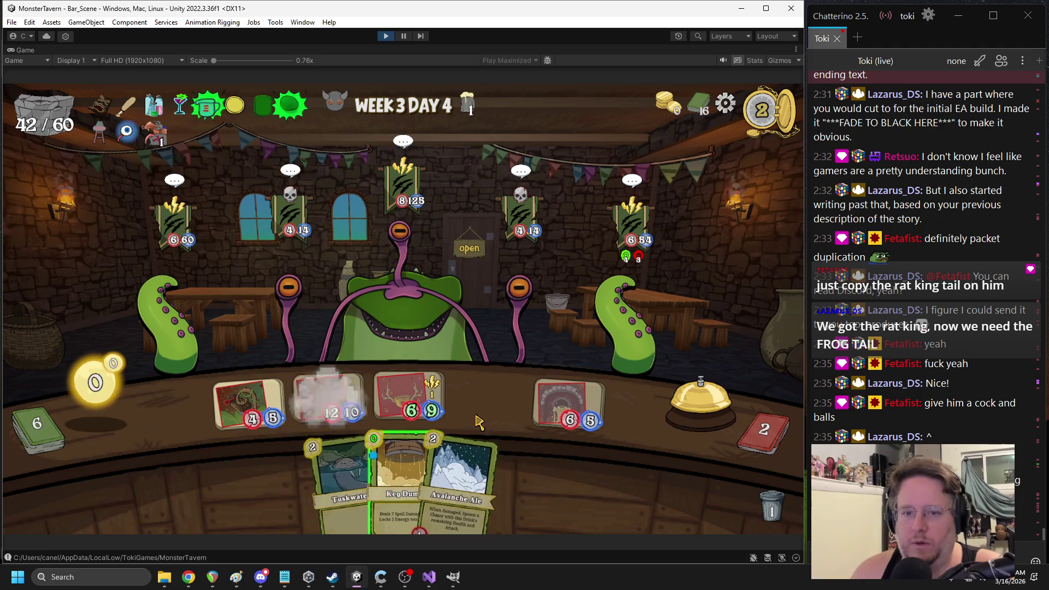
click(687, 420)
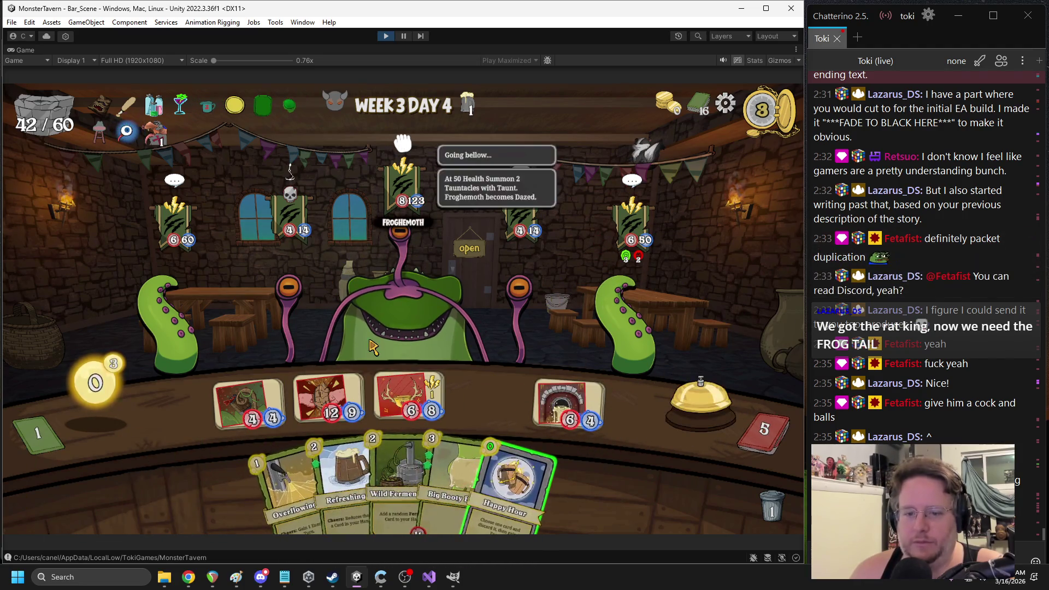
Play Happy Hour with its card choice, place Overflowing Tap, and serve the bar drink to the Froghemoth
mouse_move(534, 360)
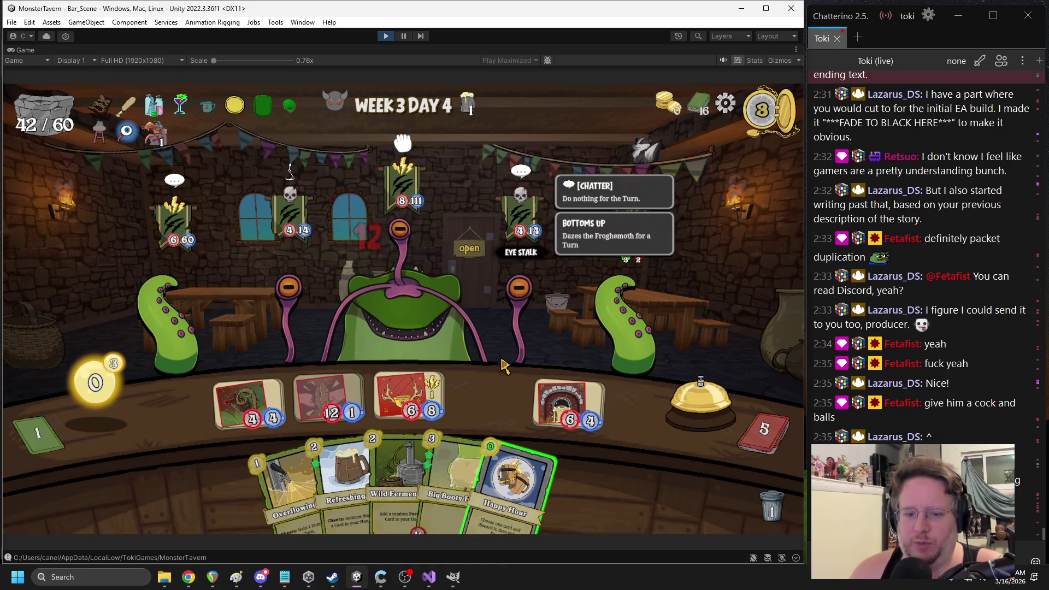
click(498, 385)
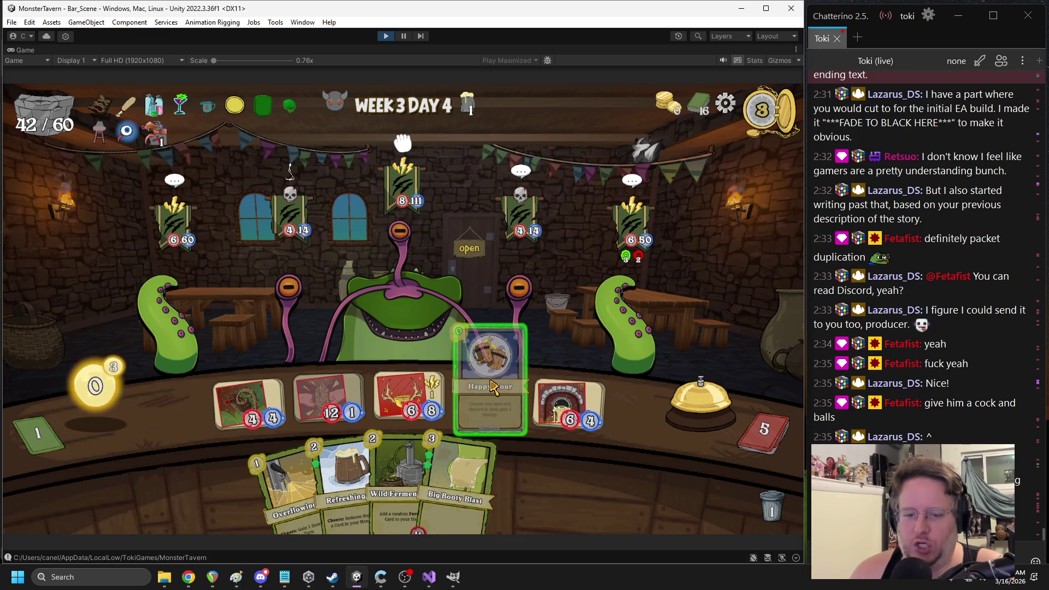
click(490, 386)
click(495, 437)
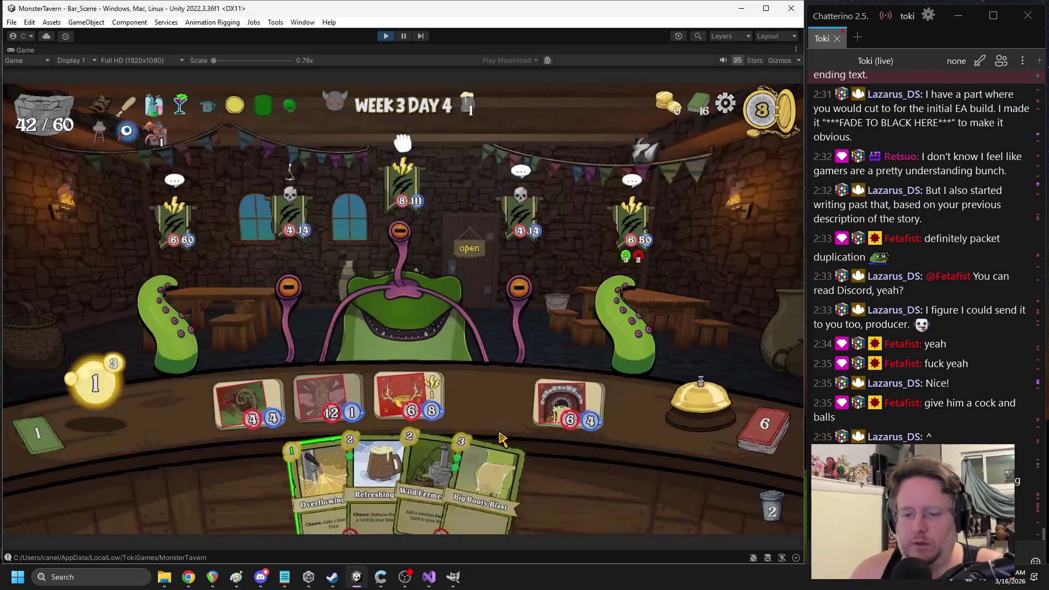
click(500, 442)
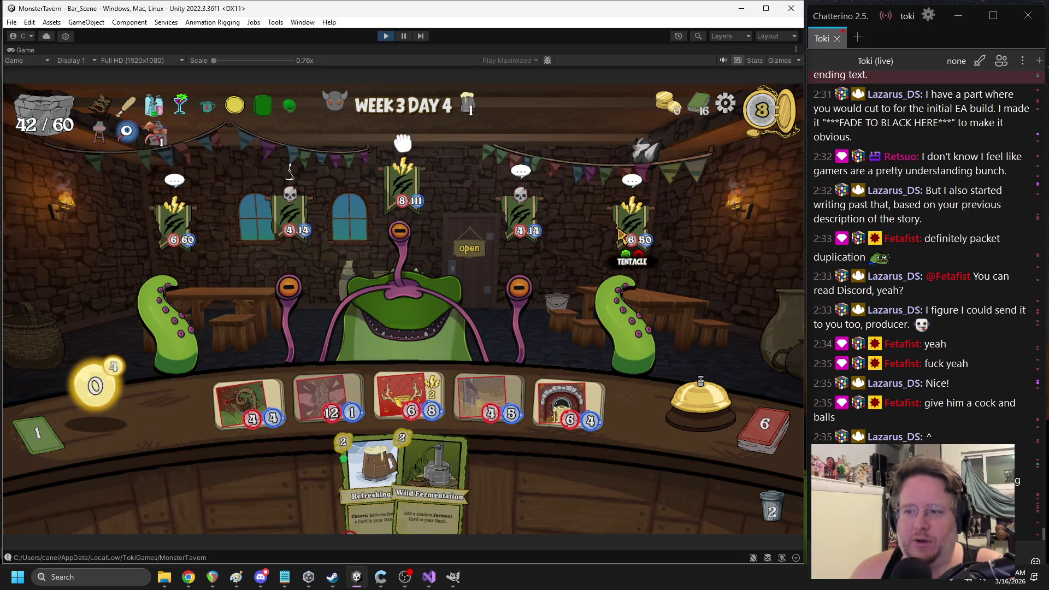
click(580, 404)
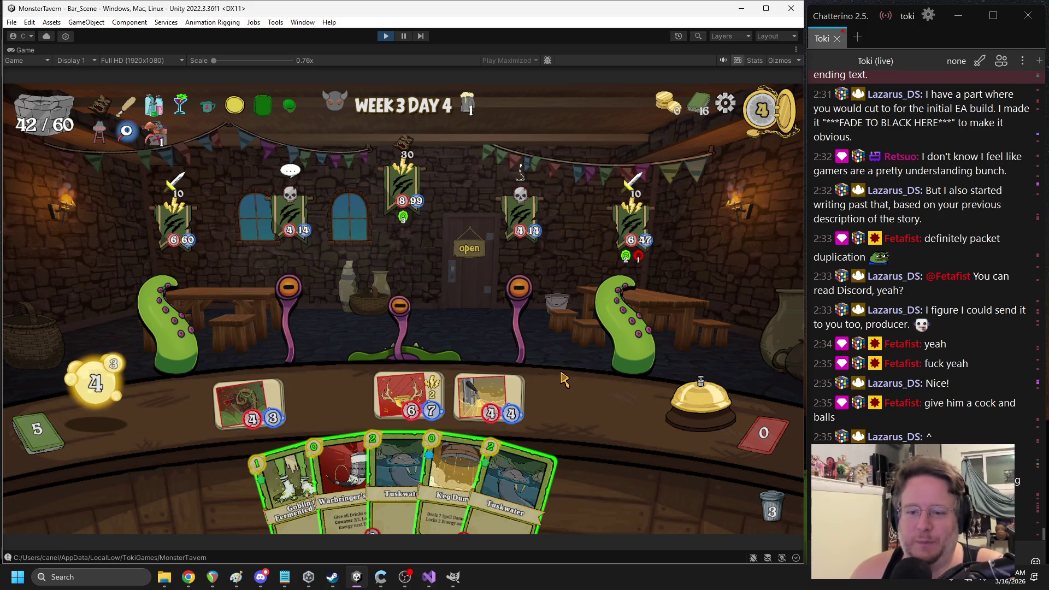
Aim a drink at the right tentacle and place Goblin's Fermented, Tuskwater and Keg Dump on the counter
drag(499, 385, 628, 346)
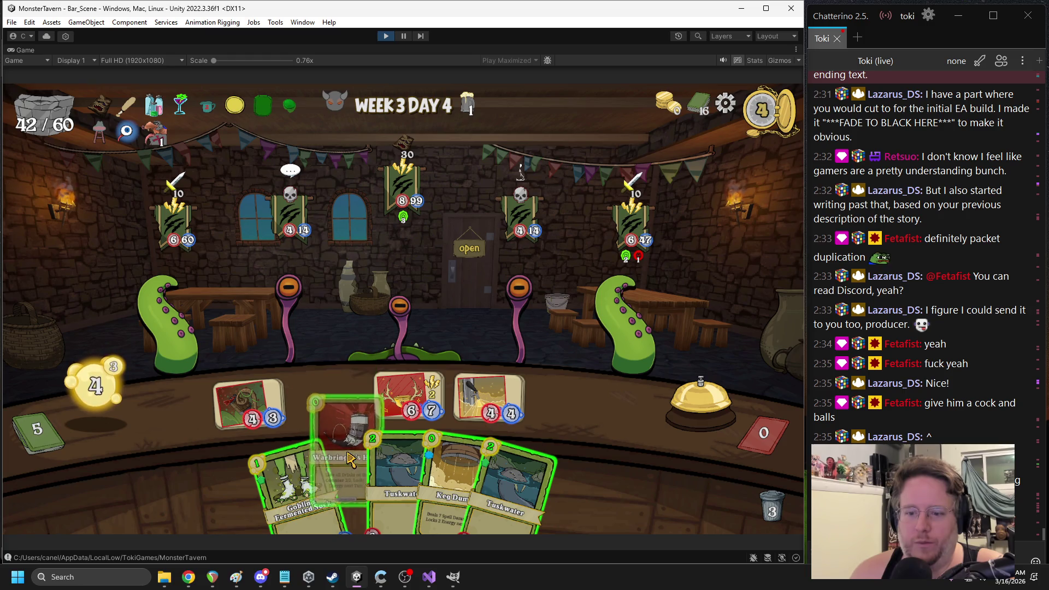
mouse_move(540, 351)
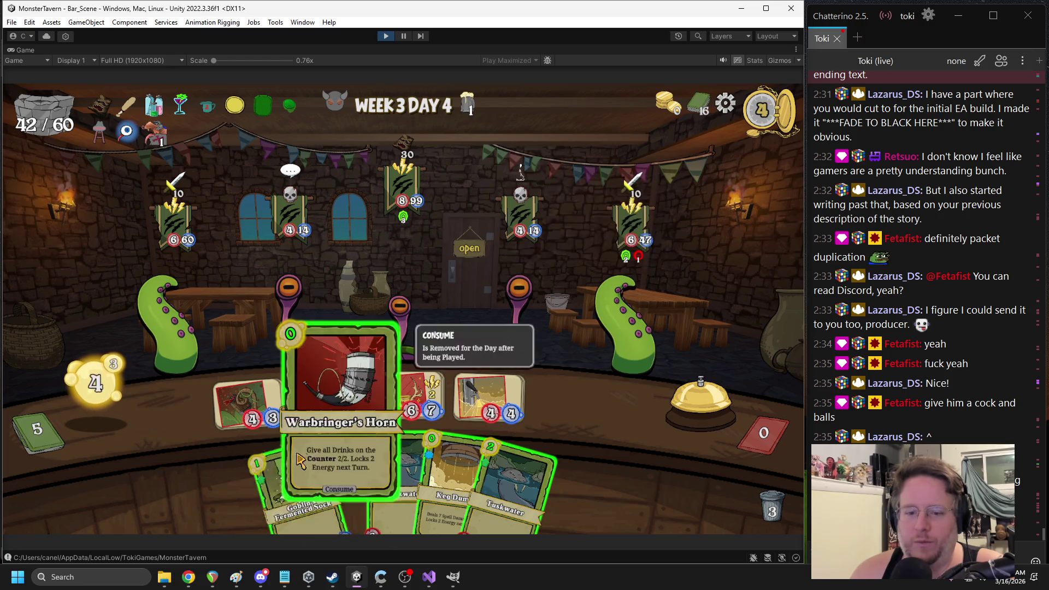
drag(328, 470, 570, 404)
drag(503, 448, 315, 405)
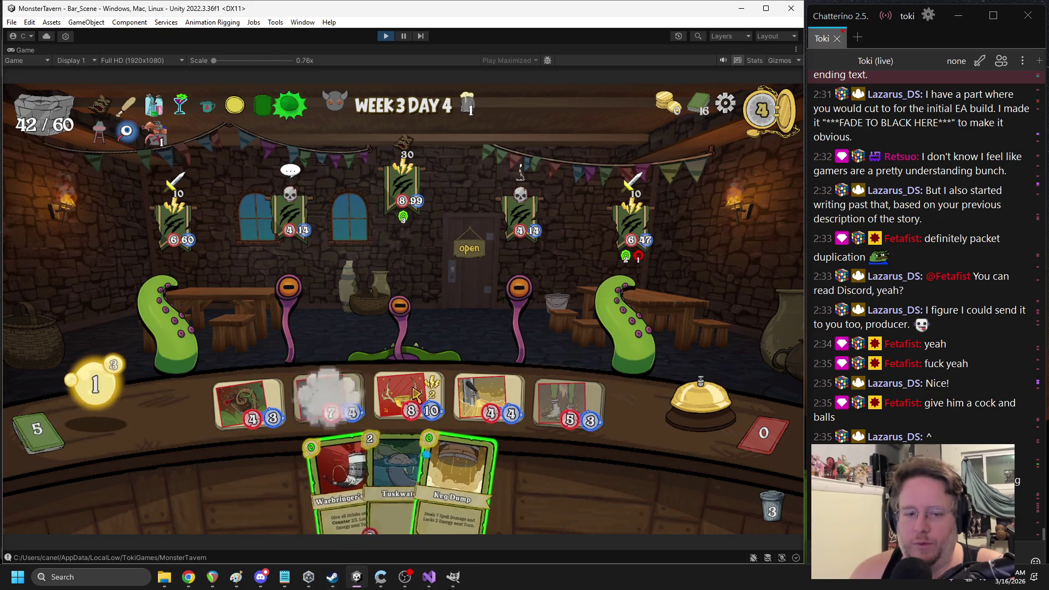
drag(491, 464, 556, 435)
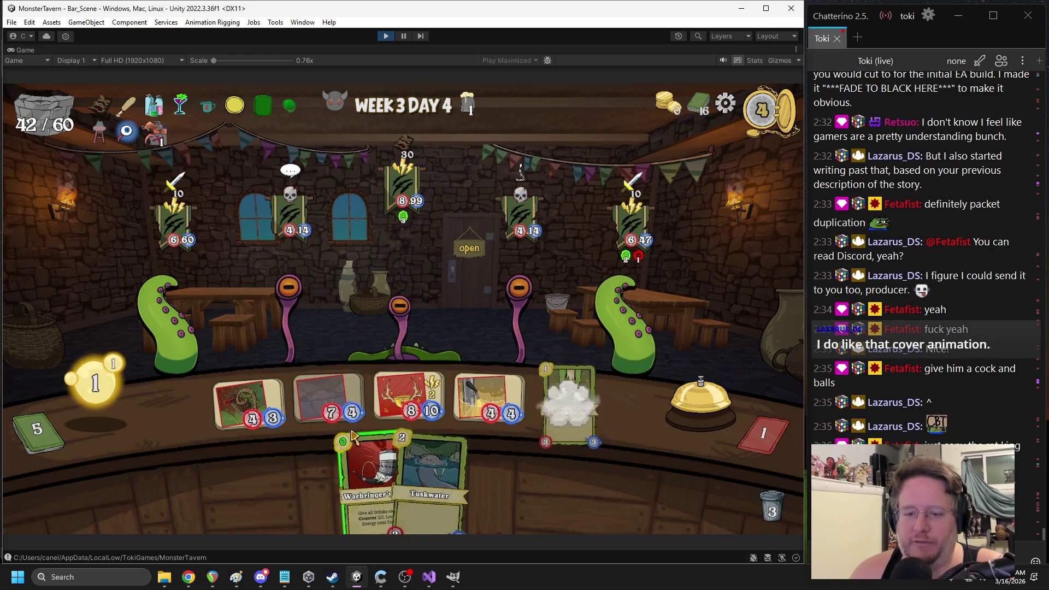
drag(355, 470, 377, 415)
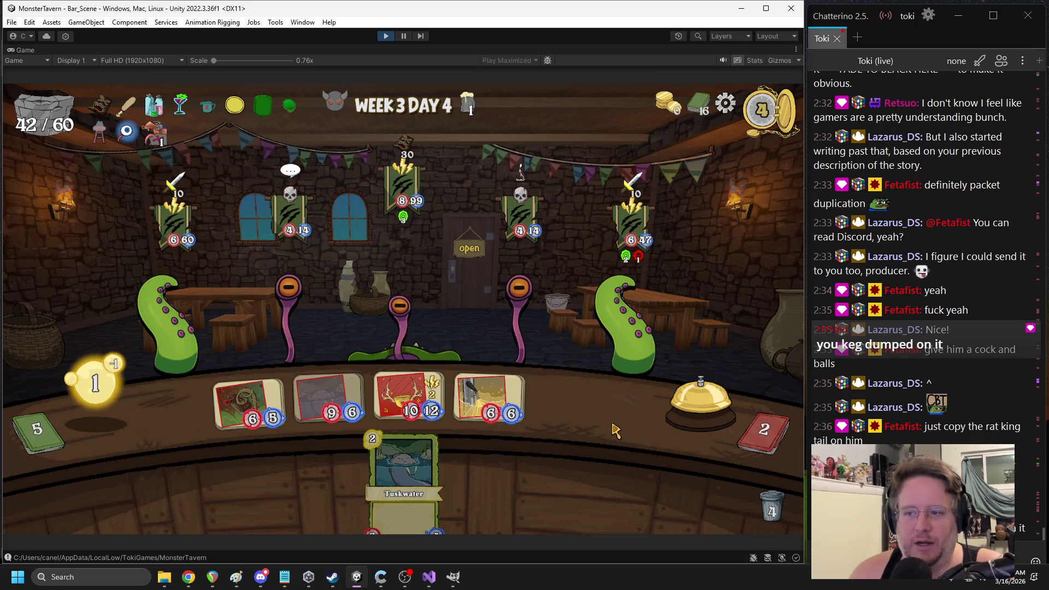
Attack the right tentacle with the rightmost card and the Eye Stalk with the leftmost card
mouse_move(501, 398)
mouse_down()
mouse_move(617, 325)
mouse_move(603, 434)
mouse_up()
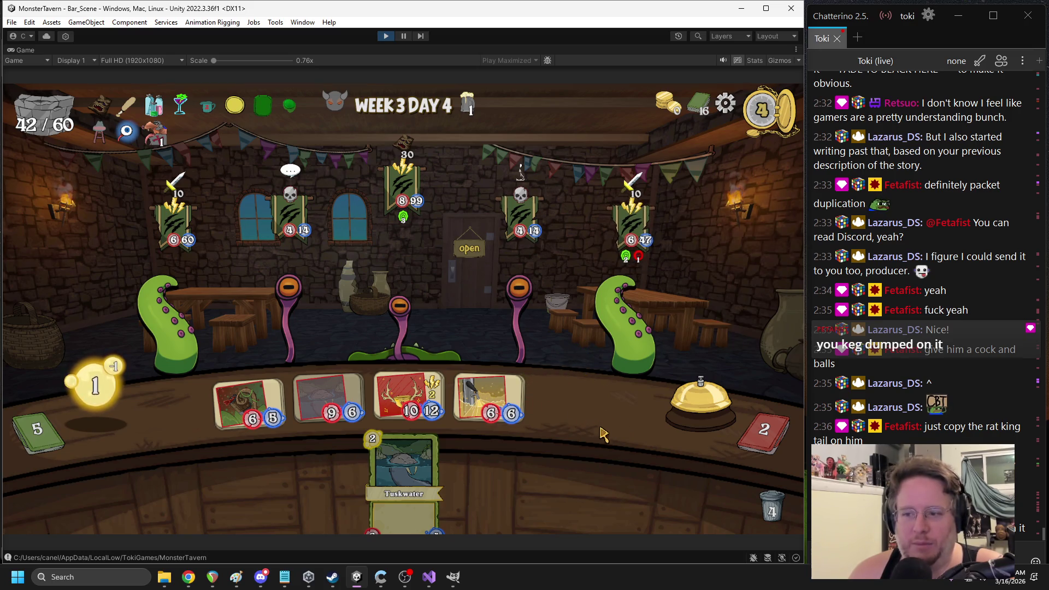
drag(486, 407, 630, 229)
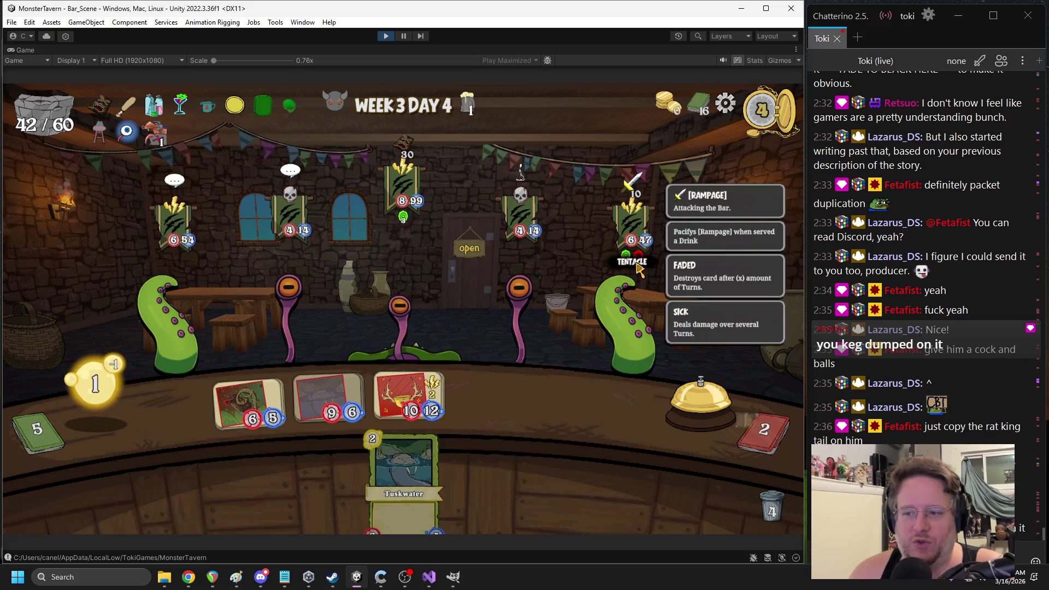
mouse_move(249, 404)
mouse_down()
mouse_move(350, 309)
mouse_move(268, 326)
mouse_move(282, 314)
mouse_up()
drag(409, 399, 295, 306)
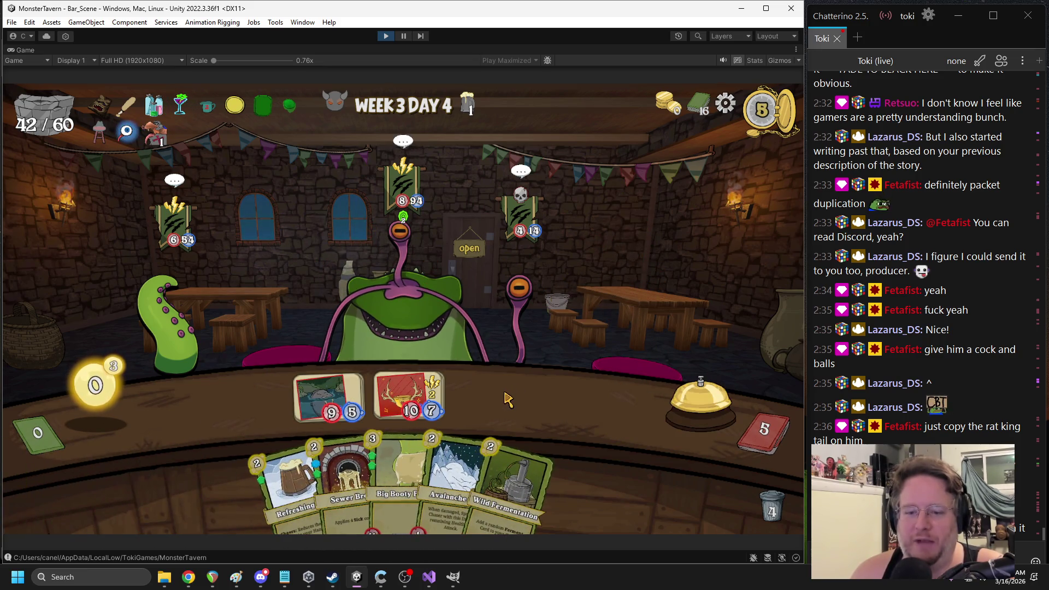
End the turn, boost a drink with Wild Fermentation and Ironbark Ferment, attack the Eye Stalk, and end the turn
mouse_move(515, 362)
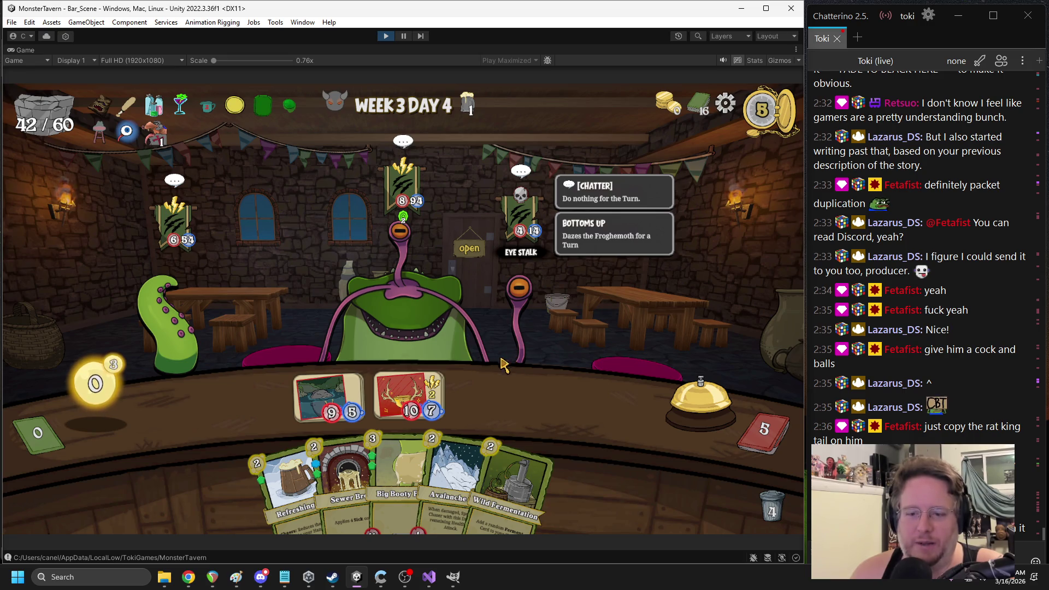
click(654, 397)
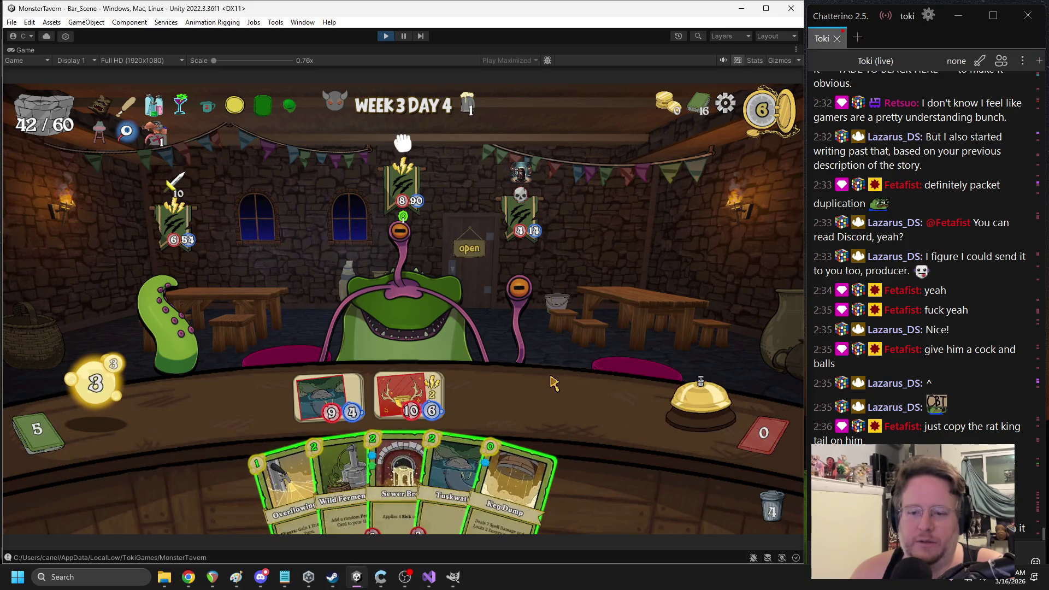
drag(334, 453, 552, 352)
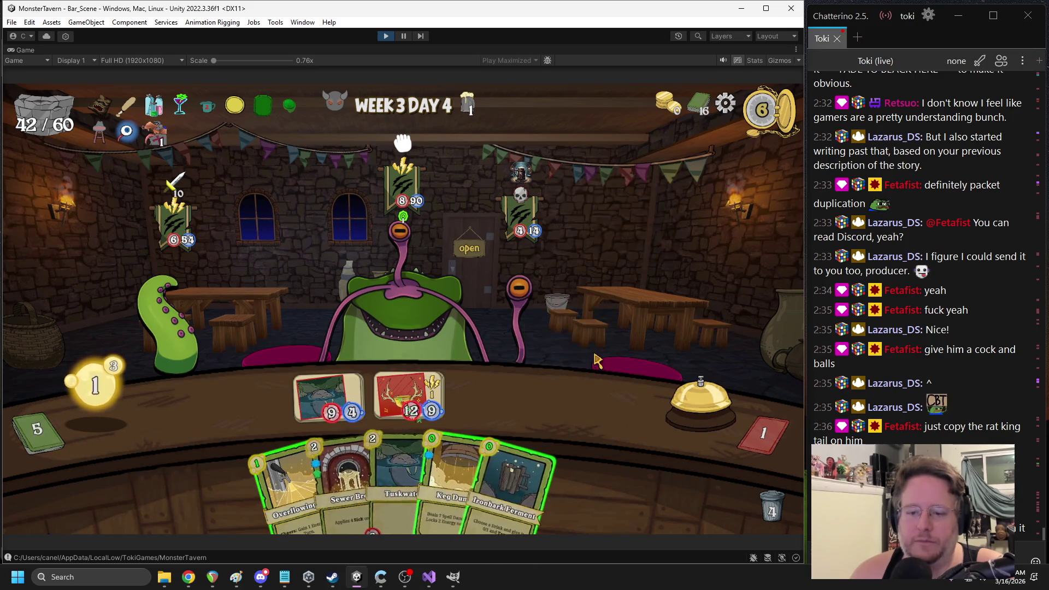
drag(513, 480, 411, 398)
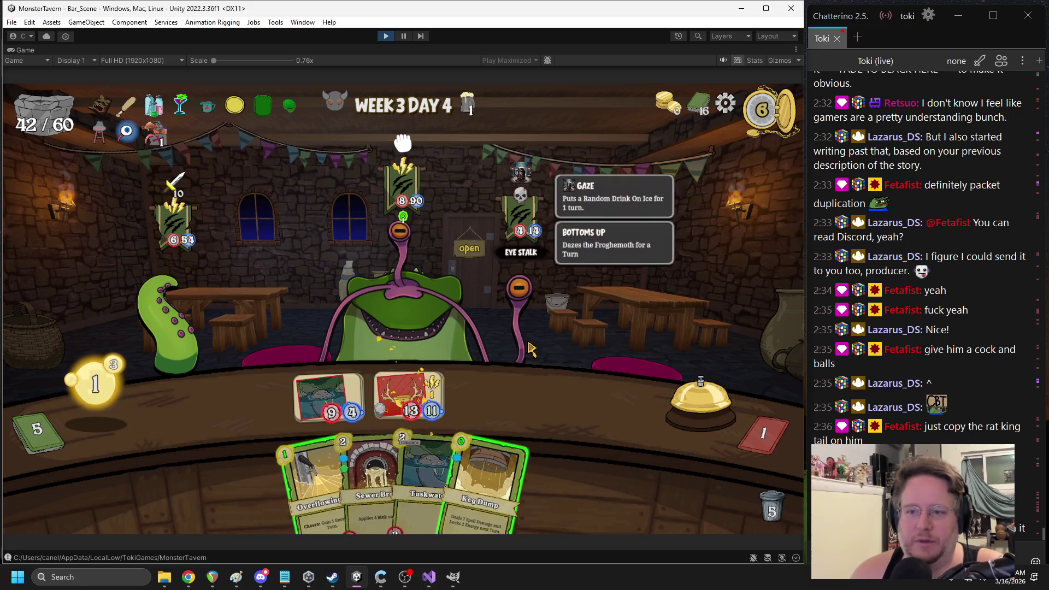
drag(427, 390, 516, 315)
mouse_move(320, 480)
mouse_down()
mouse_move(478, 401)
mouse_move(328, 398)
mouse_up()
key(space)
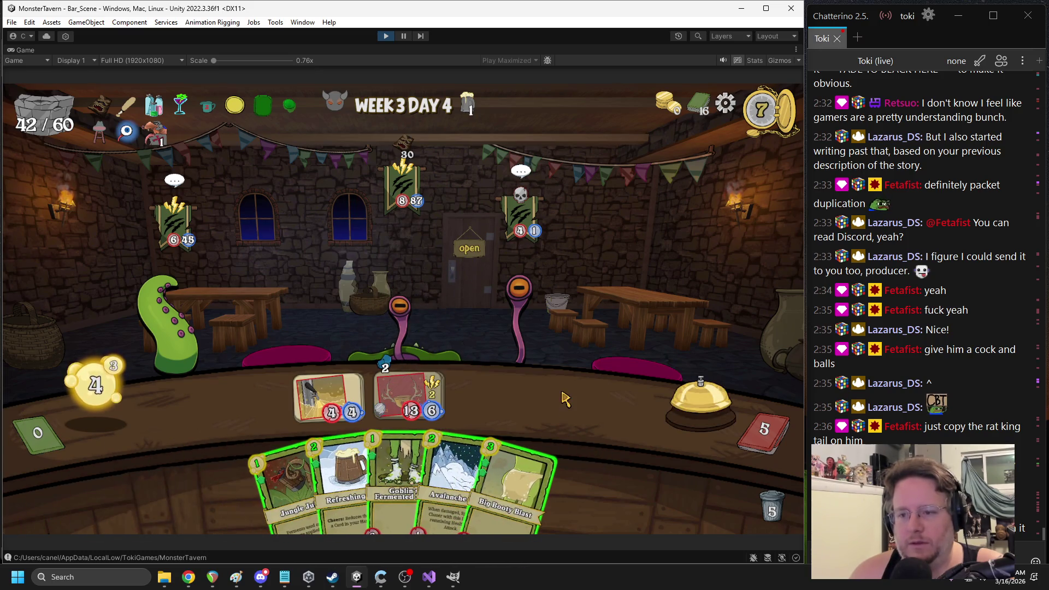
Finish off the Eye Stalk, place Big Booty Blast and Goblin Fermented, and end the turn
drag(385, 363, 534, 289)
drag(538, 394, 562, 396)
mouse_move(398, 481)
mouse_down()
mouse_move(223, 398)
mouse_move(249, 404)
mouse_up()
click(700, 401)
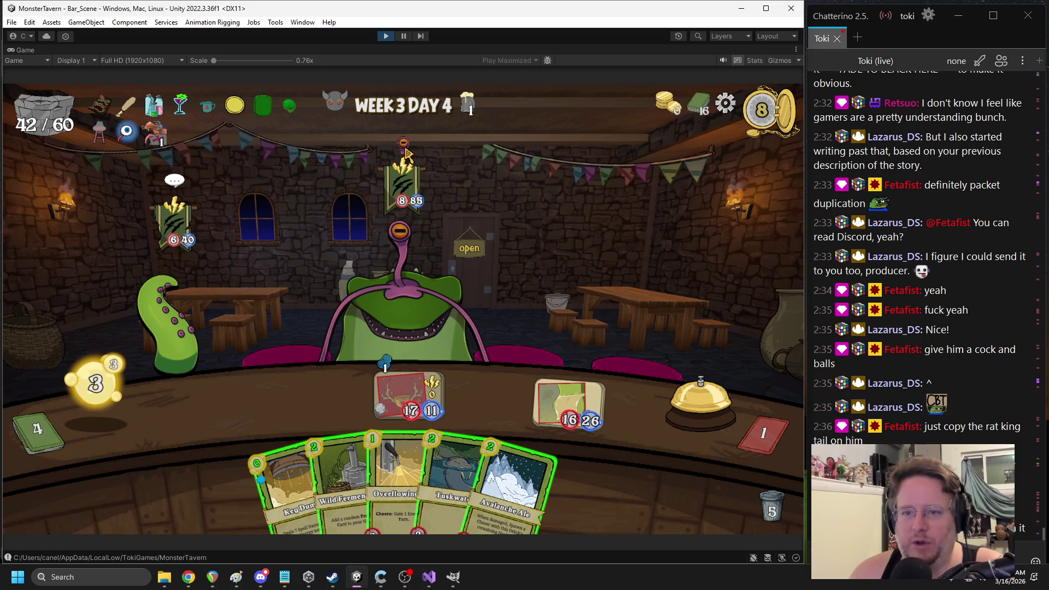
Place the Overflowing card, apply Elderwood Ferment to the right drink, and end the turn
mouse_move(402, 187)
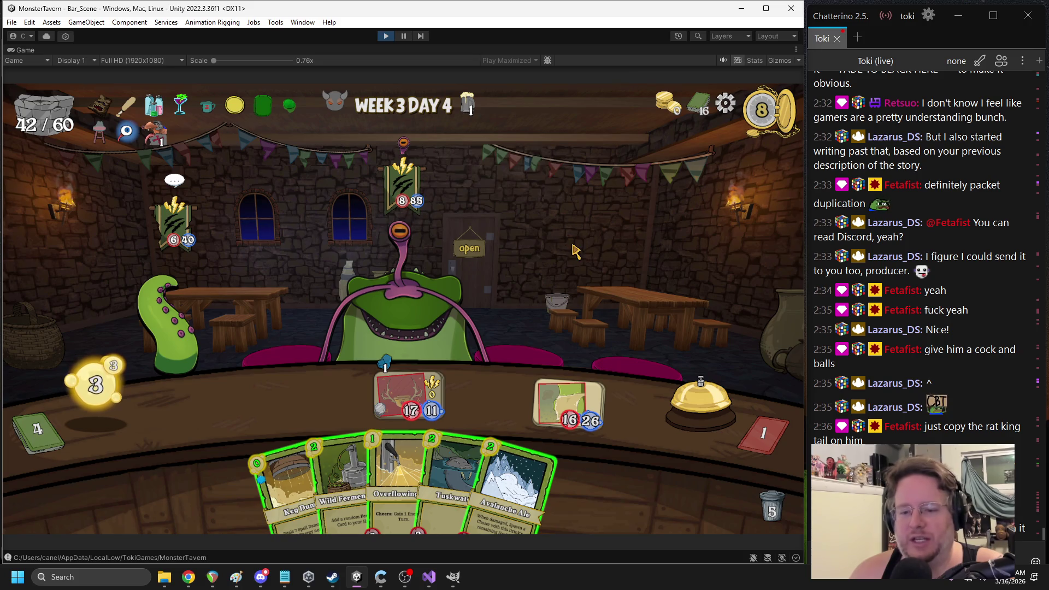
drag(396, 481, 252, 404)
drag(366, 464, 549, 282)
drag(510, 450, 566, 403)
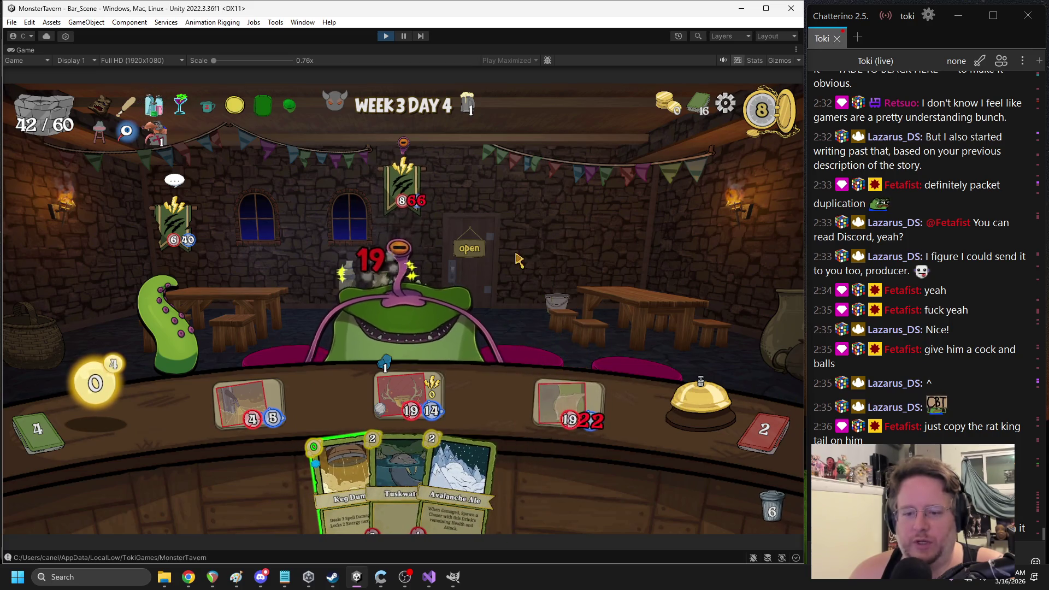
click(689, 404)
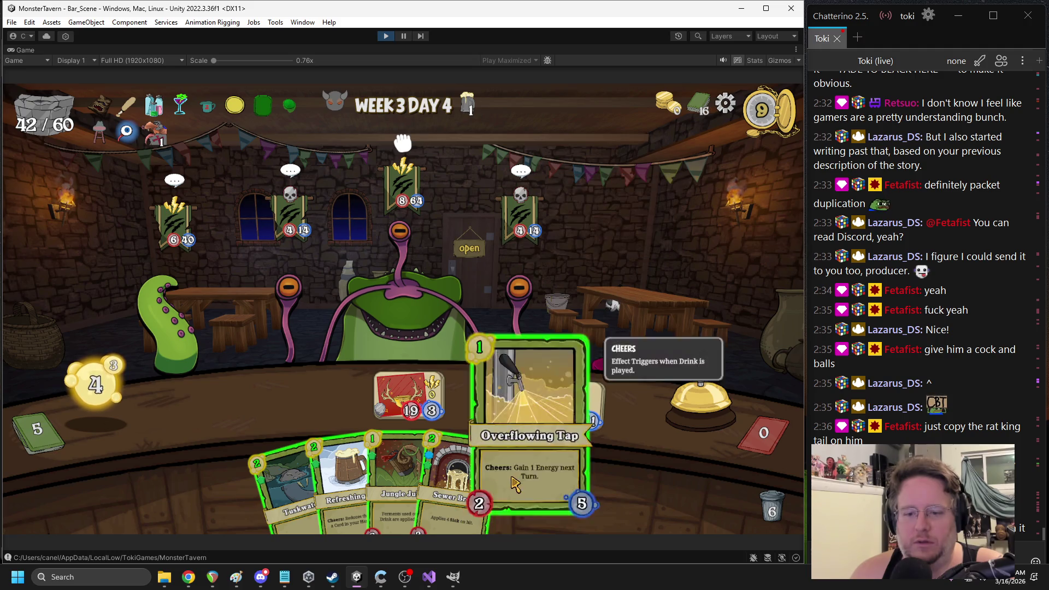
Arrange Sewer Brew, Jungle Juice and Refreshing Ale in the counter slots
mouse_move(454, 481)
mouse_down()
mouse_move(235, 399)
mouse_move(243, 402)
mouse_up()
drag(432, 481, 334, 404)
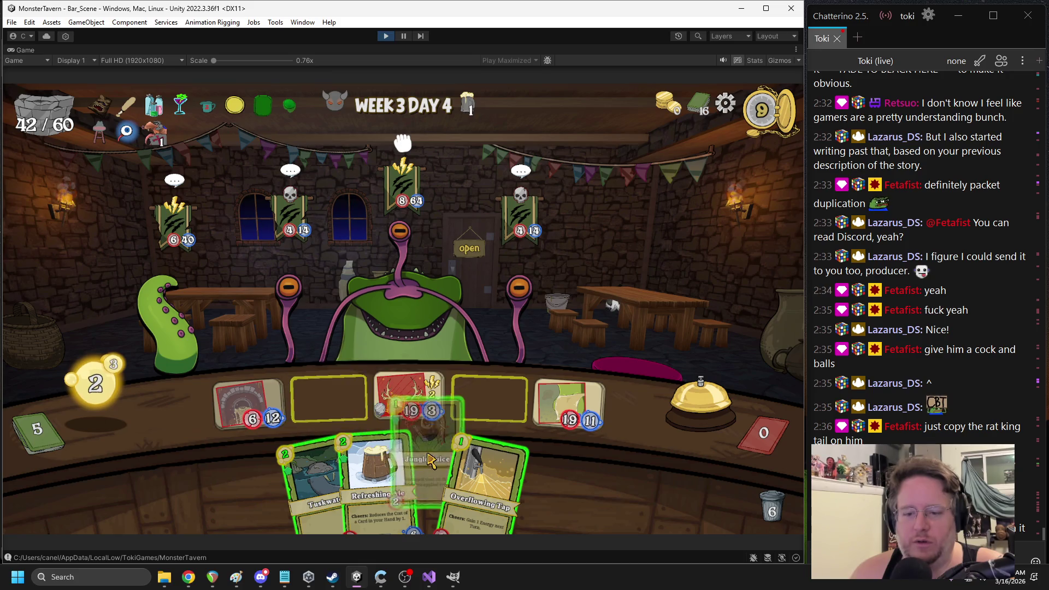
mouse_move(377, 475)
mouse_down()
mouse_move(344, 436)
mouse_move(341, 415)
mouse_up()
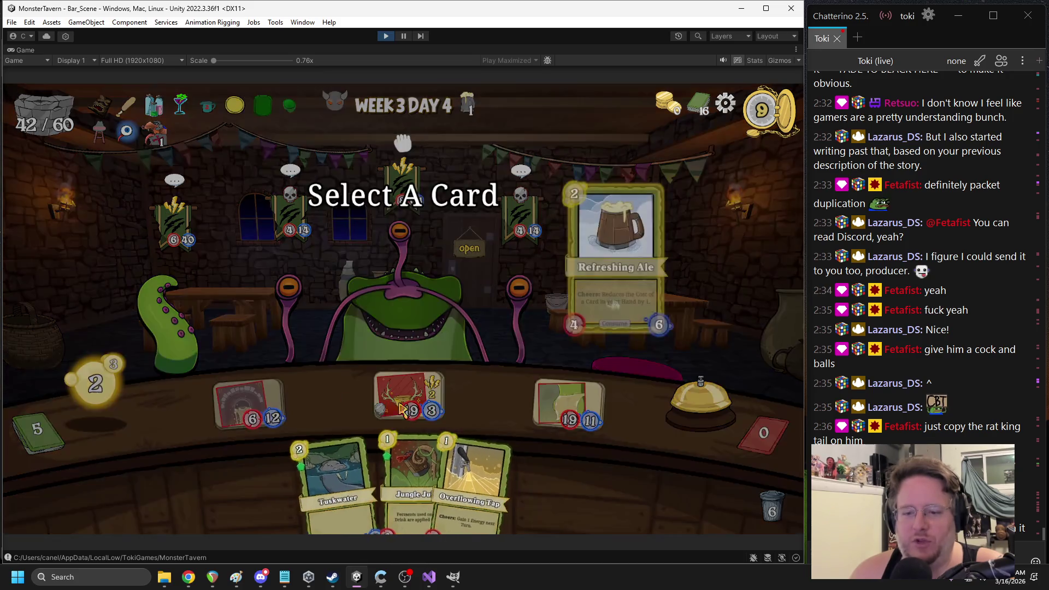
drag(481, 481, 488, 404)
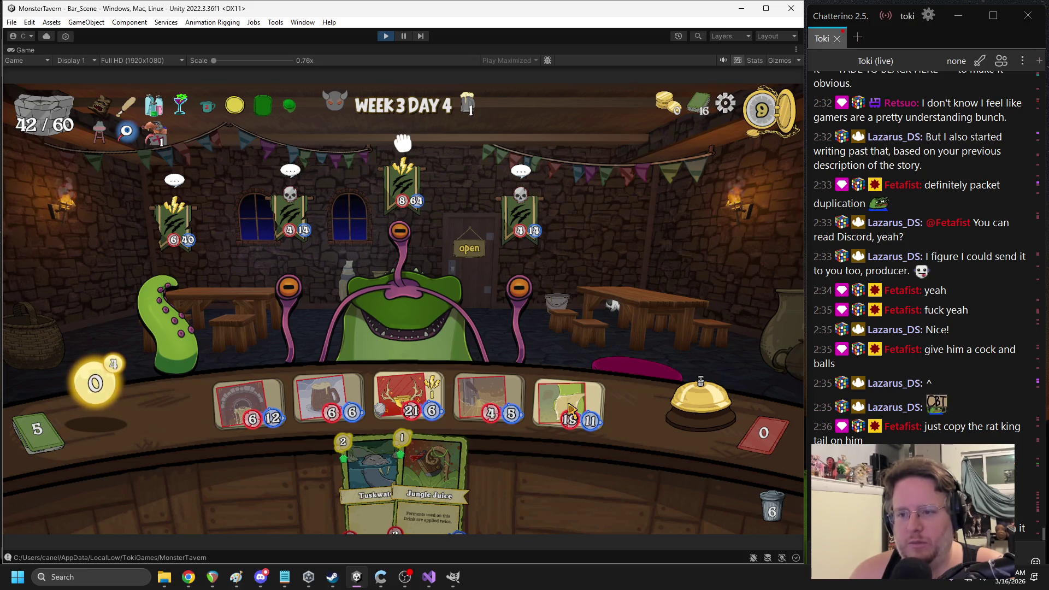
Finish off the Eye Stalk and end the turn
drag(569, 410, 526, 299)
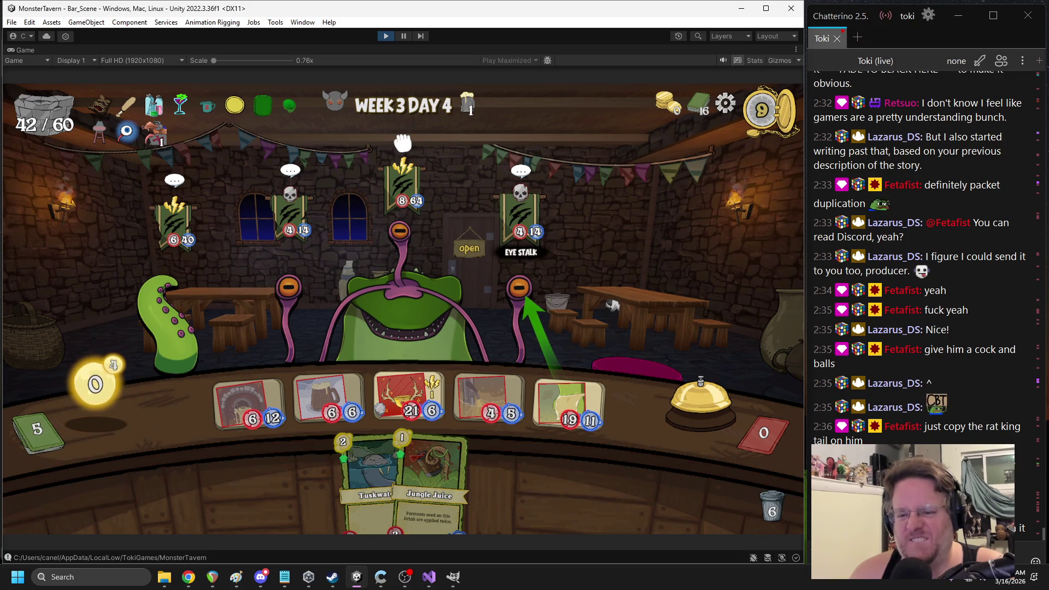
drag(525, 298, 552, 466)
click(699, 404)
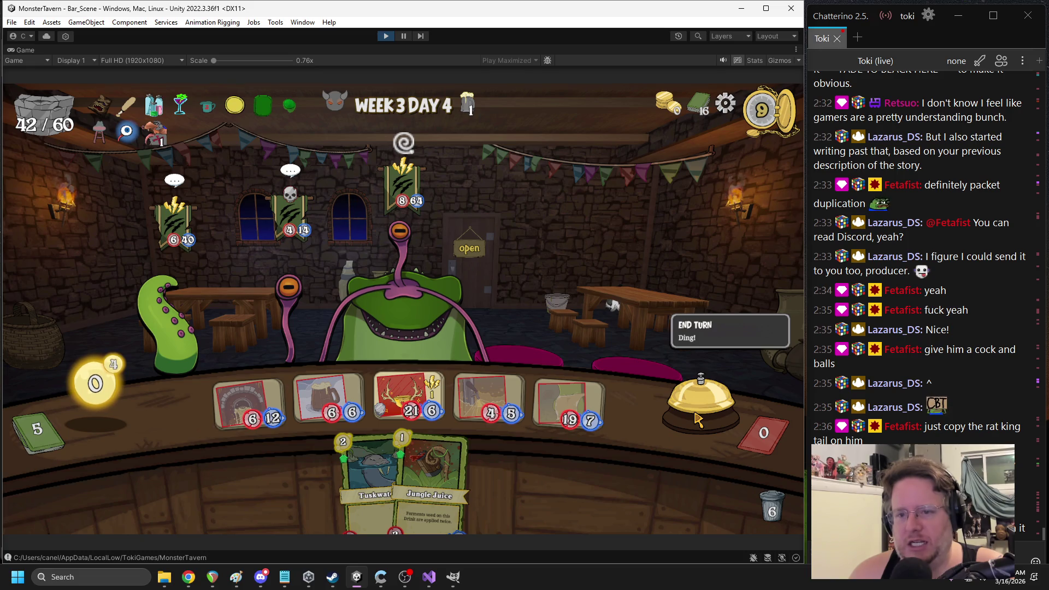
click(696, 418)
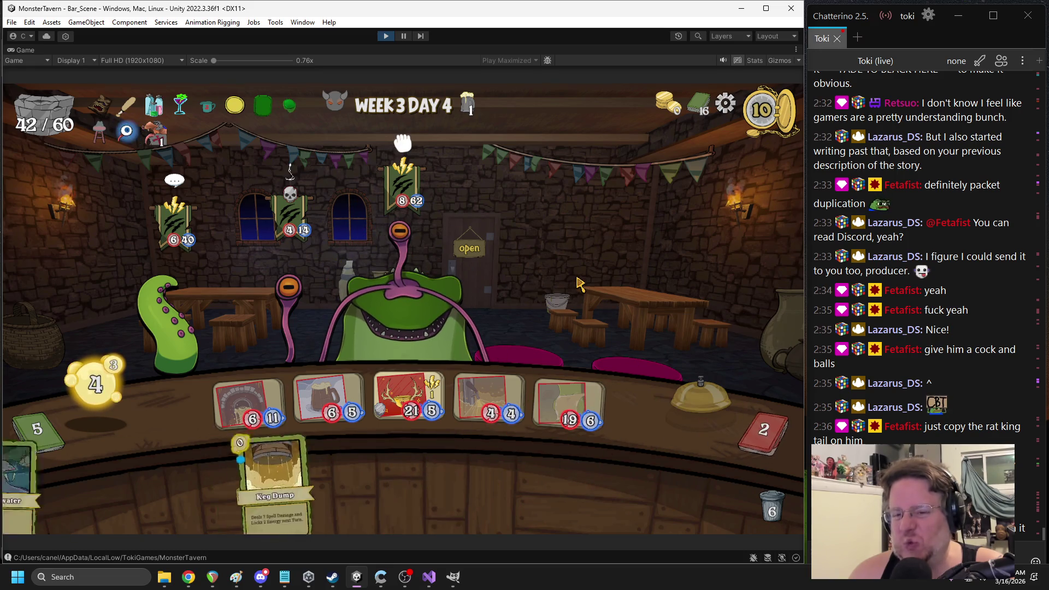
Play a 2-cost booster and Flashroot Ferment, striking the Froghemoth down to 39 health
mouse_move(383, 483)
mouse_down()
mouse_move(508, 257)
mouse_move(558, 239)
mouse_up()
mouse_move(519, 481)
mouse_down()
mouse_move(551, 284)
mouse_move(559, 294)
mouse_up()
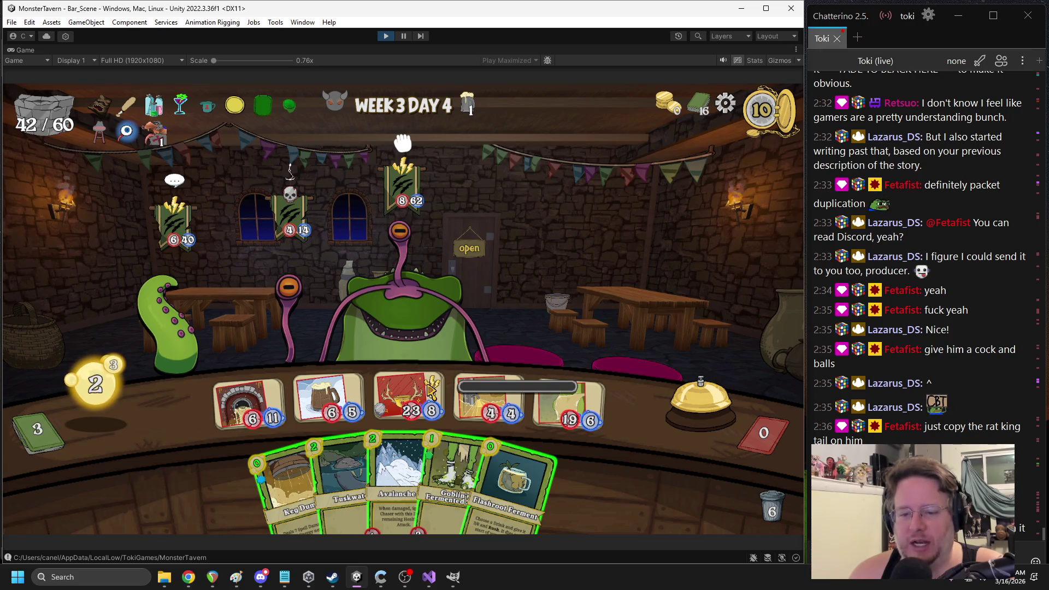
mouse_move(151, 114)
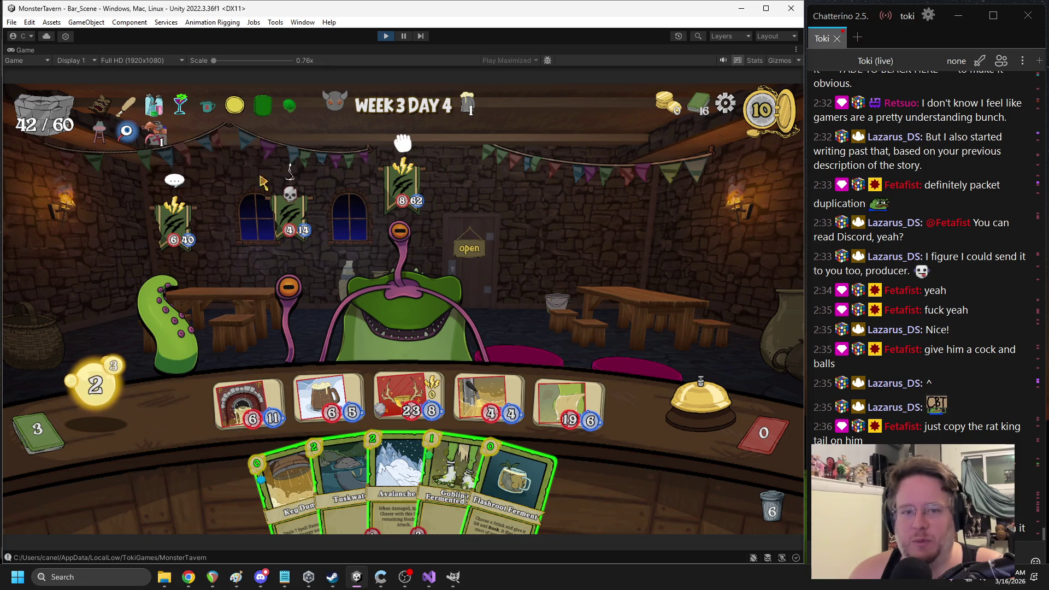
click(402, 297)
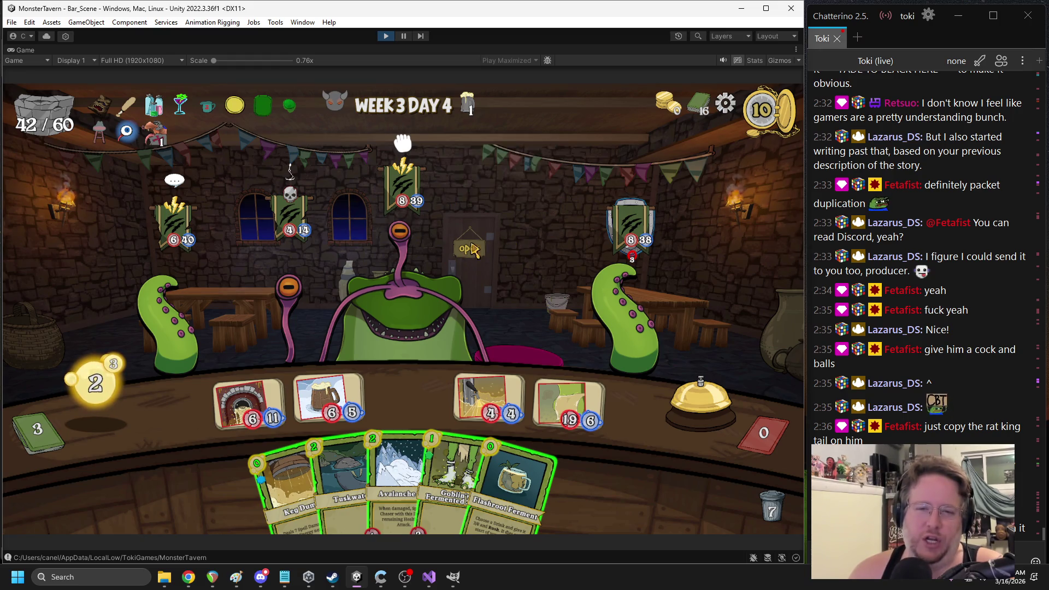
Play Avalanche Ale, Goblin Fermented and Flashroot Ferment, then kill the right tentacle
click(587, 283)
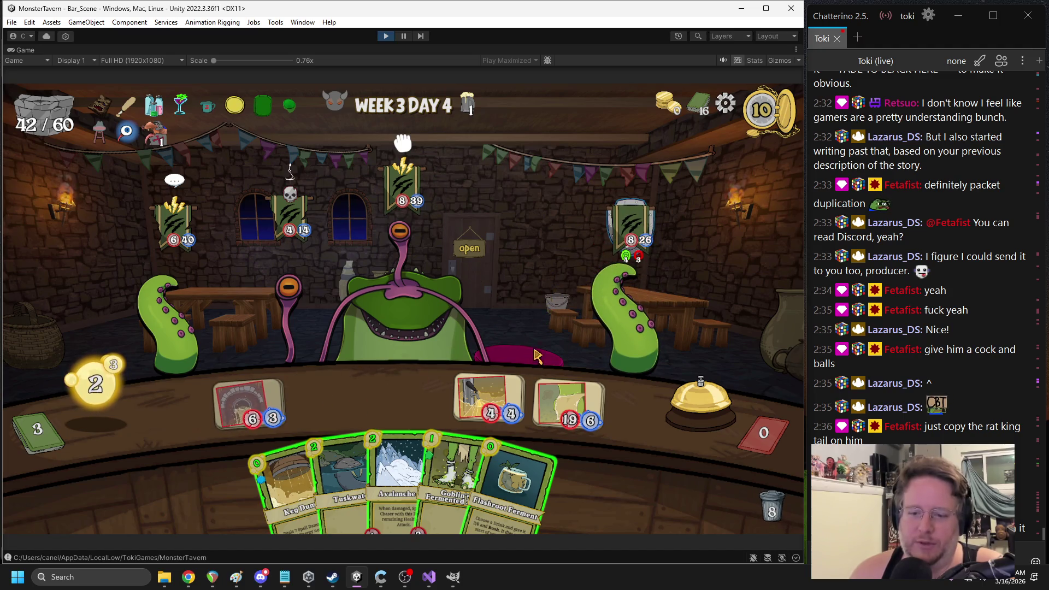
mouse_move(398, 480)
mouse_down()
mouse_move(410, 394)
mouse_move(399, 470)
mouse_up()
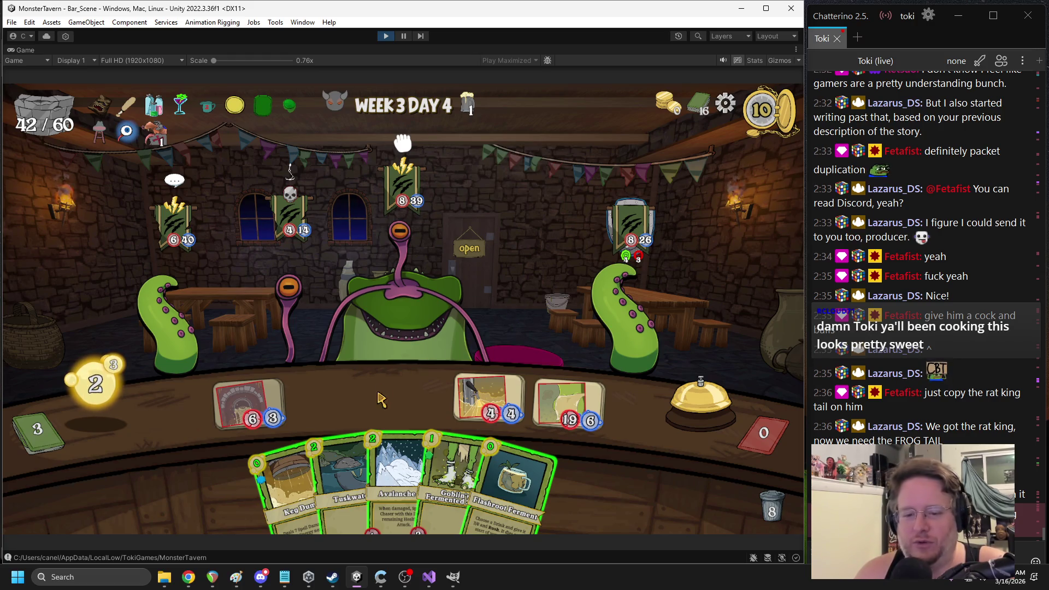
drag(436, 437, 328, 395)
mouse_move(508, 481)
mouse_down()
mouse_move(350, 415)
mouse_move(340, 393)
mouse_move(628, 317)
mouse_up()
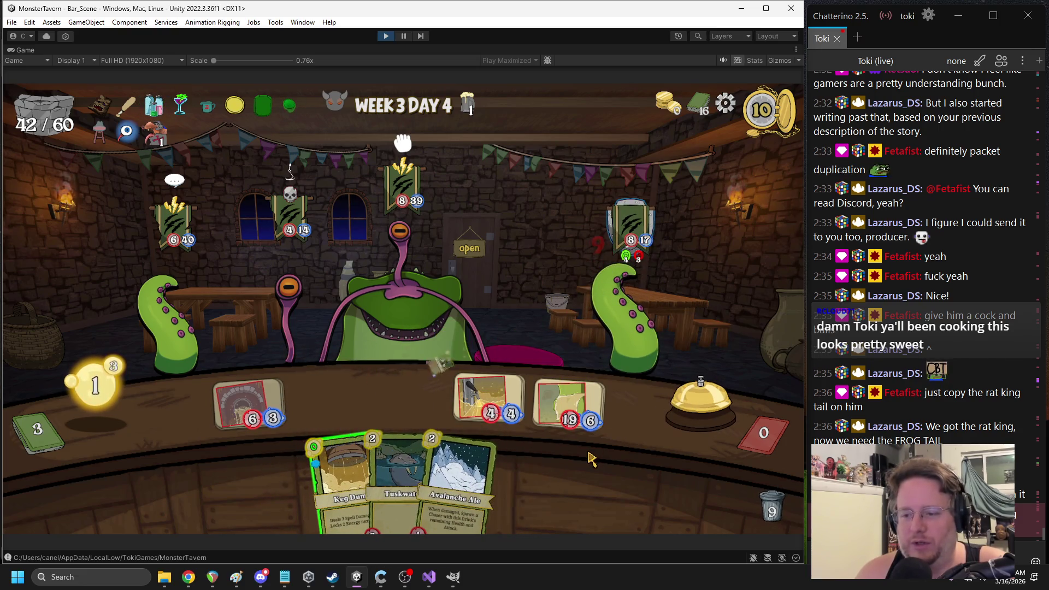
drag(595, 353, 601, 339)
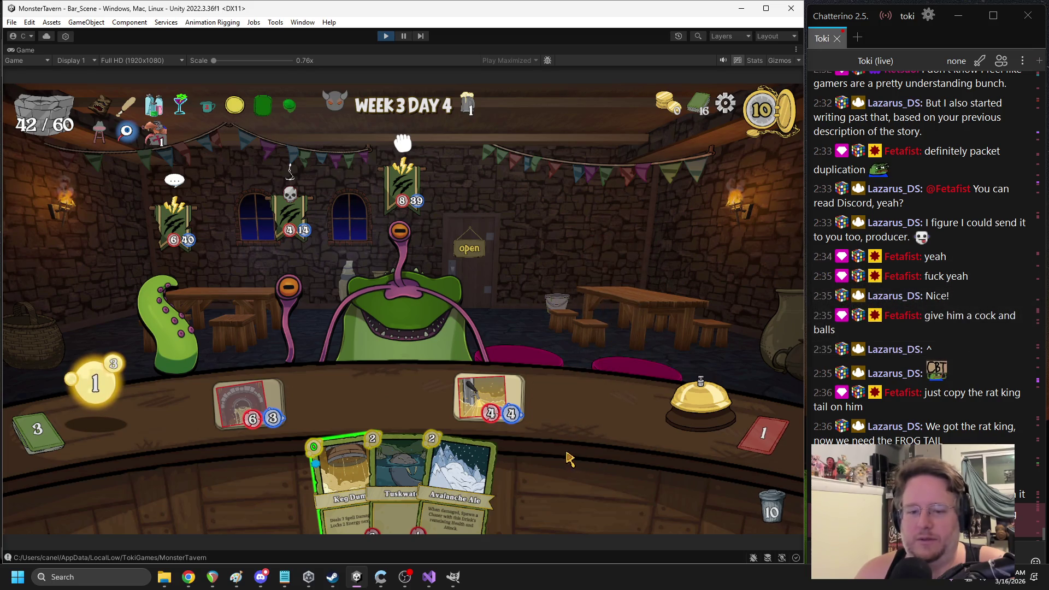
Hit the left eye stalk, Keg Dump the skull patron, and end the turn
mouse_move(491, 381)
mouse_down()
mouse_move(401, 284)
mouse_move(290, 308)
mouse_move(295, 328)
mouse_up()
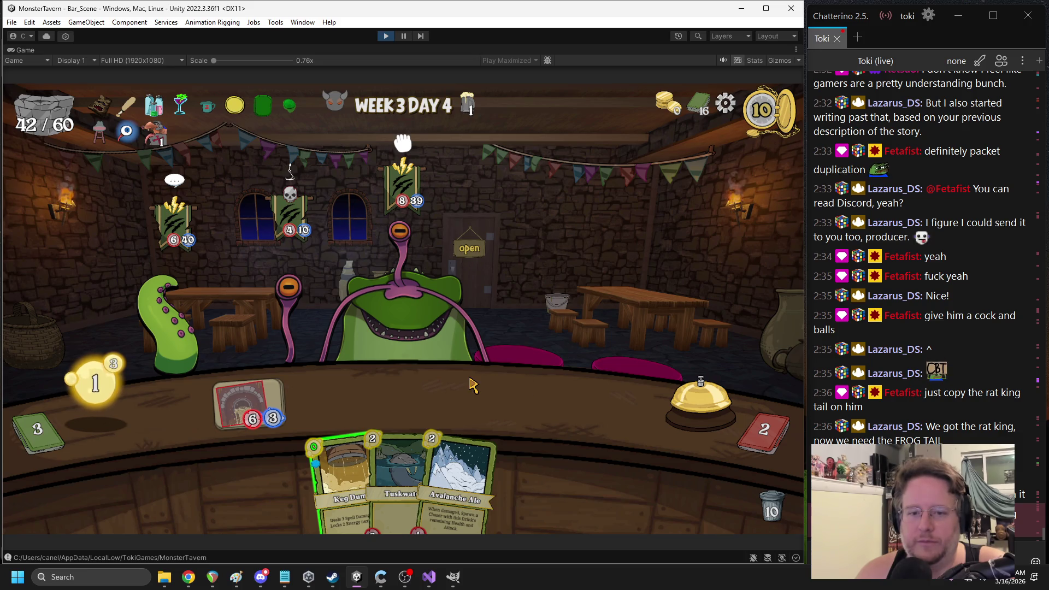
mouse_move(342, 480)
mouse_down()
mouse_move(295, 339)
mouse_move(289, 223)
mouse_up()
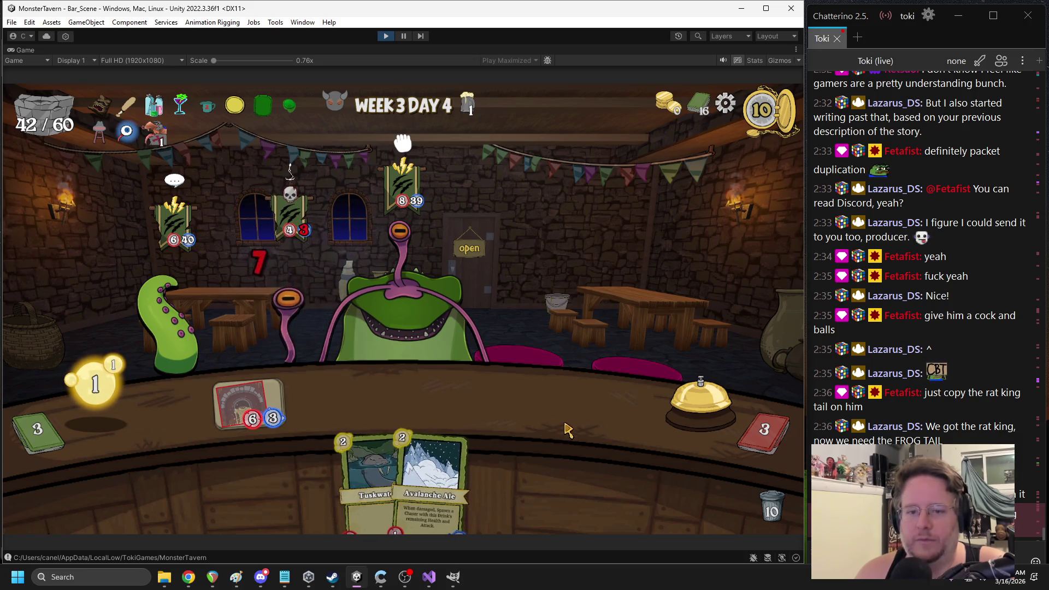
click(700, 403)
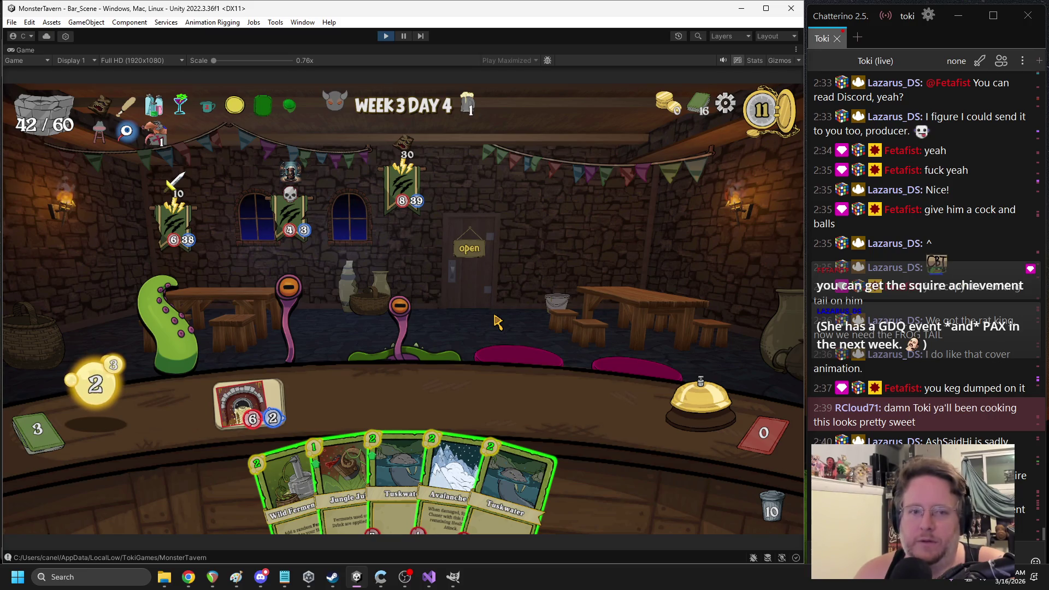
Attack the Eye Stalk and play Wild Fermentation and Overflowing over two turns
drag(226, 418, 288, 300)
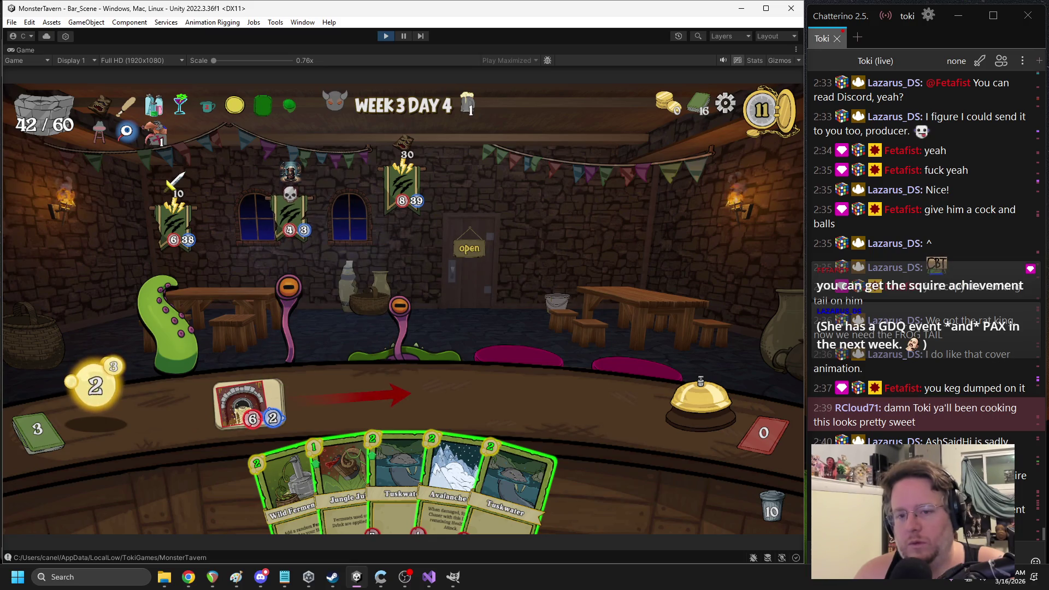
drag(286, 486, 502, 358)
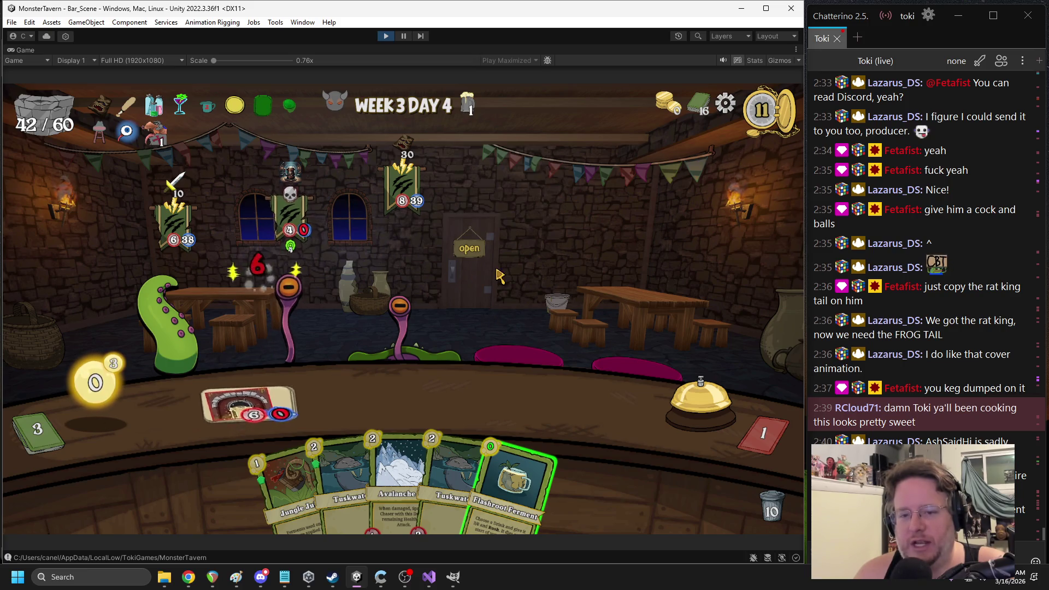
click(675, 414)
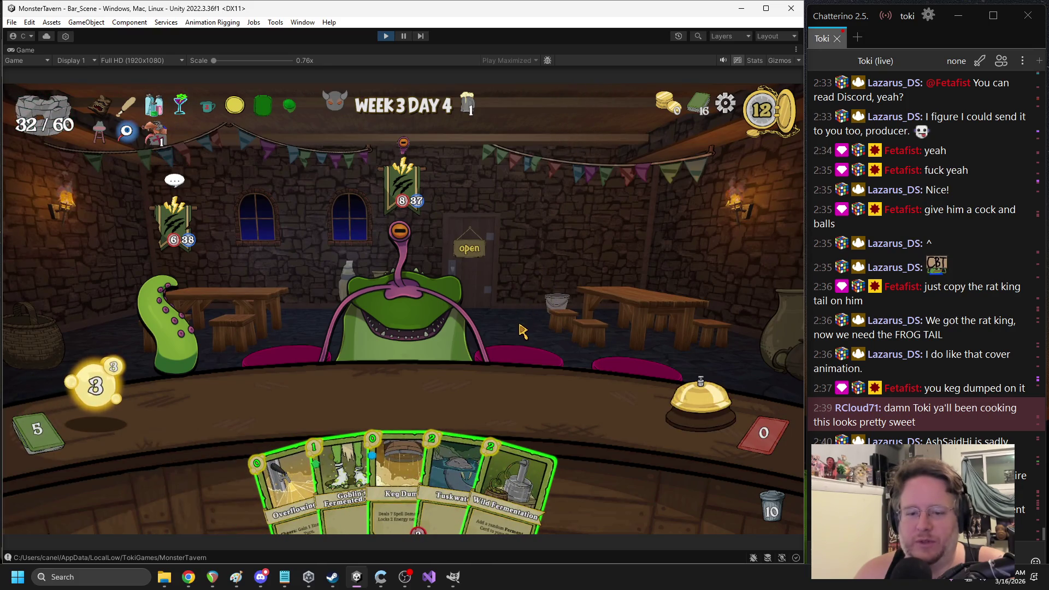
mouse_move(290, 486)
mouse_down()
mouse_move(339, 420)
mouse_move(406, 396)
mouse_up()
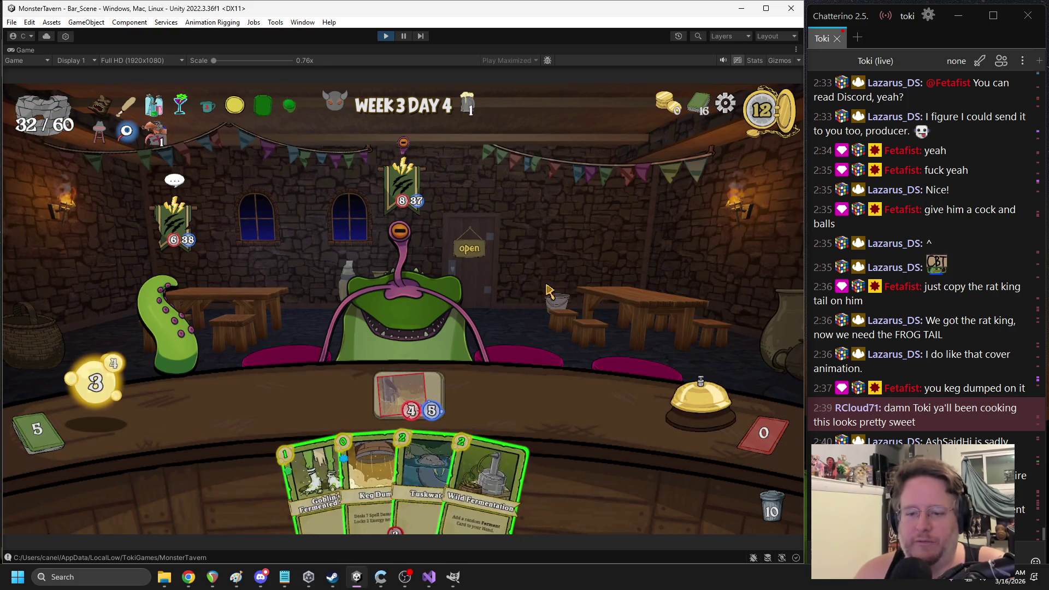
drag(483, 456, 570, 282)
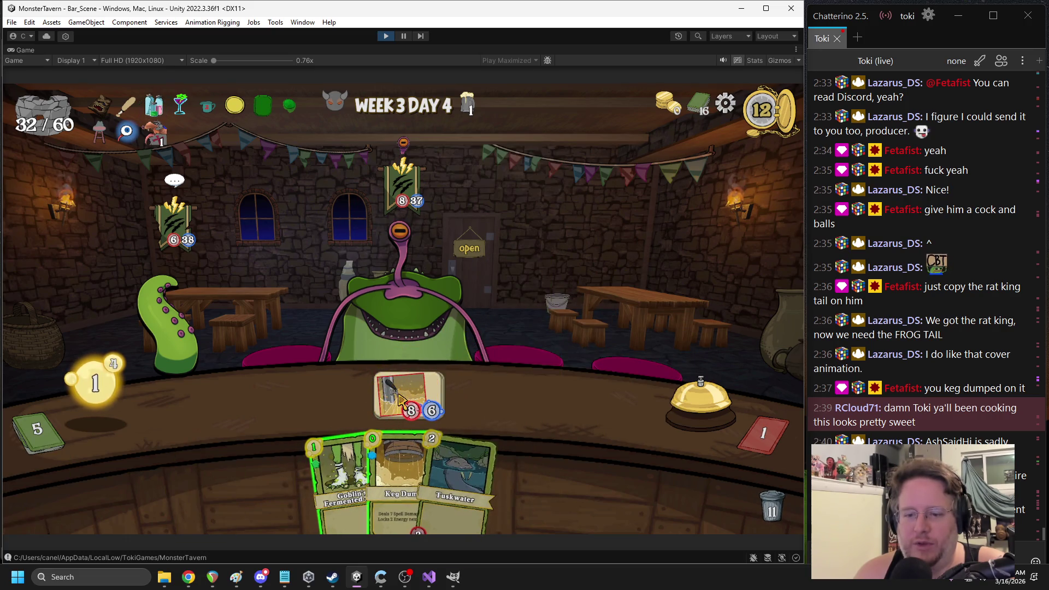
click(698, 392)
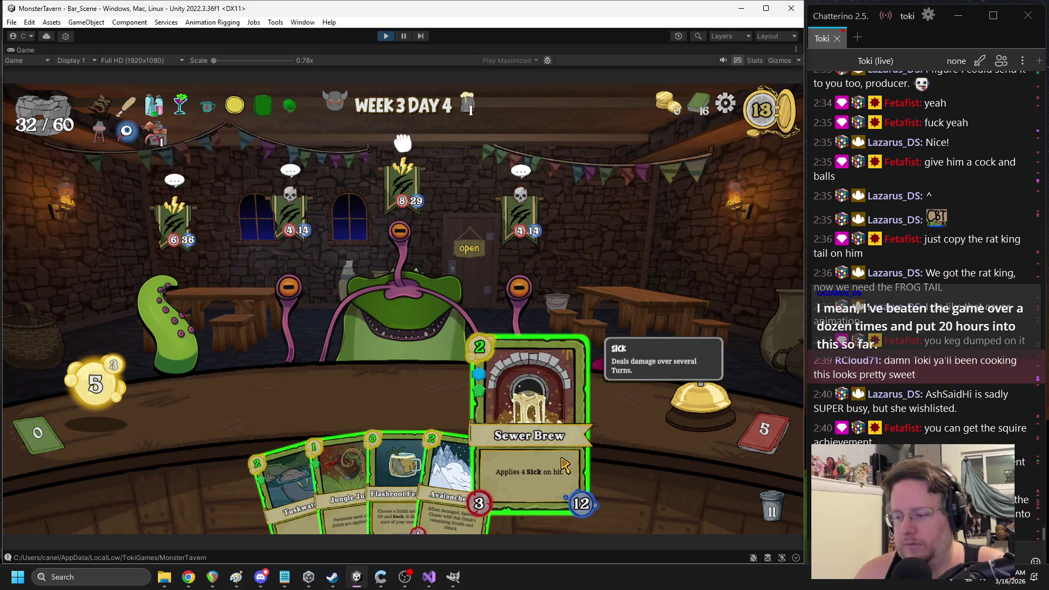
Play Avalanche Ale, Jungle Juice, Sewer Brew, Tuskwater and Flashroot, then Keg Dump for 7 to win
mouse_move(532, 295)
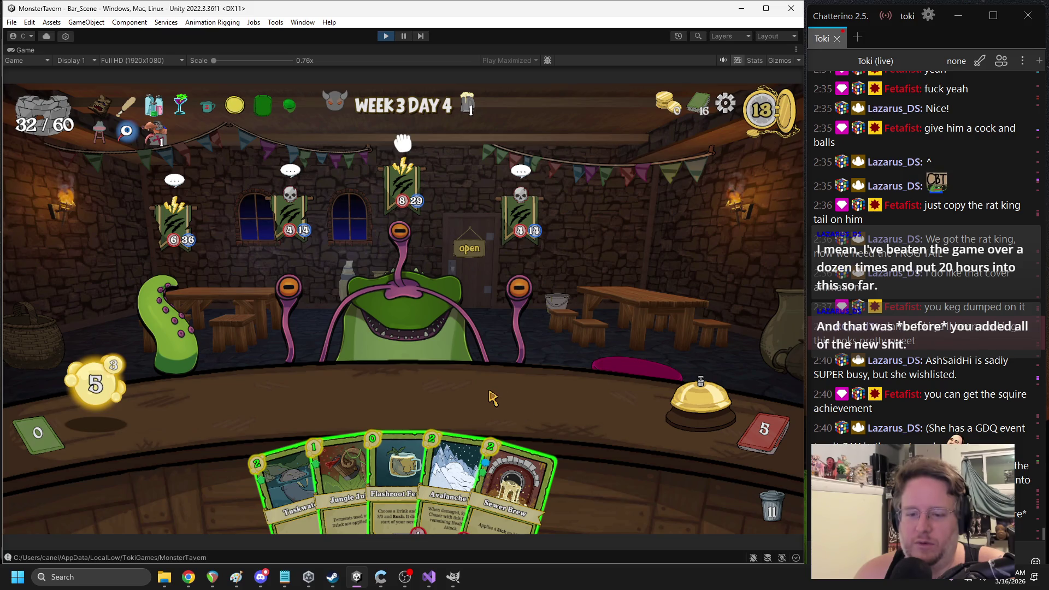
mouse_move(462, 437)
mouse_down()
mouse_move(328, 442)
mouse_move(257, 401)
mouse_up()
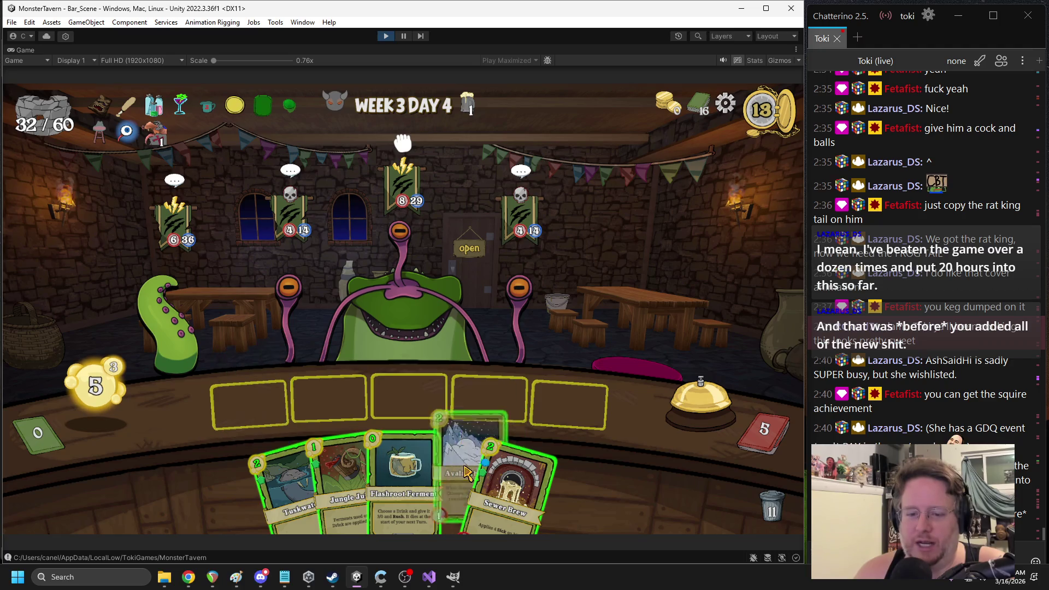
mouse_move(344, 475)
mouse_down()
mouse_move(322, 442)
mouse_move(254, 404)
mouse_up()
drag(514, 491, 590, 393)
drag(385, 407, 387, 407)
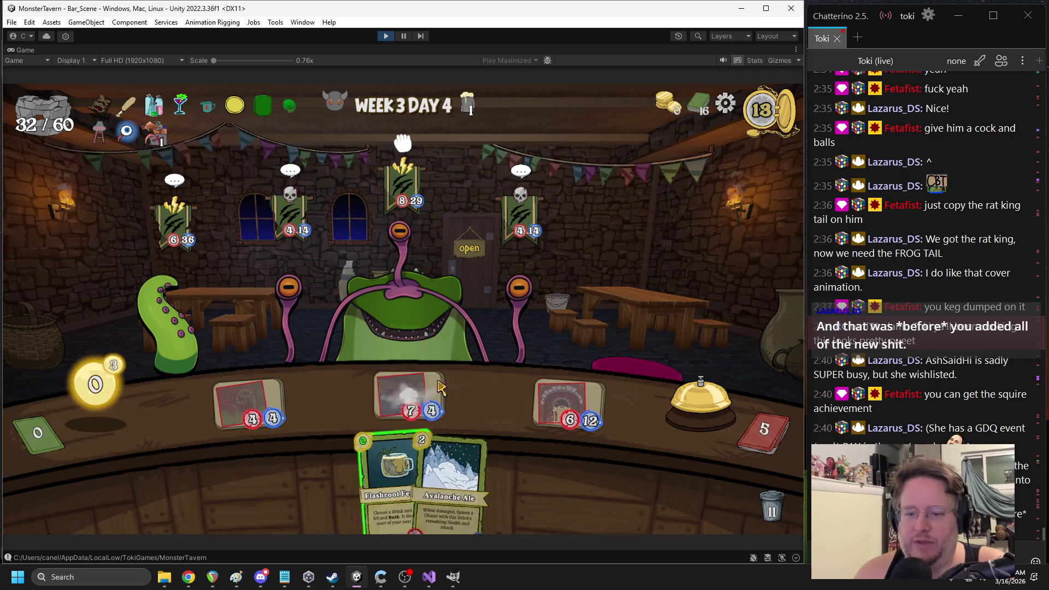
mouse_move(382, 480)
mouse_down()
mouse_move(275, 404)
mouse_move(257, 404)
mouse_move(422, 275)
mouse_up()
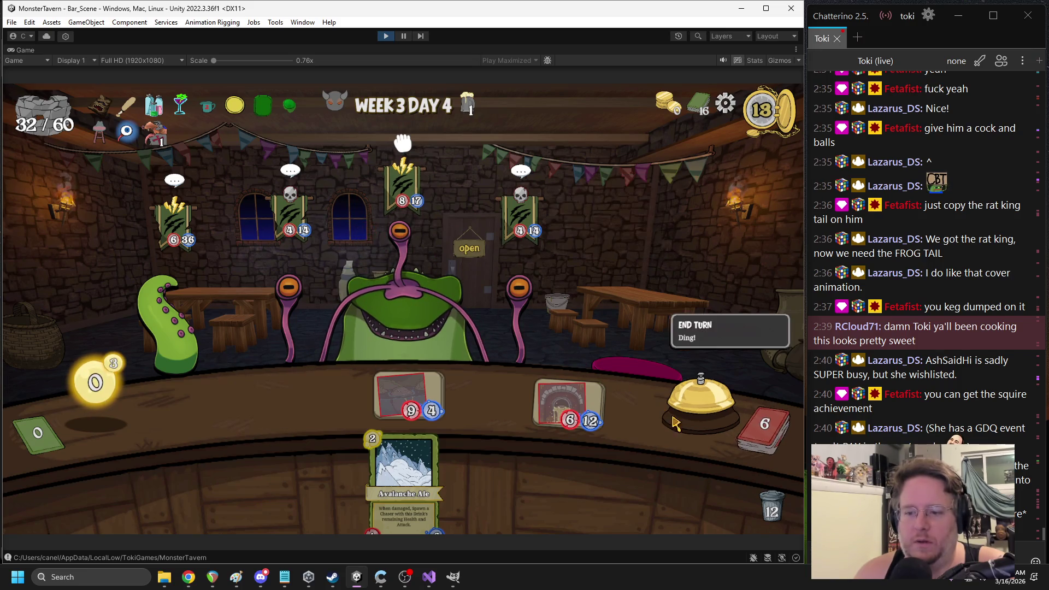
click(696, 420)
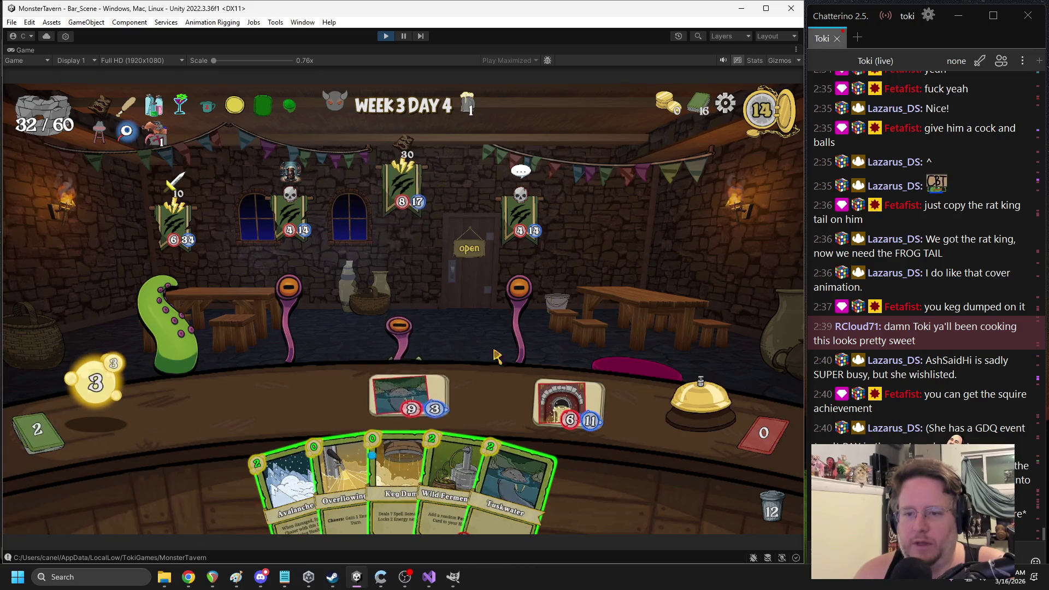
drag(402, 491, 399, 333)
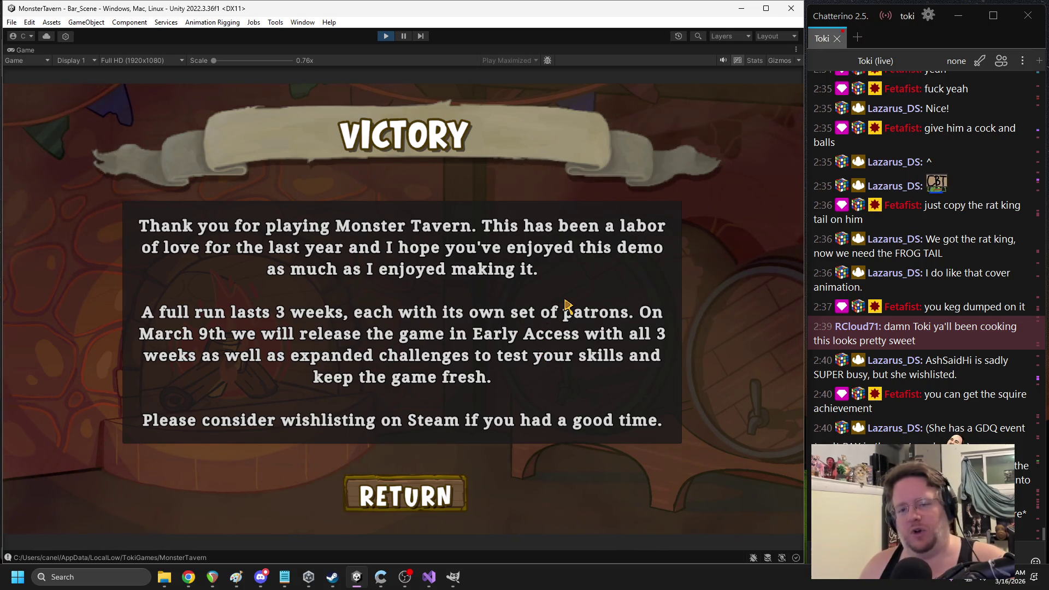
Return from the Victory screen to the main menu and stop the playtest
click(429, 475)
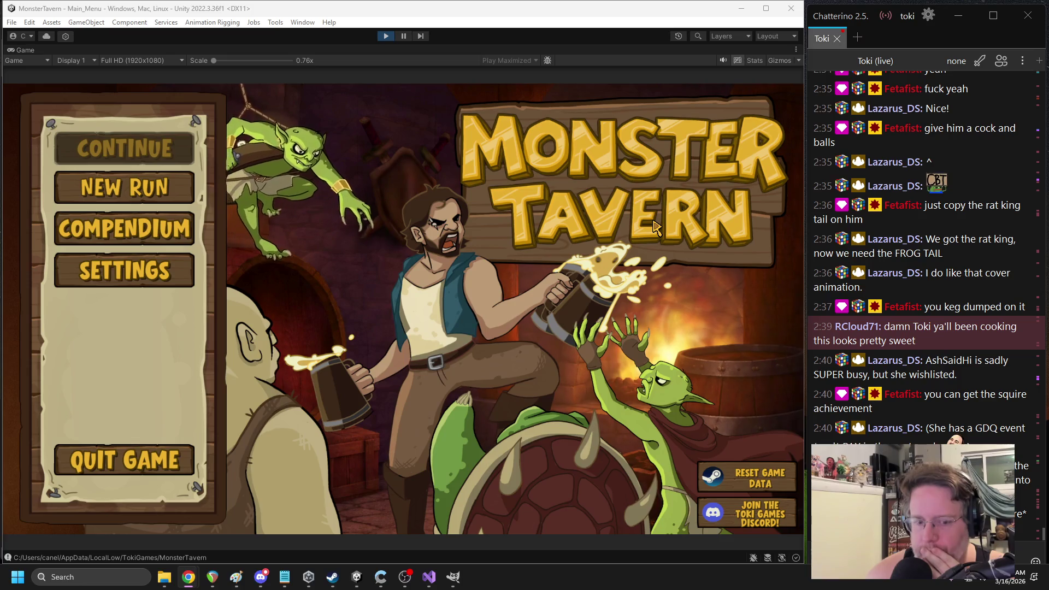
click(386, 36)
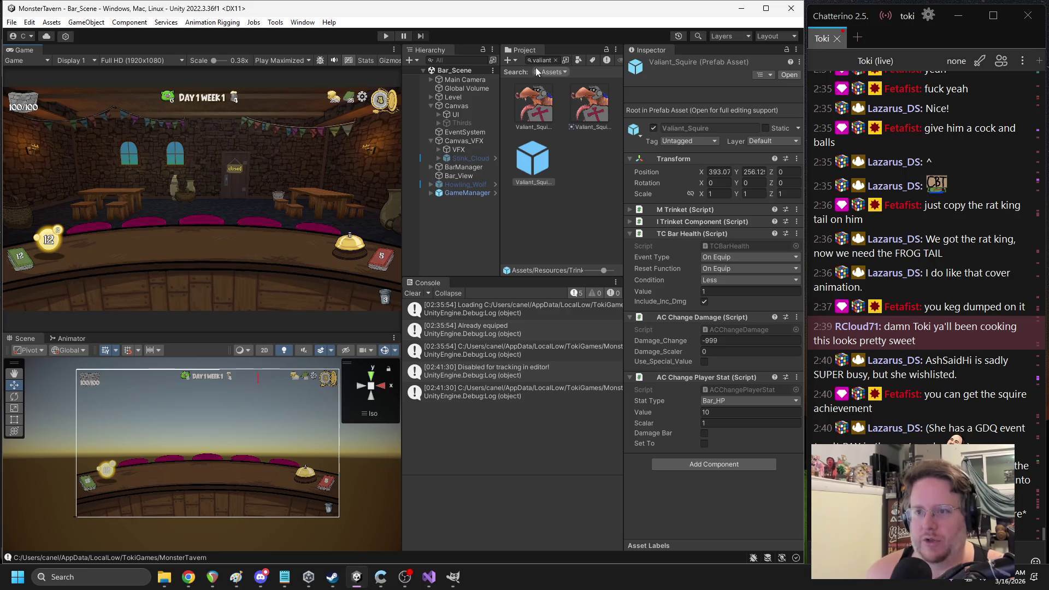
Search 'frog' in the Project window and reveal the Froghemoth prefab in the Bosses folder
text(frog)
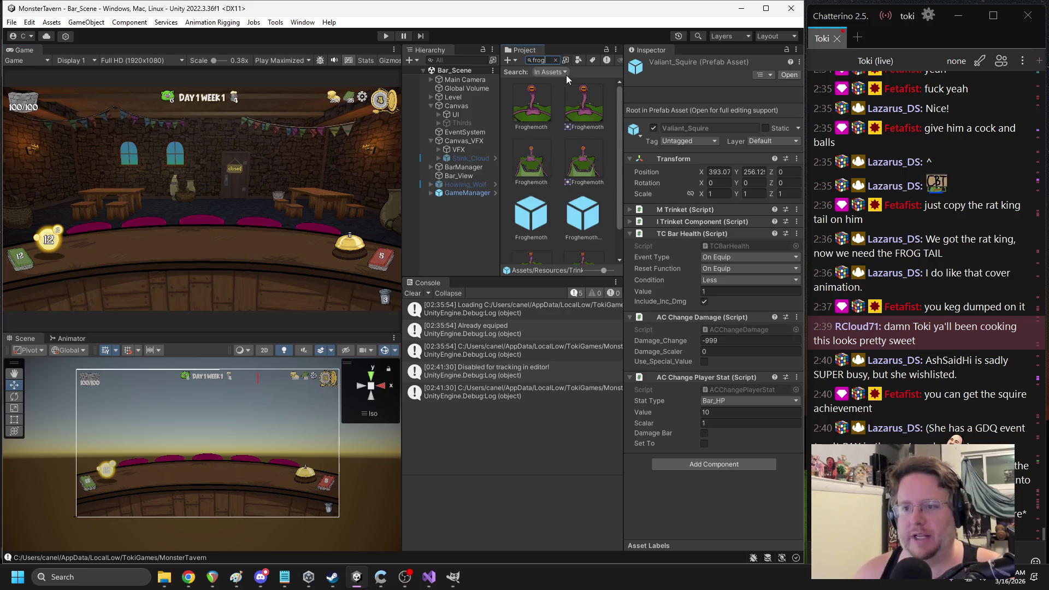
click(530, 218)
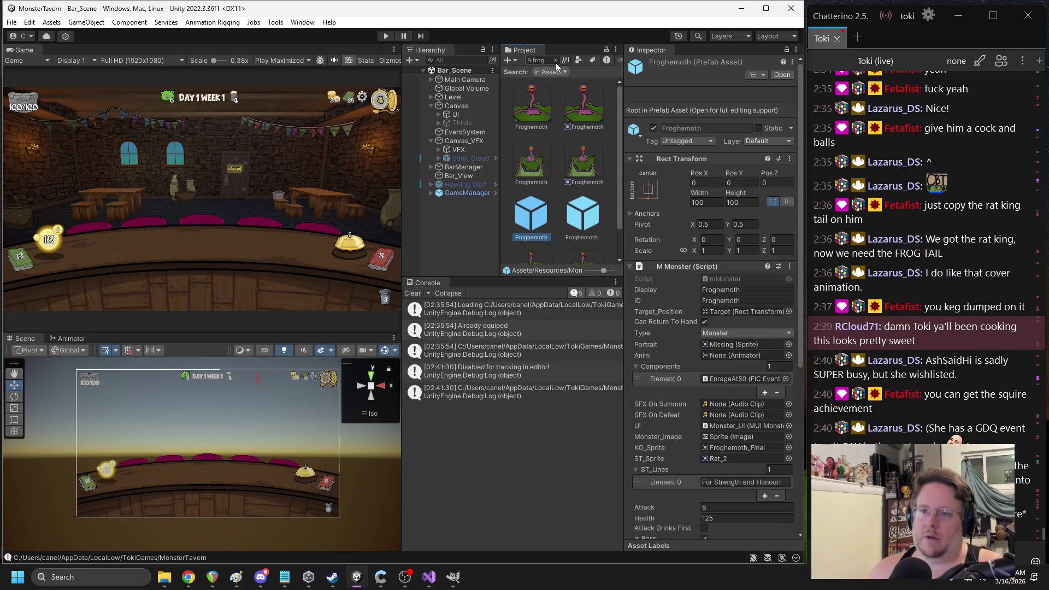
click(554, 60)
scroll(570, 180, up, 3)
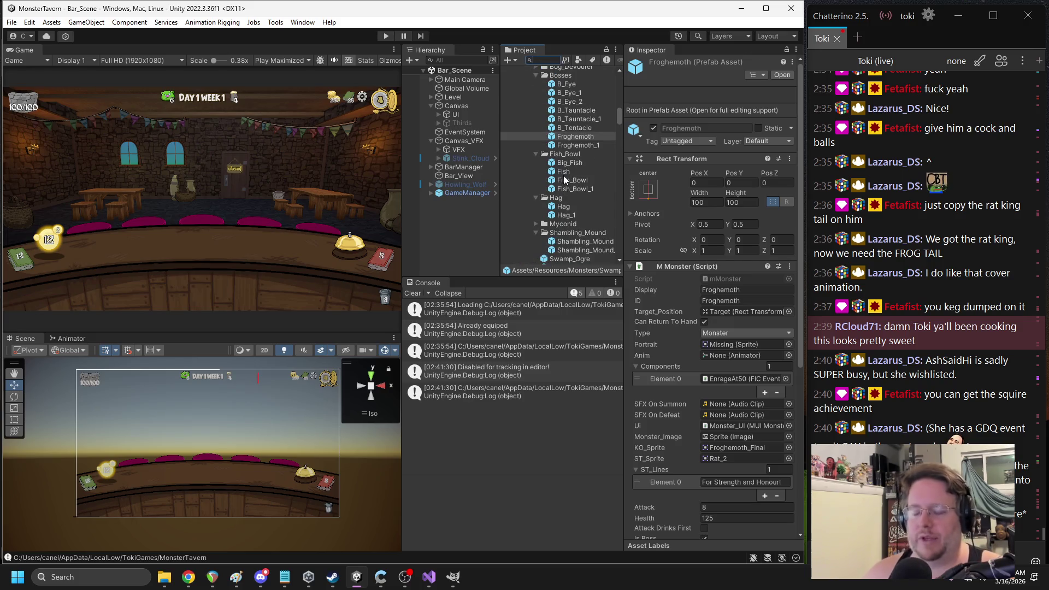
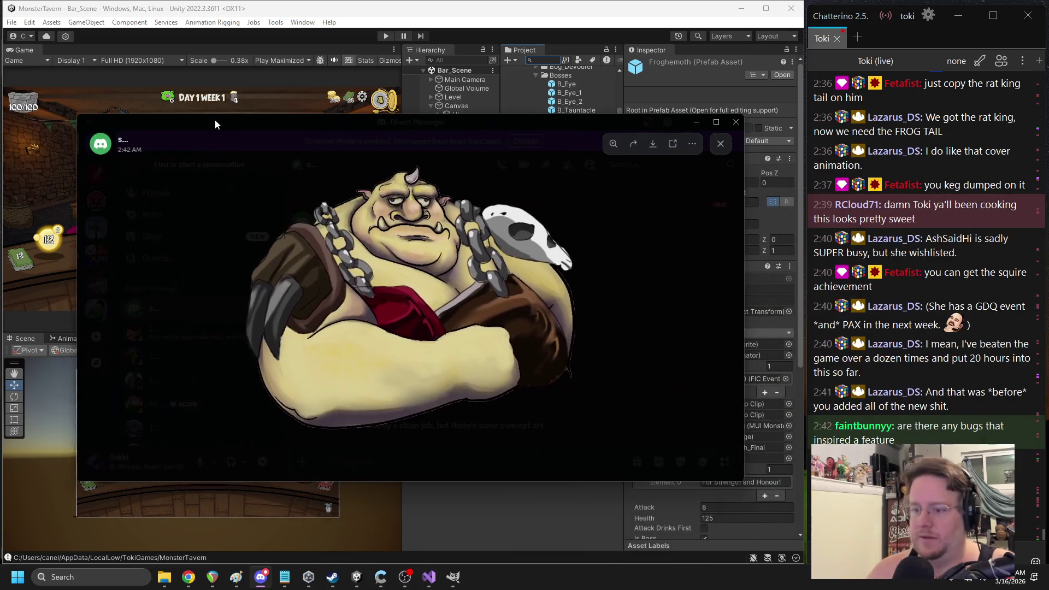
Move the enlarged concept art viewer aside, then dismiss it
drag(215, 119, 175, 110)
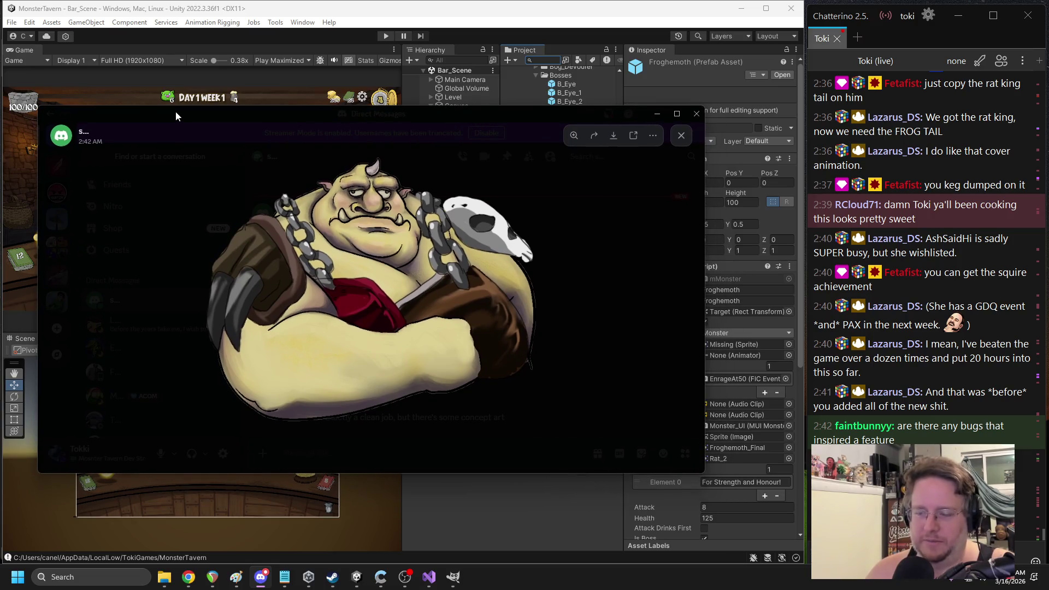
drag(175, 115, 176, 115)
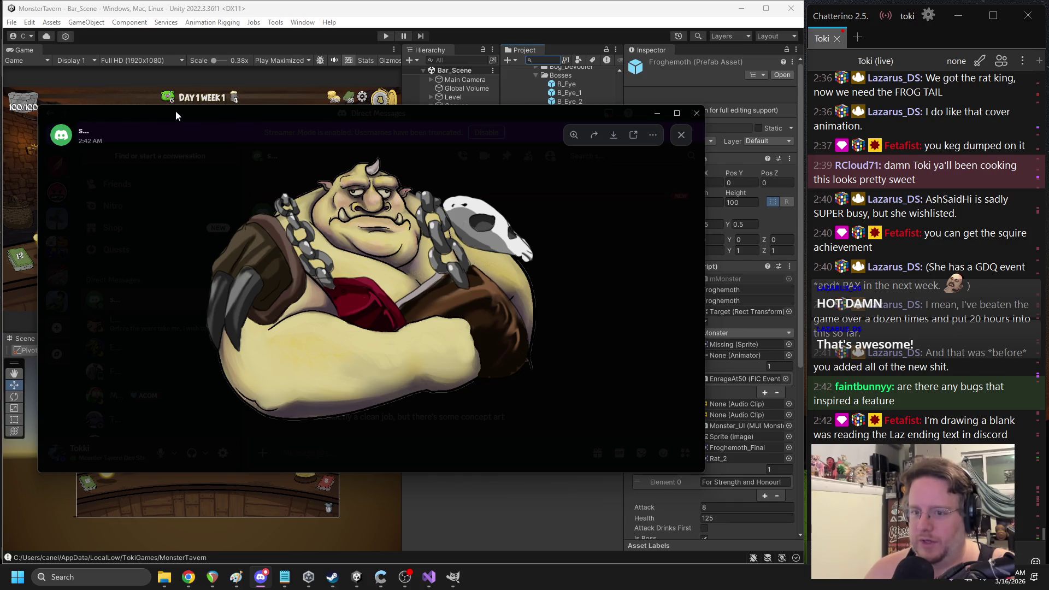
key(alt+Tab)
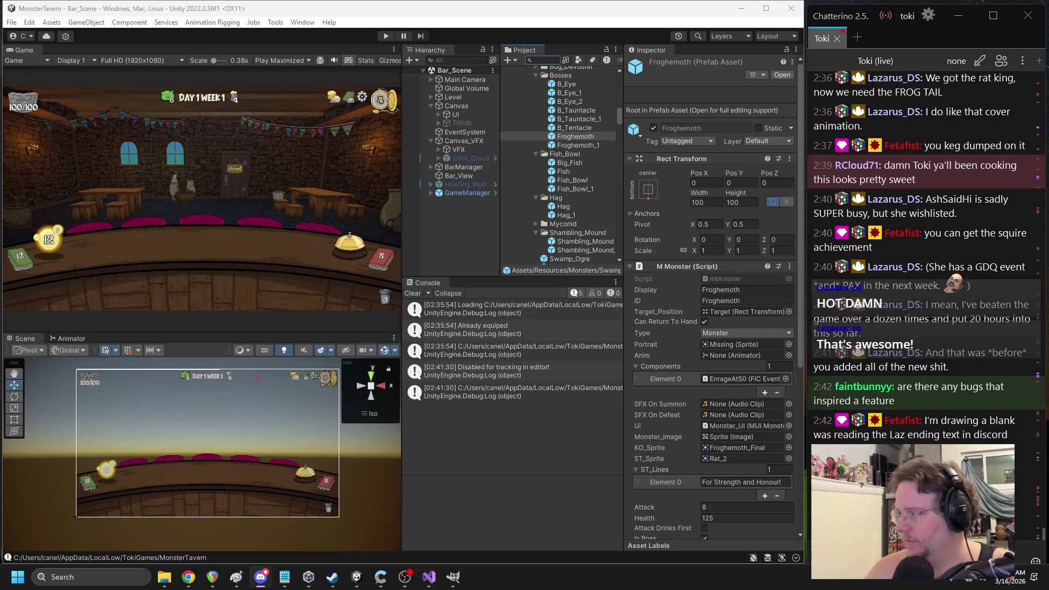
Inspect Froghemoth_1, then open the Howling_Wolf location prefab for editing
scroll(573, 110, up, 3)
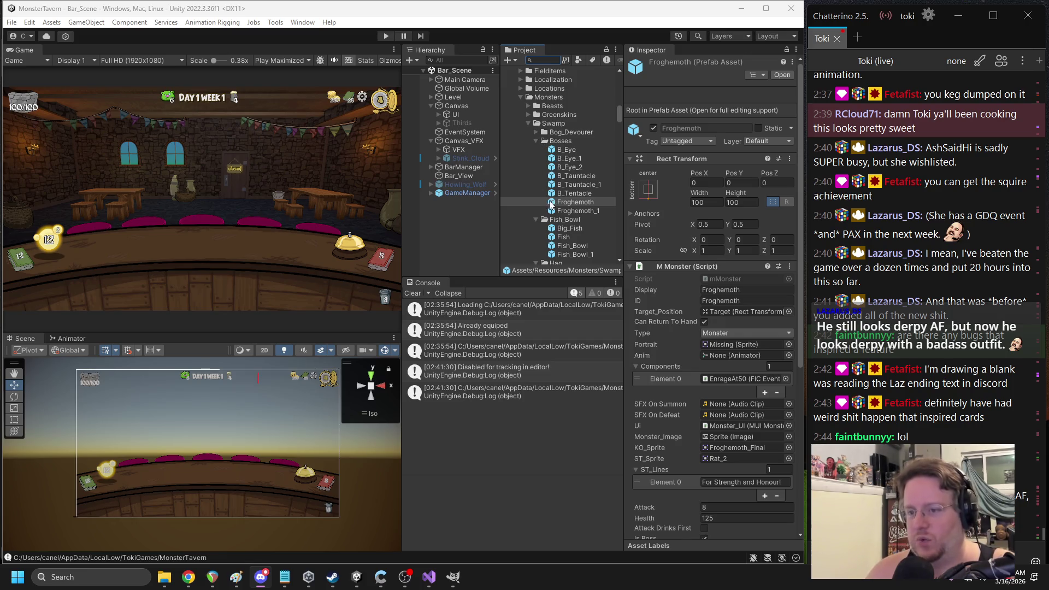
click(566, 212)
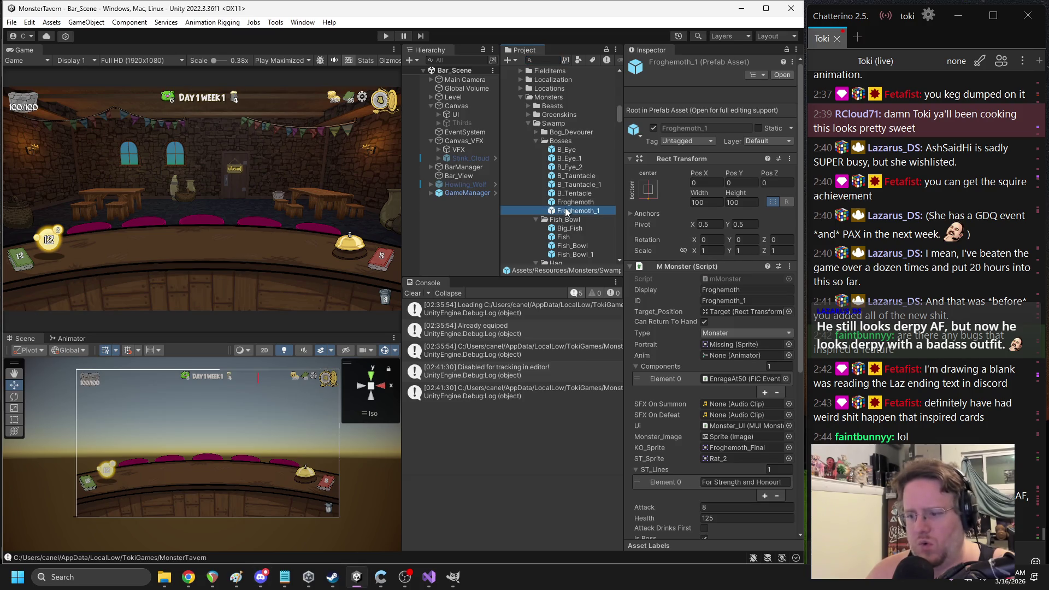
mouse_move(235, 577)
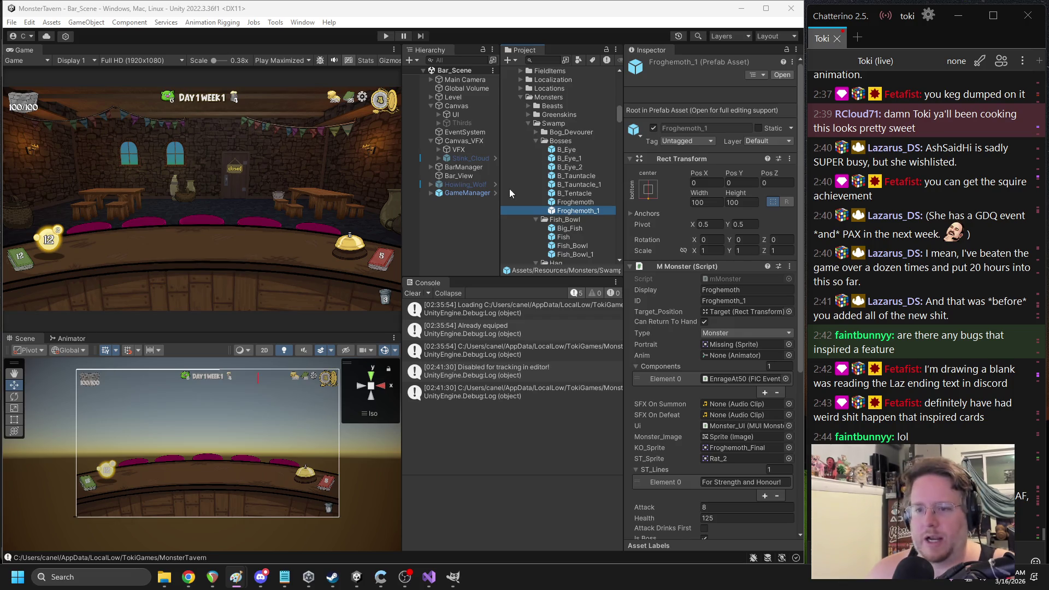
click(470, 183)
click(781, 108)
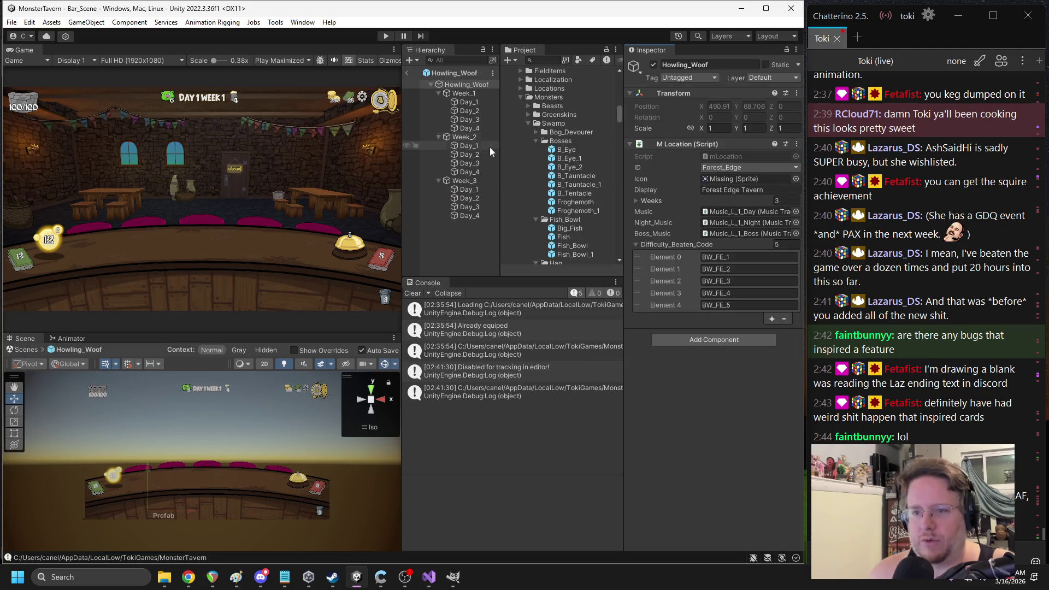
Expand Week_3 Day_4's boss pool, locate its Froghemoth_1 reference, and open that prefab
click(469, 216)
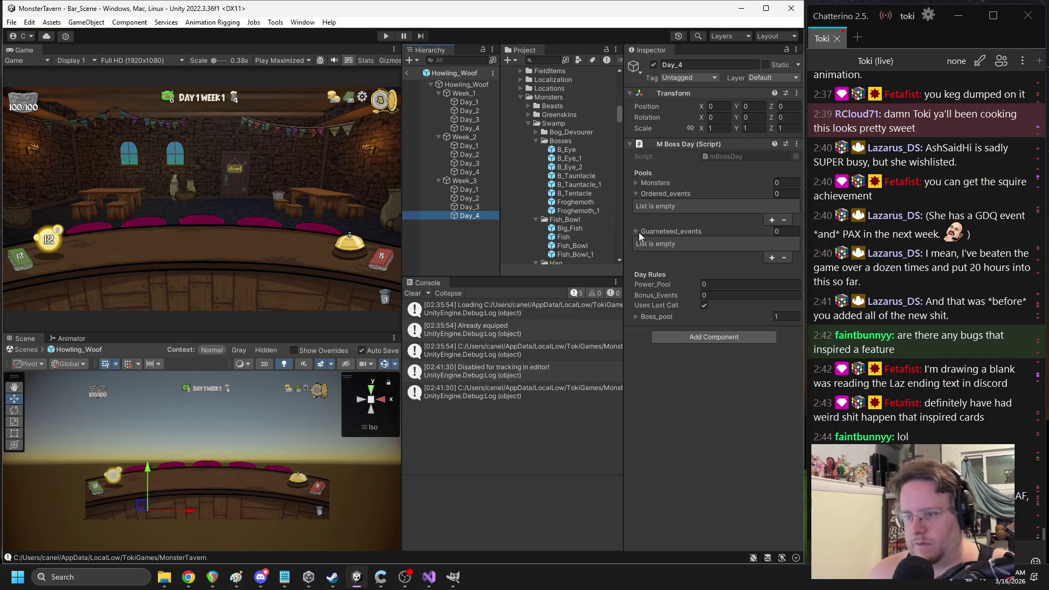
click(634, 317)
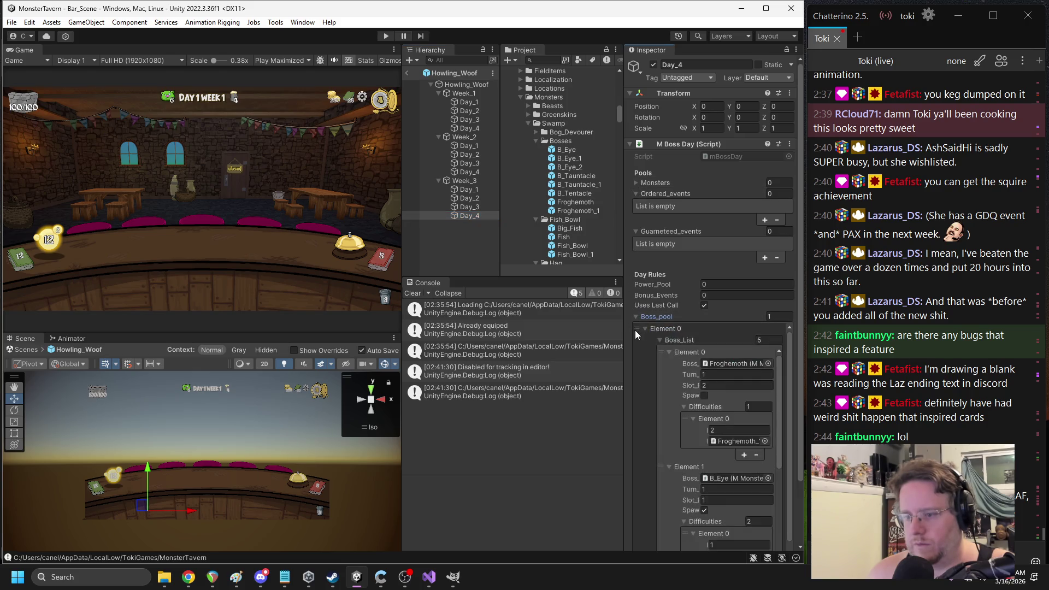
drag(620, 360, 580, 361)
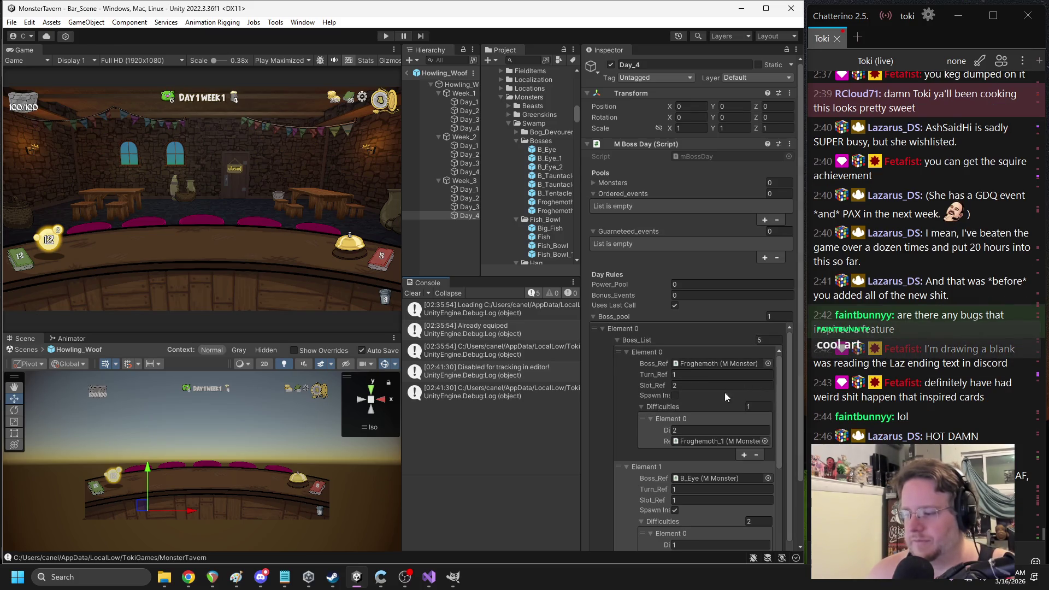
click(710, 440)
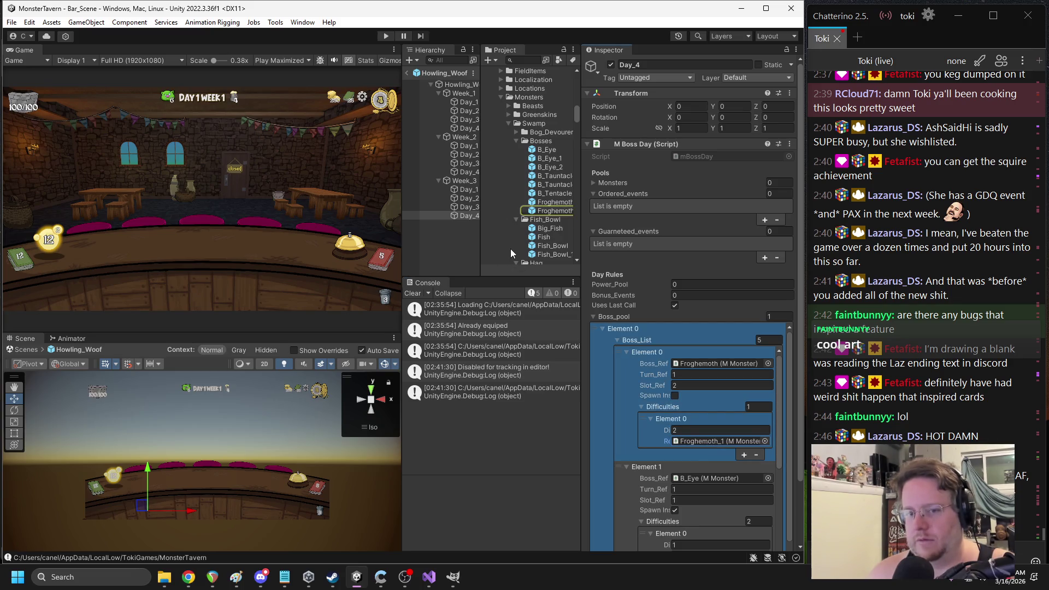
click(555, 211)
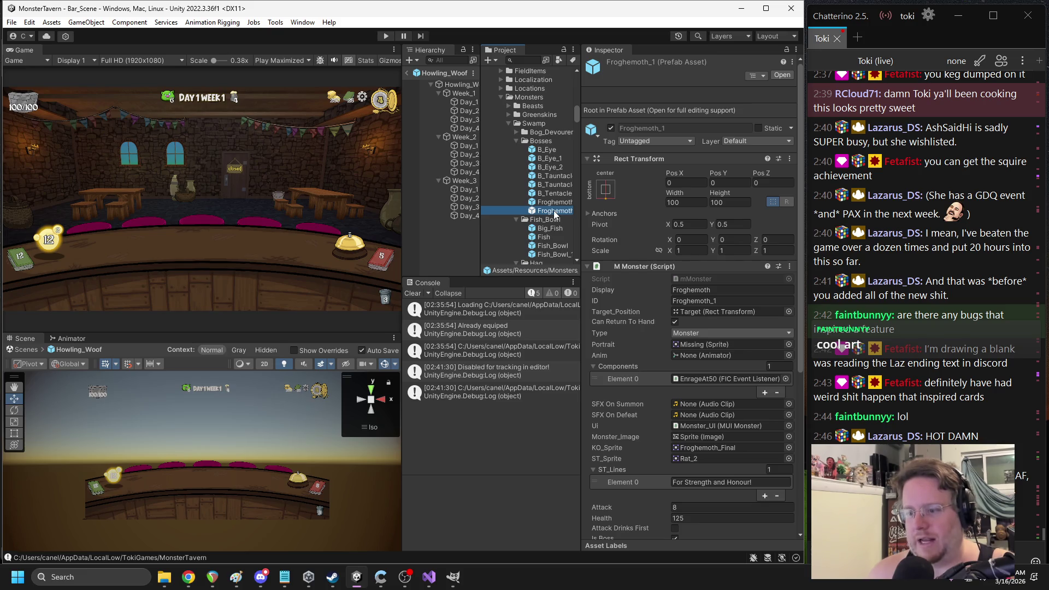
double_click(554, 212)
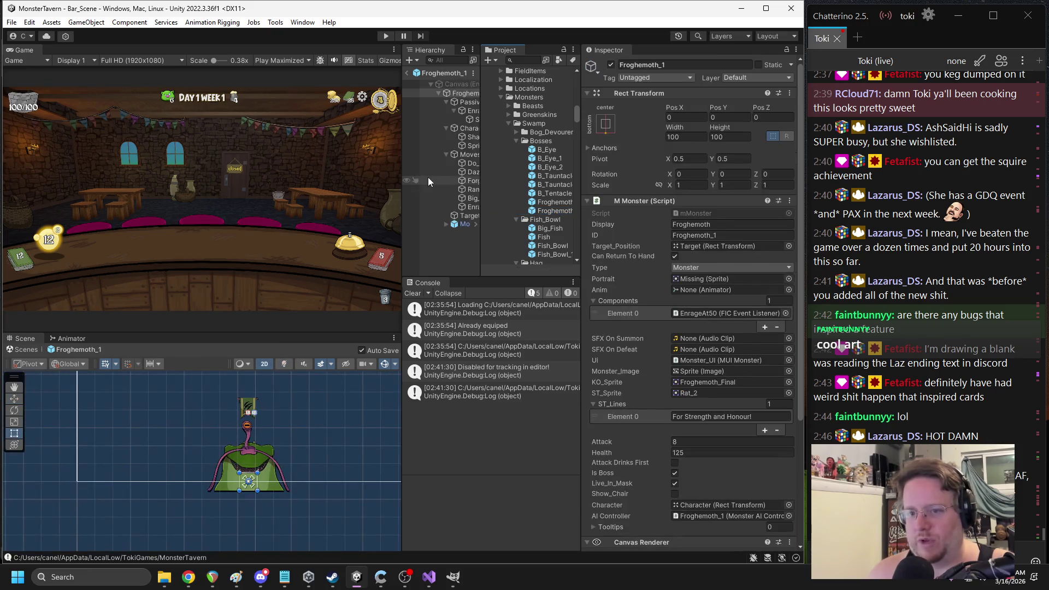
Widen the Hierarchy, scroll to the Monster AI Controller, and inspect the EnrageAt50 passive
drag(403, 172, 334, 171)
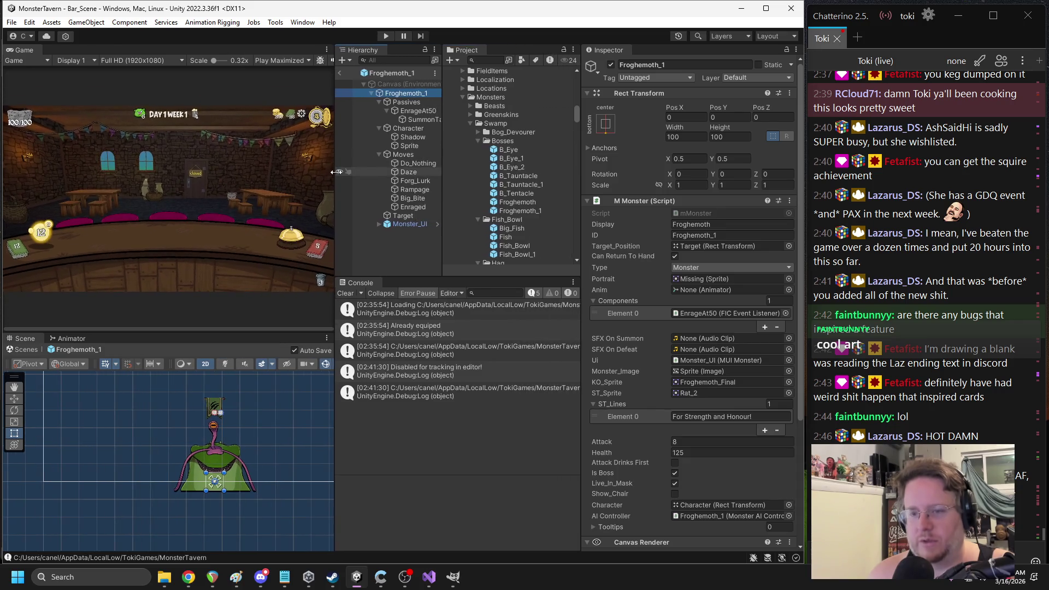
drag(452, 197, 470, 199)
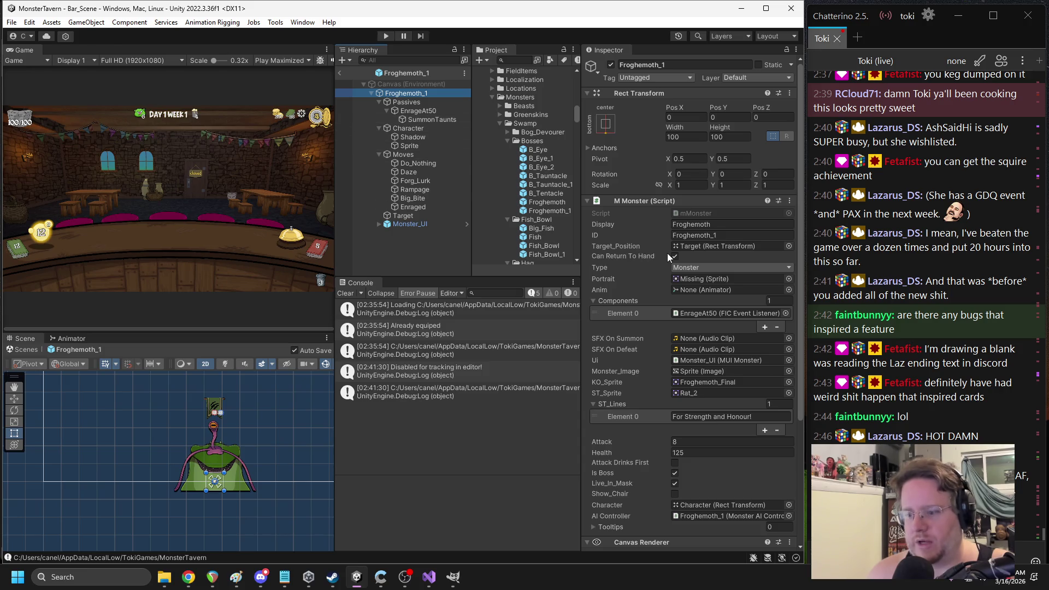
scroll(670, 250, down, 5)
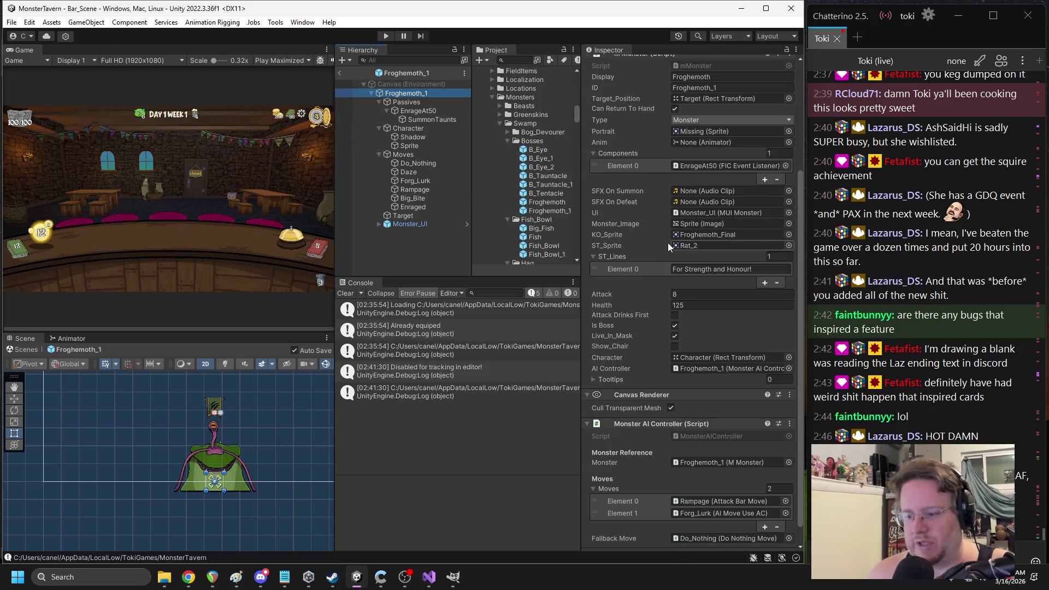
scroll(666, 242, down, 1)
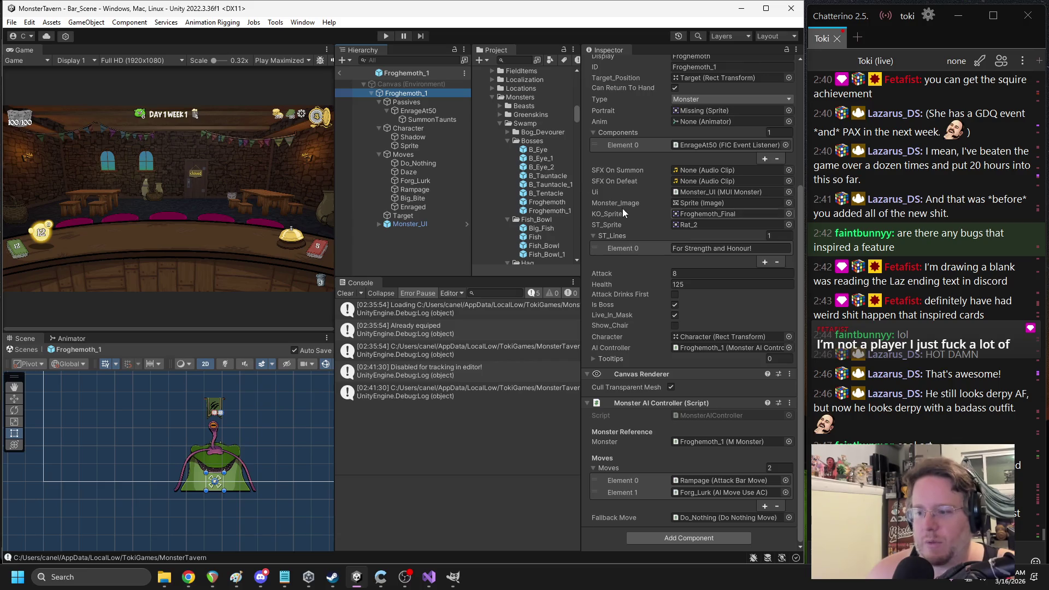
click(435, 119)
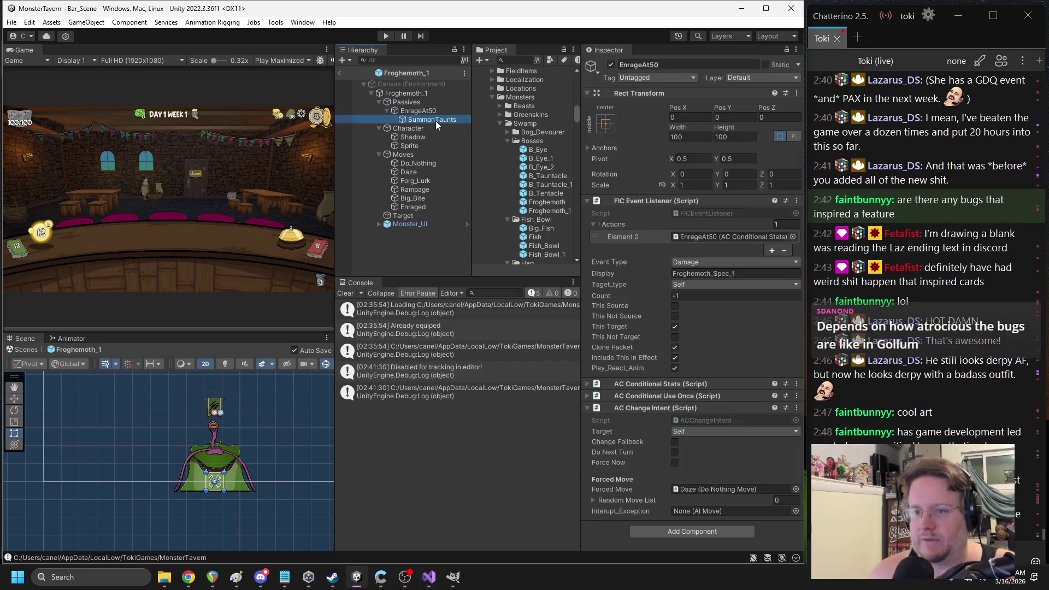
Check the SummonTaunts passive, exit Prefab Mode, and delete the Froghemoth_1 asset
click(696, 247)
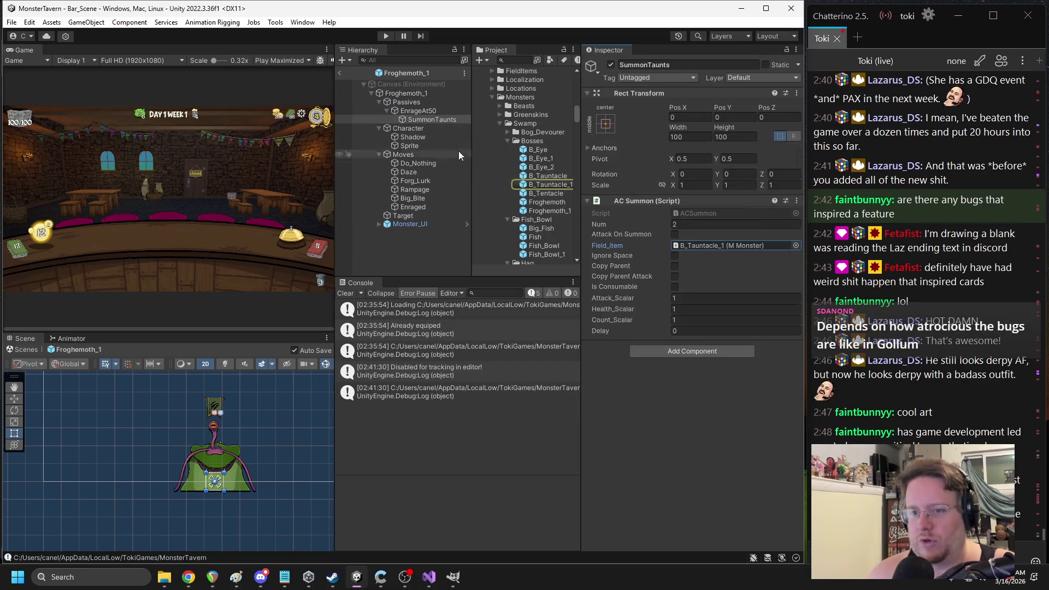
click(340, 72)
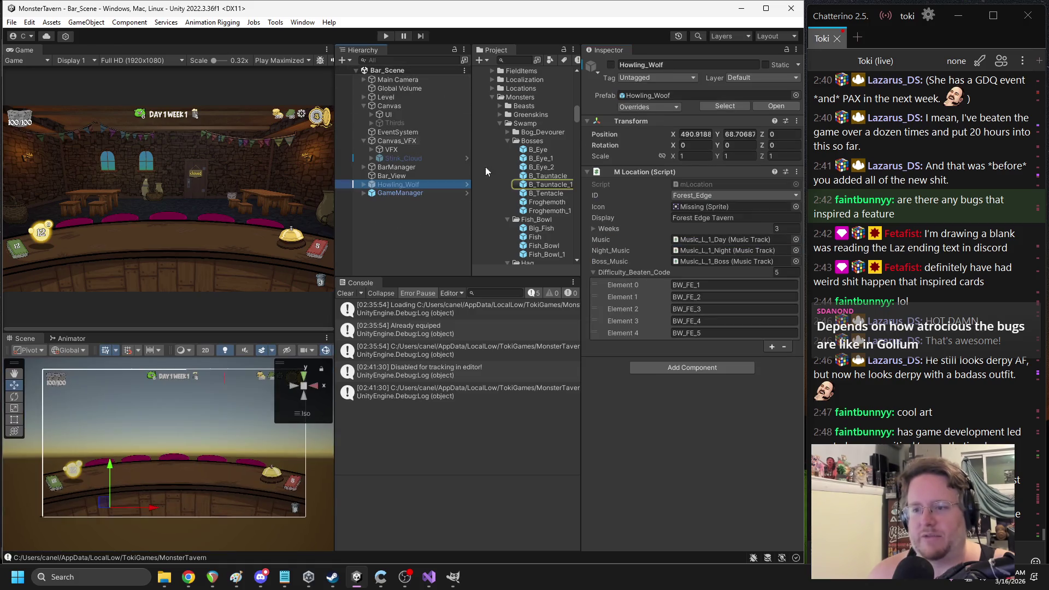
click(542, 212)
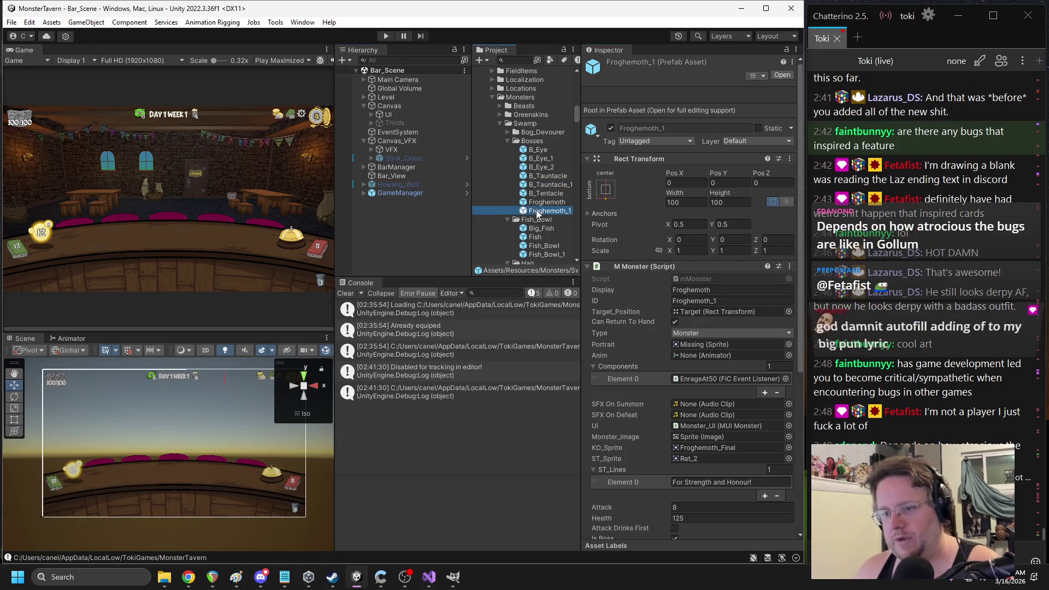
key(Delete)
key(Return)
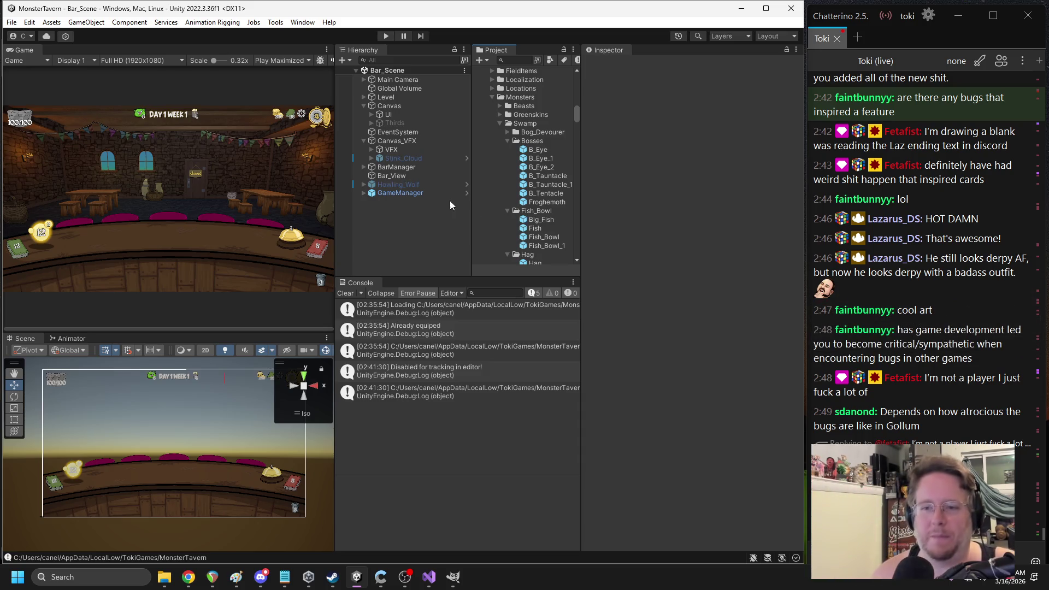
Open the Howling_Wolf prefab and show Week_3 Day_4's boss day settings
click(417, 193)
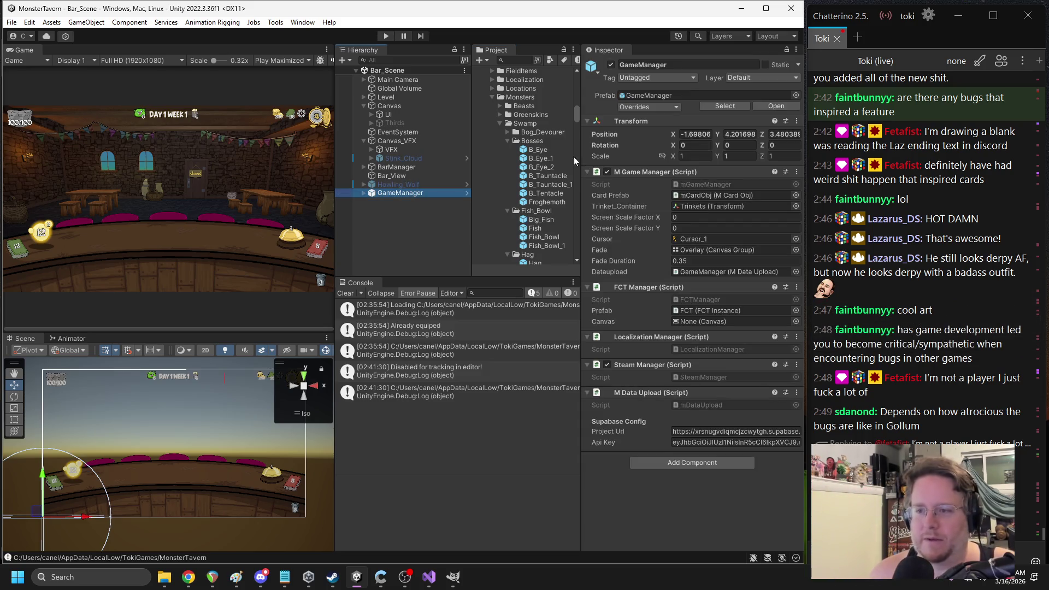
click(401, 185)
click(772, 106)
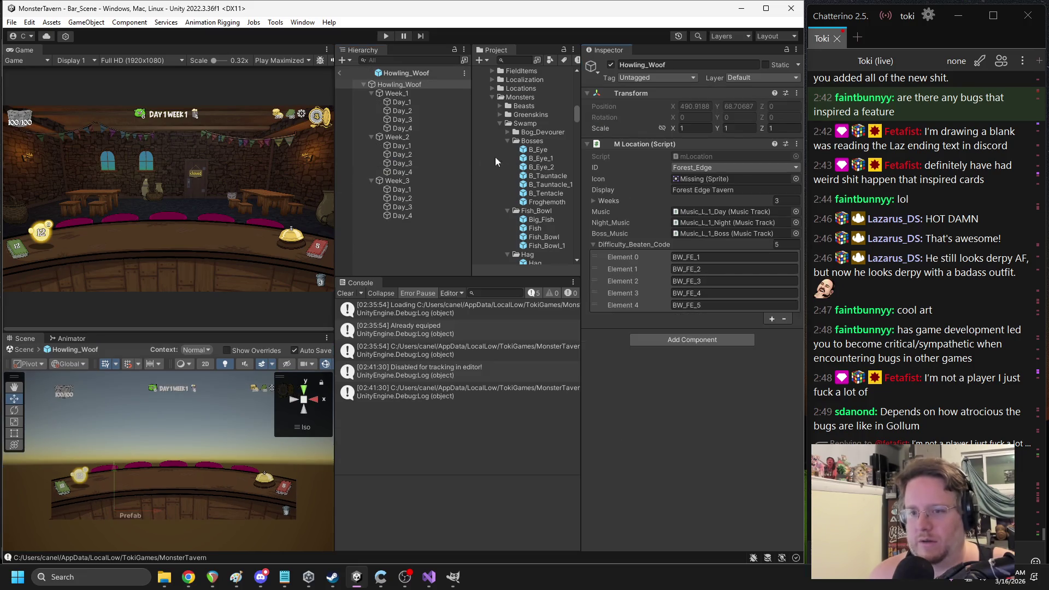
click(412, 213)
scroll(696, 322, down, 2)
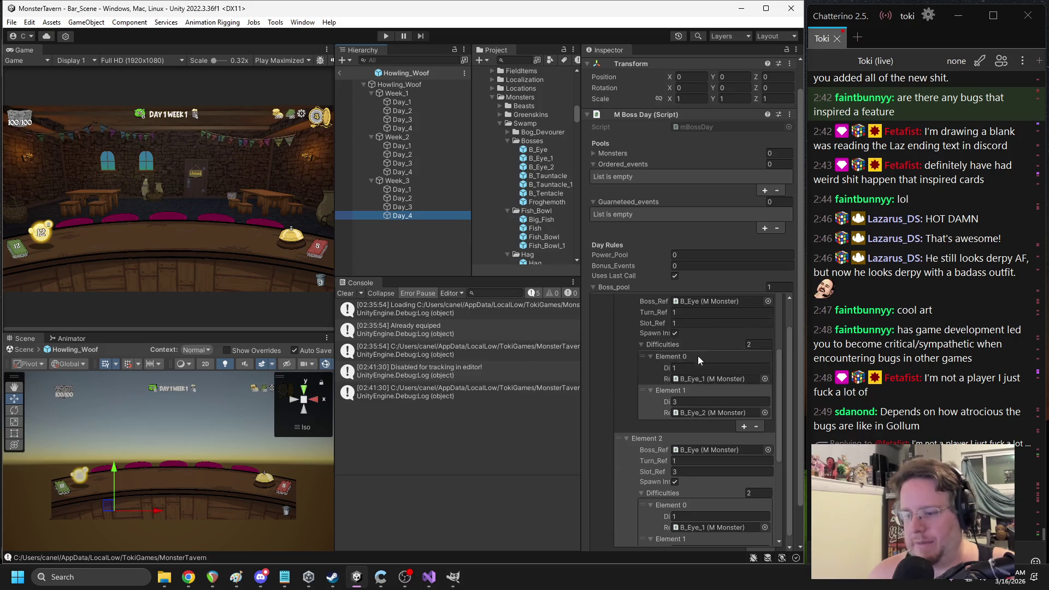
scroll(697, 355, up, 2)
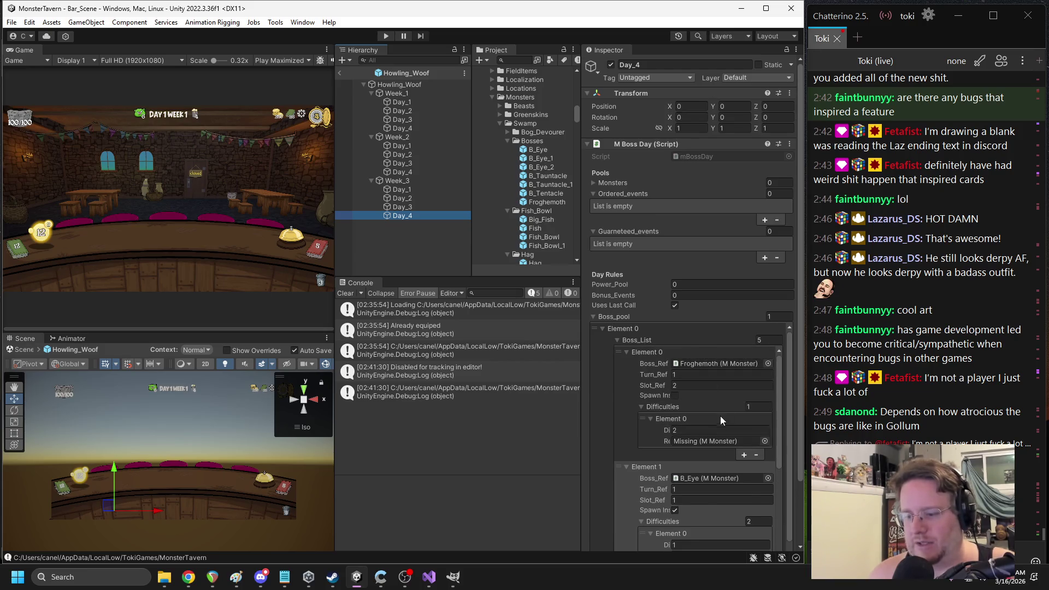
Set the Froghemoth boss's difficulty count to 0, collapse its entry, and exit Prefab Mode
click(749, 408)
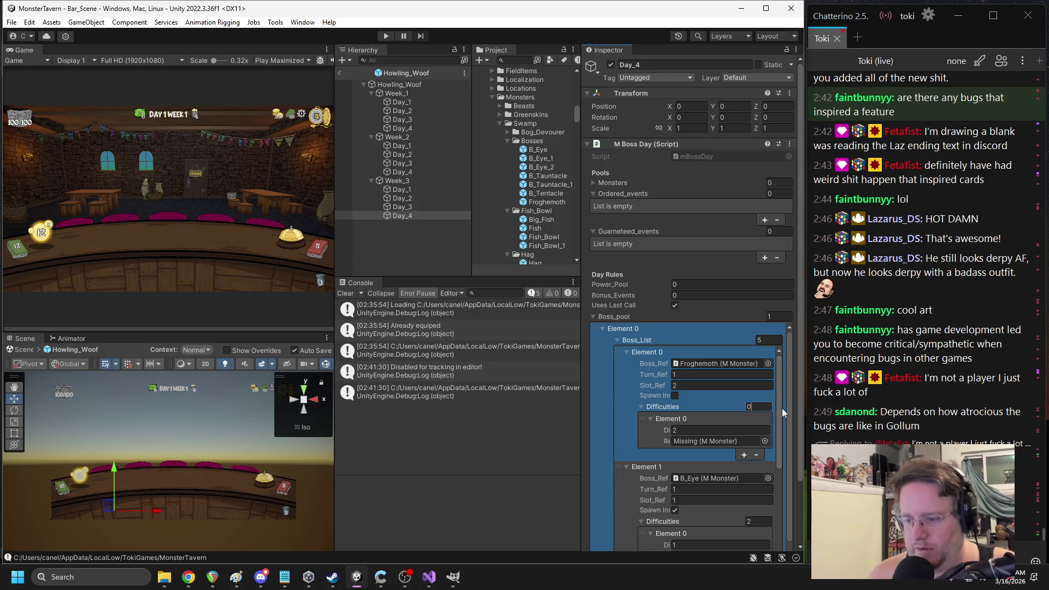
text(0)
key(Return)
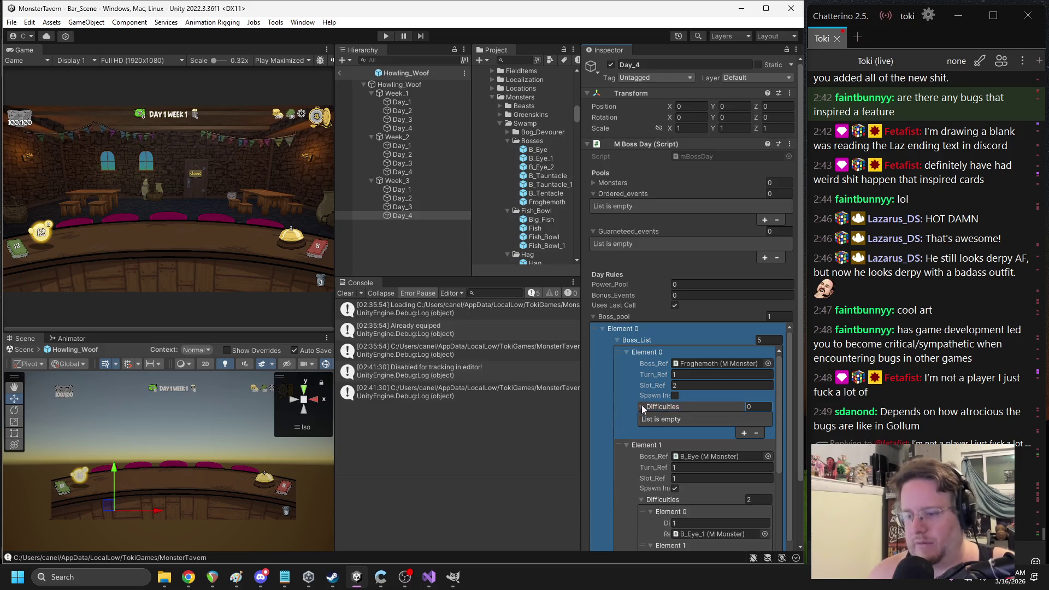
click(641, 407)
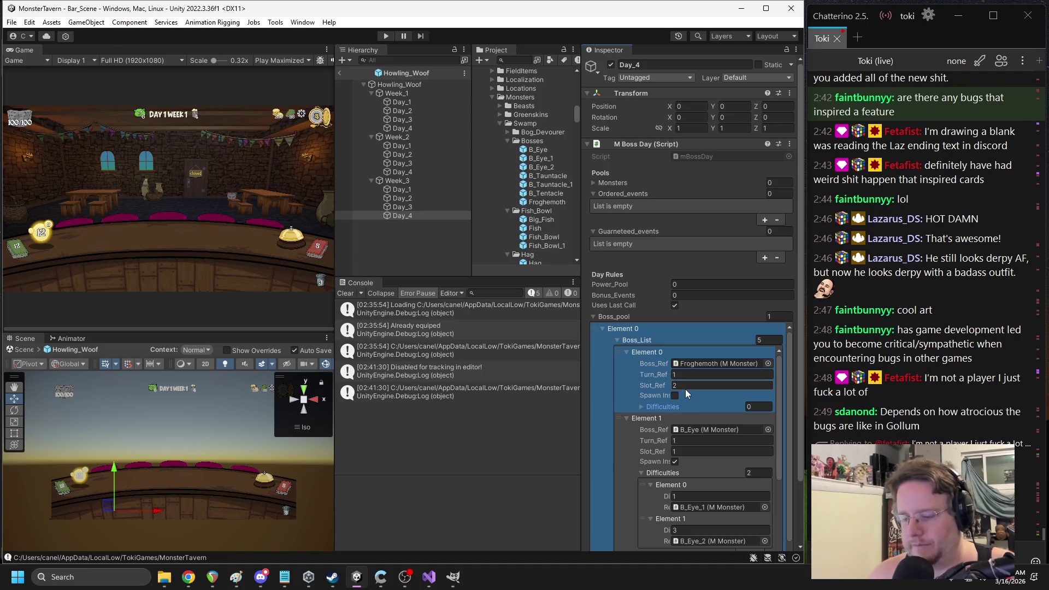
scroll(685, 393, down, 1)
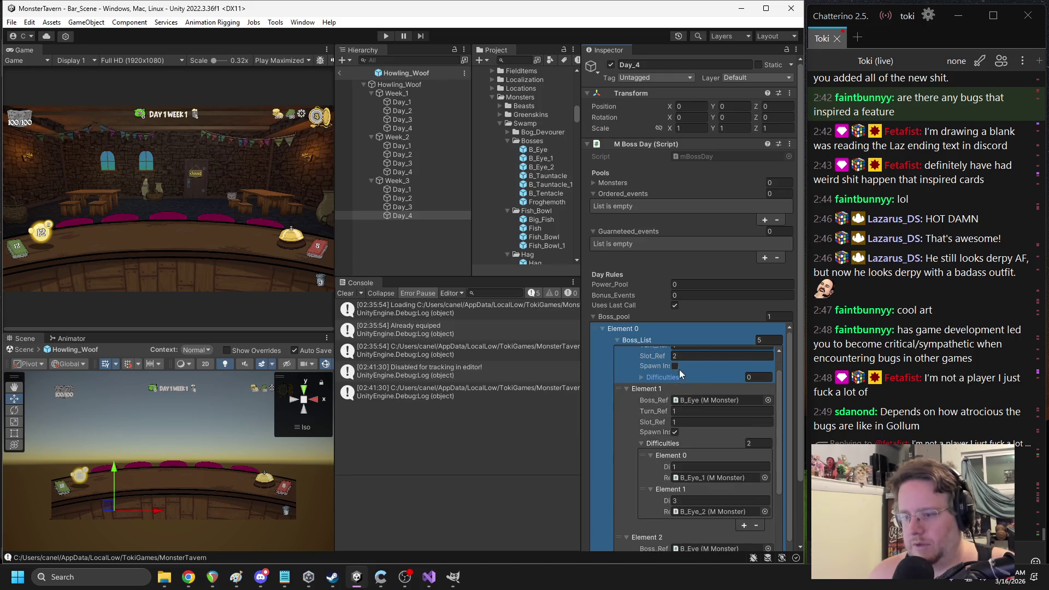
scroll(680, 369, up, 1)
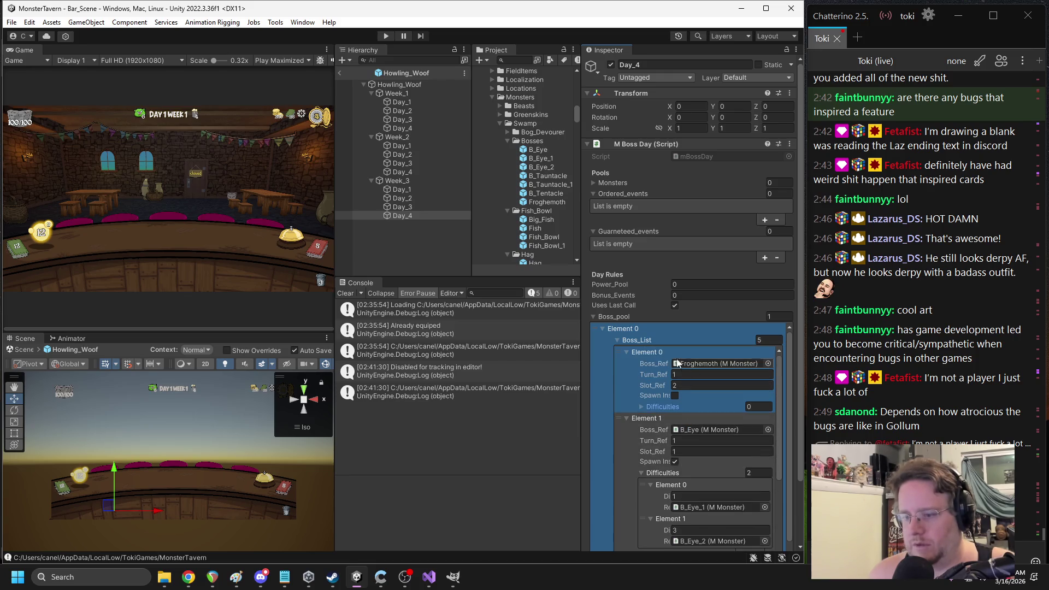
click(627, 352)
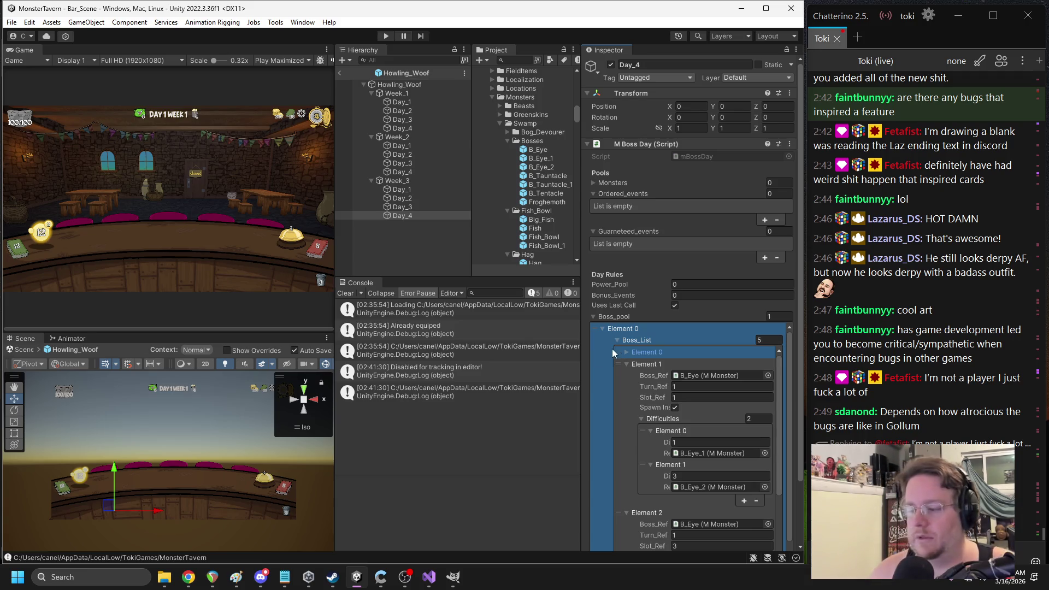
click(340, 72)
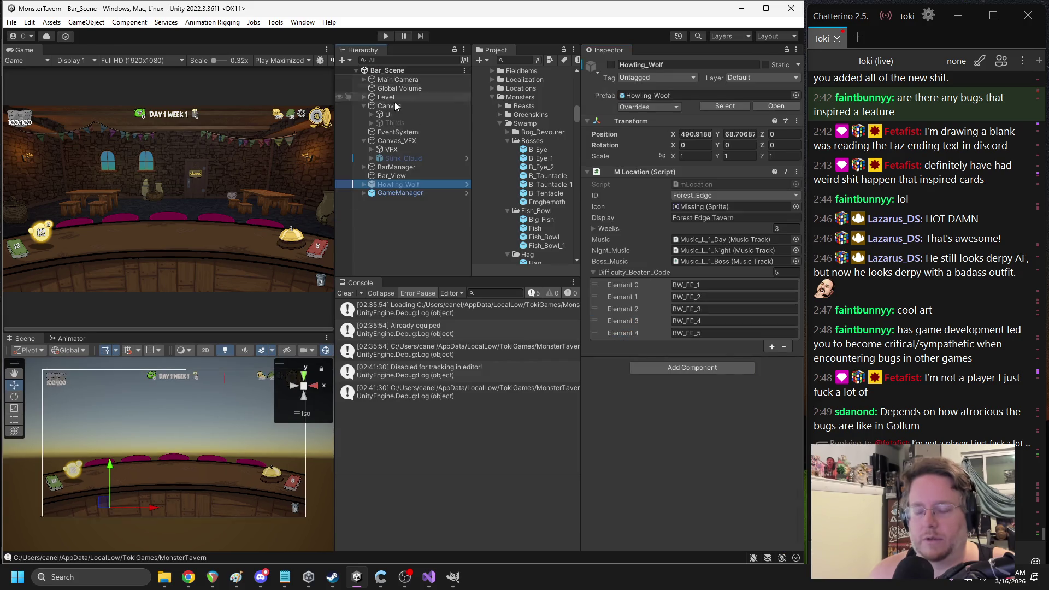
Compare the B_Eye_1 boss prefab's components with the base B_Eye prefab
click(536, 158)
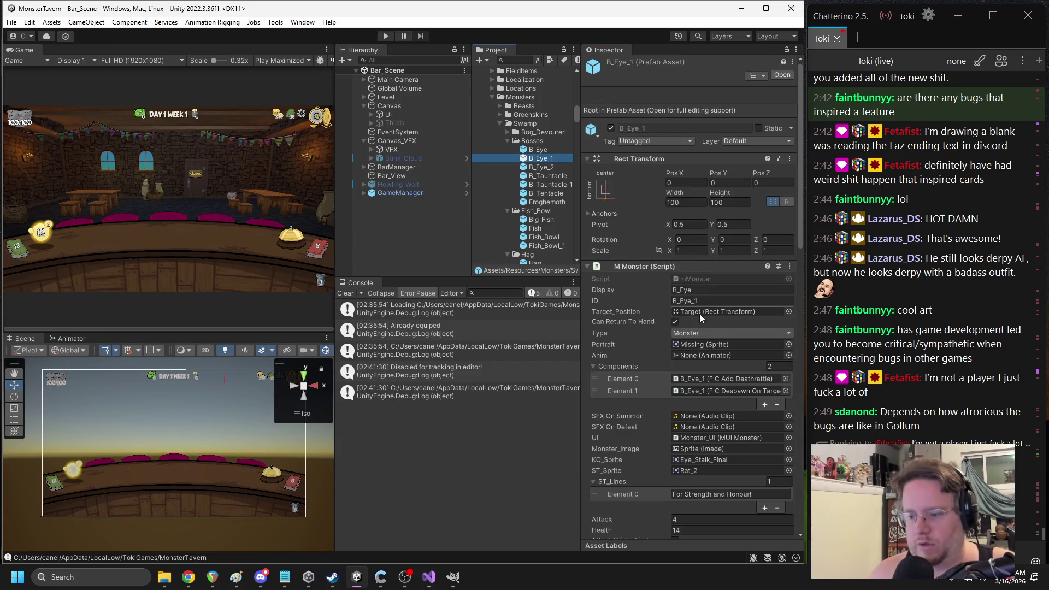
scroll(699, 314, down, 5)
scroll(689, 322, down, 6)
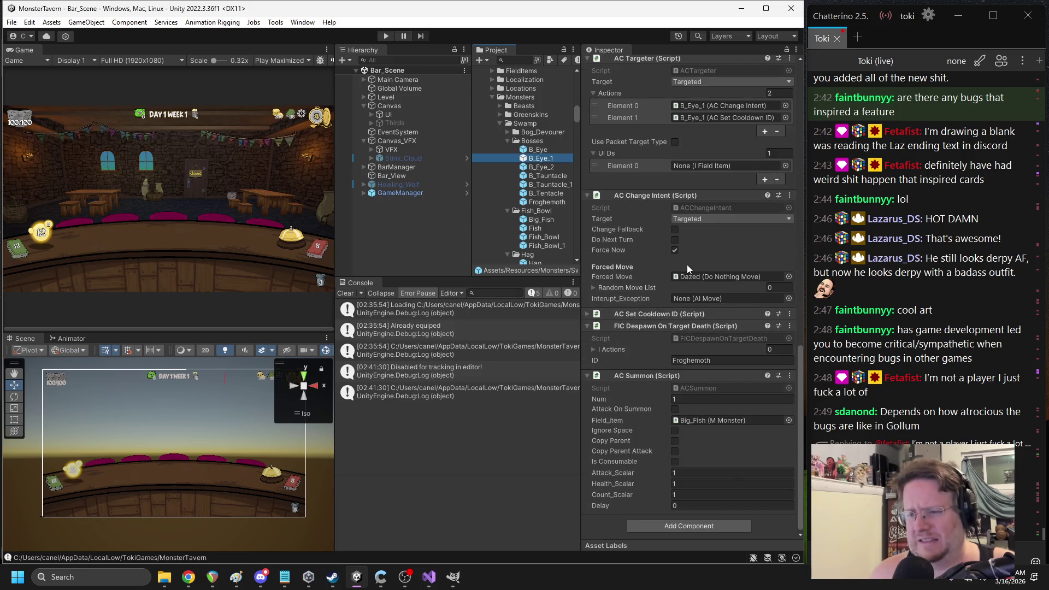
scroll(687, 265, up, 5)
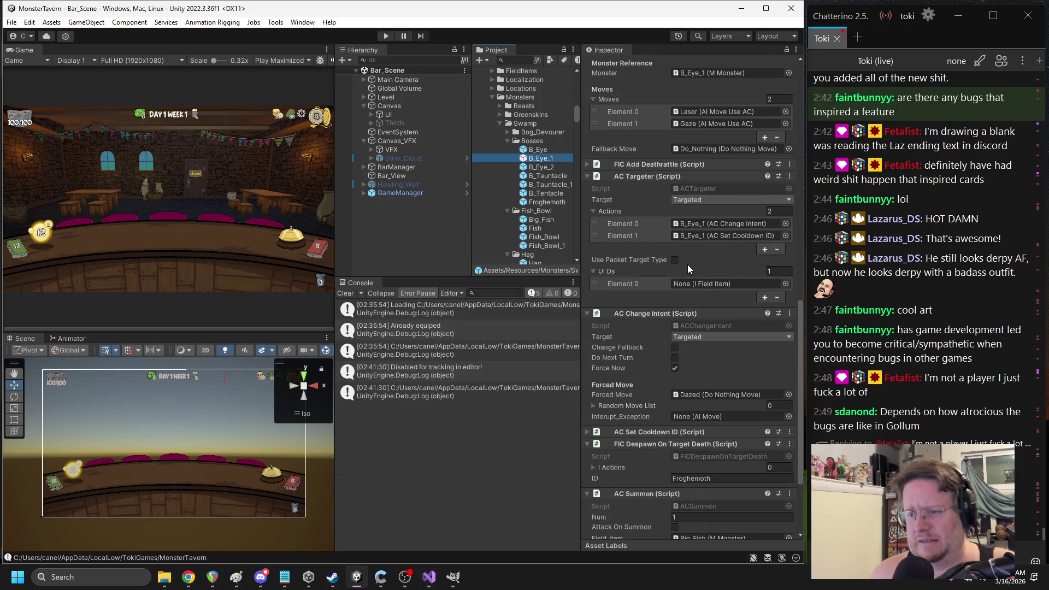
click(537, 150)
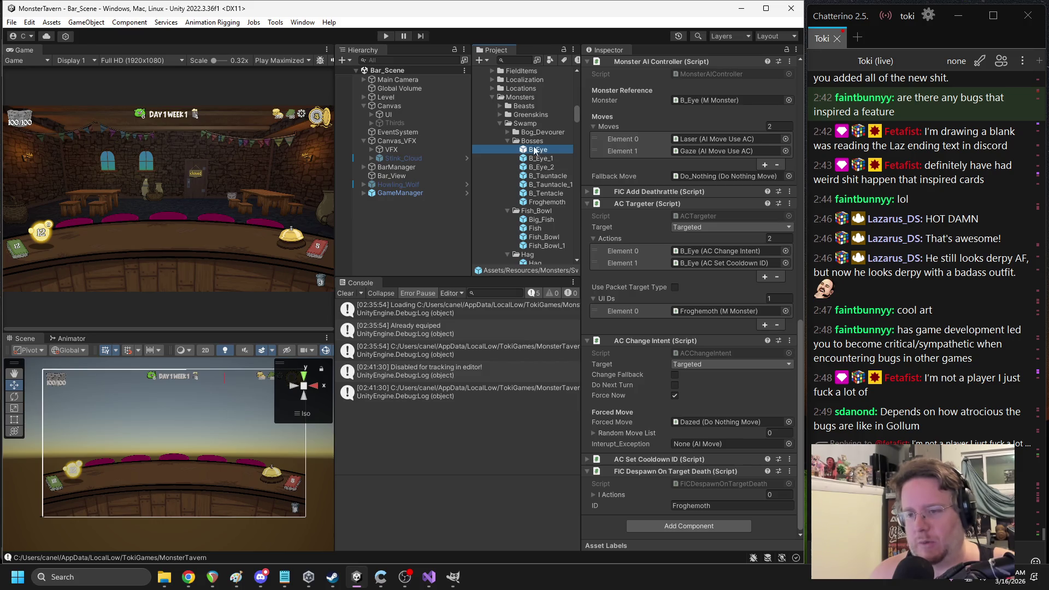
click(540, 159)
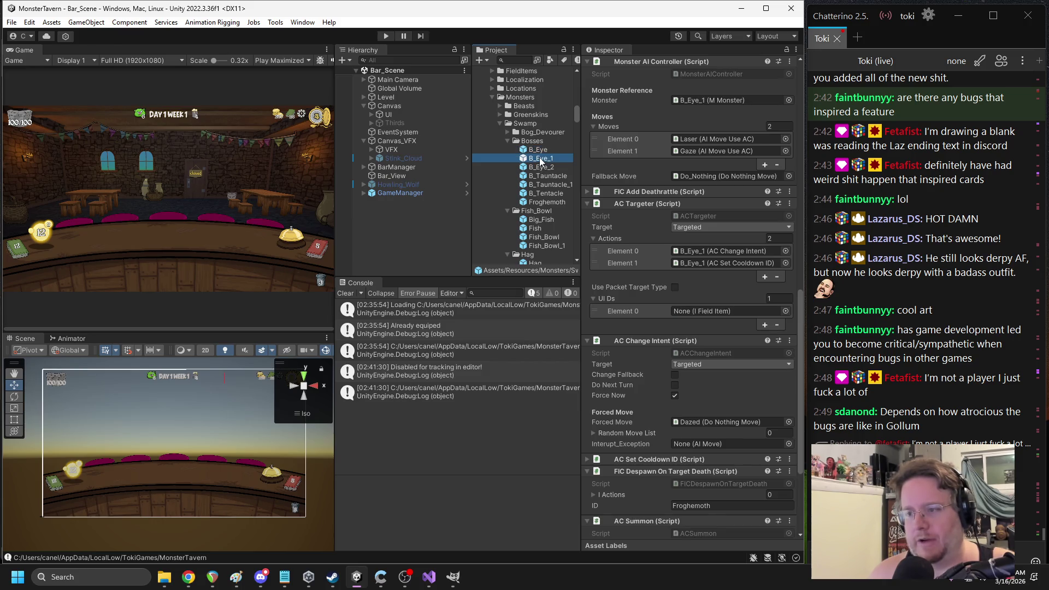
click(537, 151)
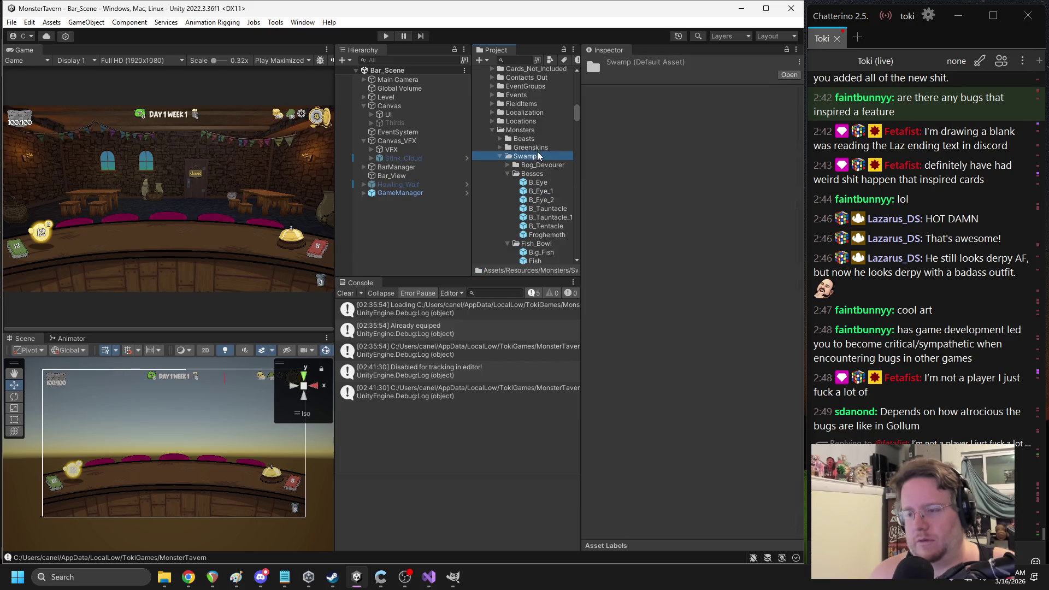
scroll(543, 175, up, 3)
scroll(679, 240, down, 5)
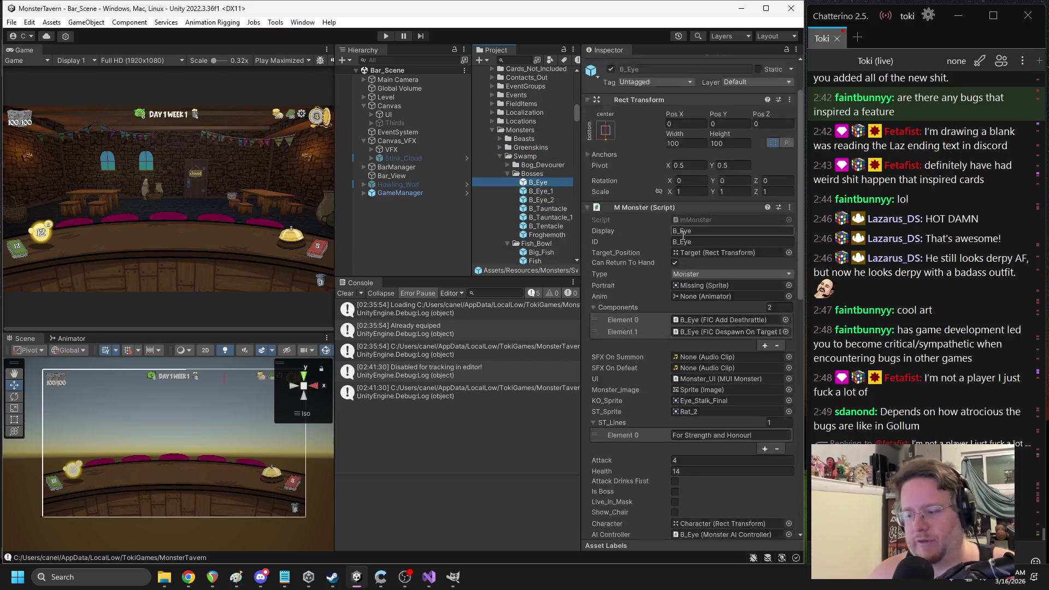
scroll(676, 231, down, 5)
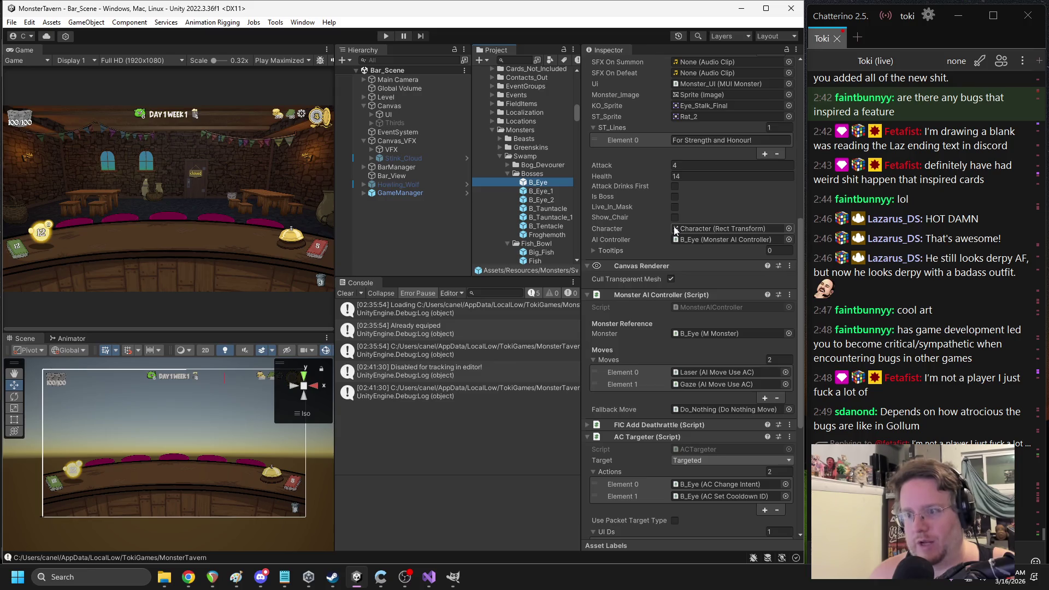
scroll(676, 231, down, 6)
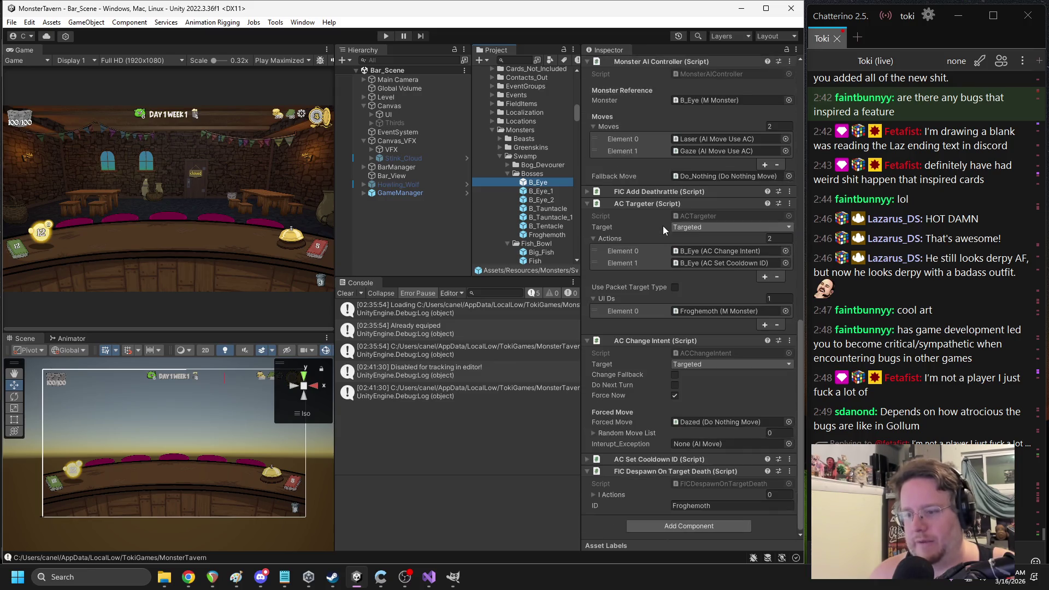
scroll(664, 202, up, 4)
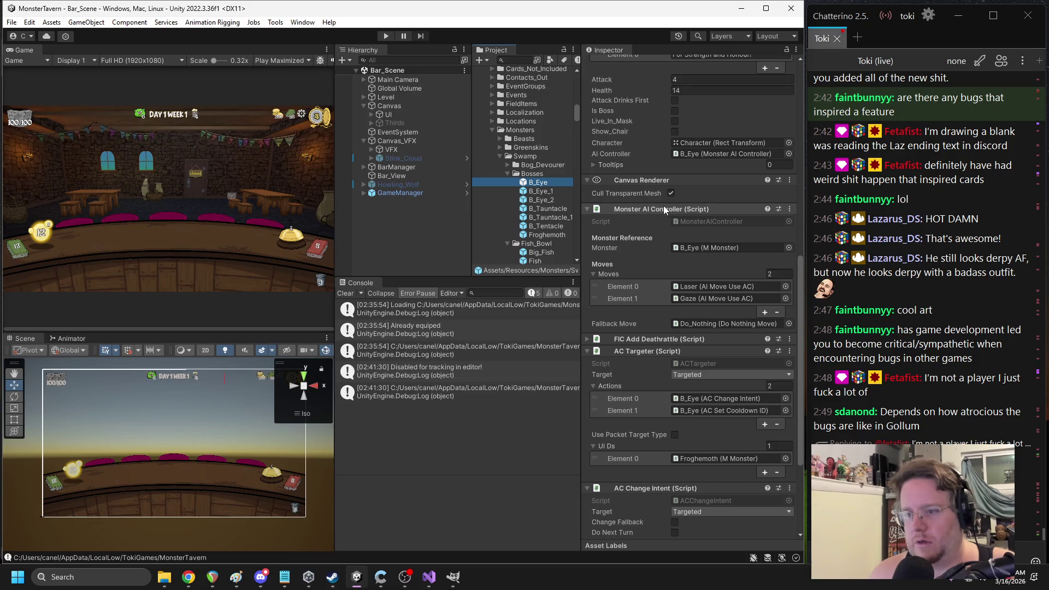
Collapse the Monster AI Controller, AC Targeter, AC Change Intent, FIC Despawn and AC Summon components
click(663, 207)
click(635, 237)
click(637, 343)
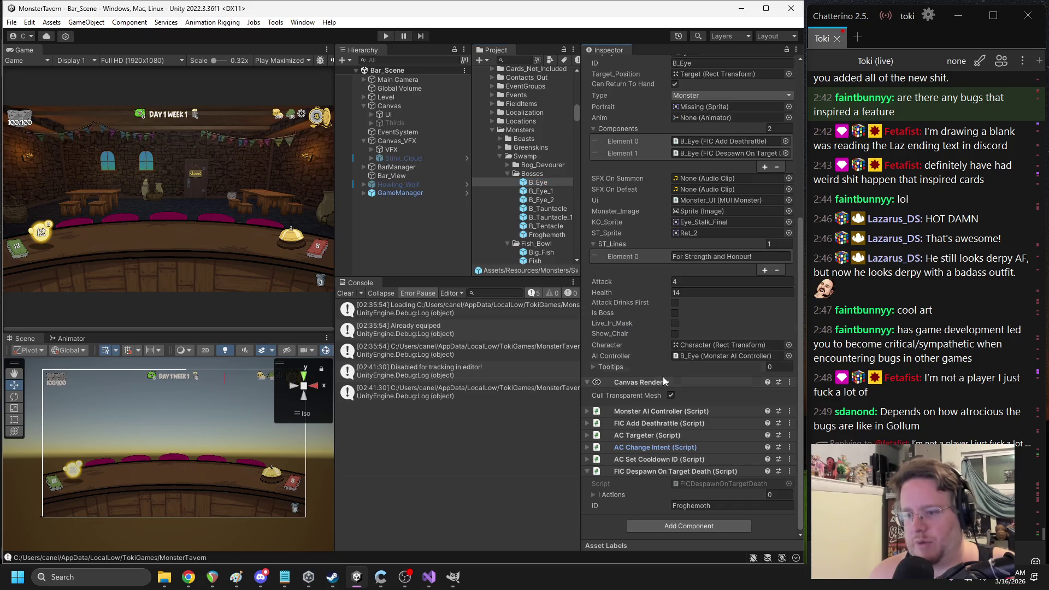
click(649, 471)
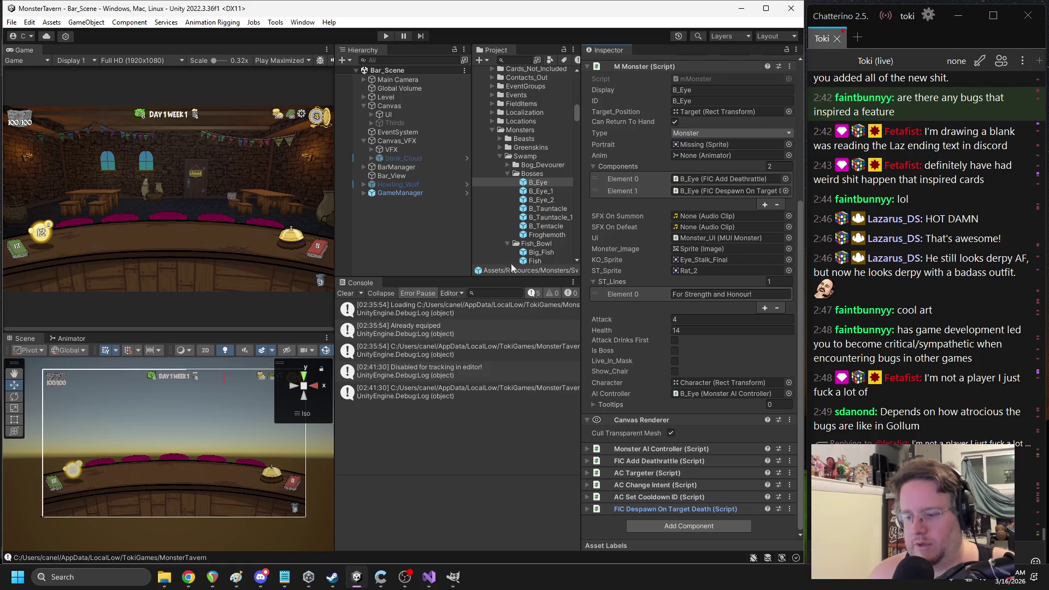
click(533, 191)
click(681, 350)
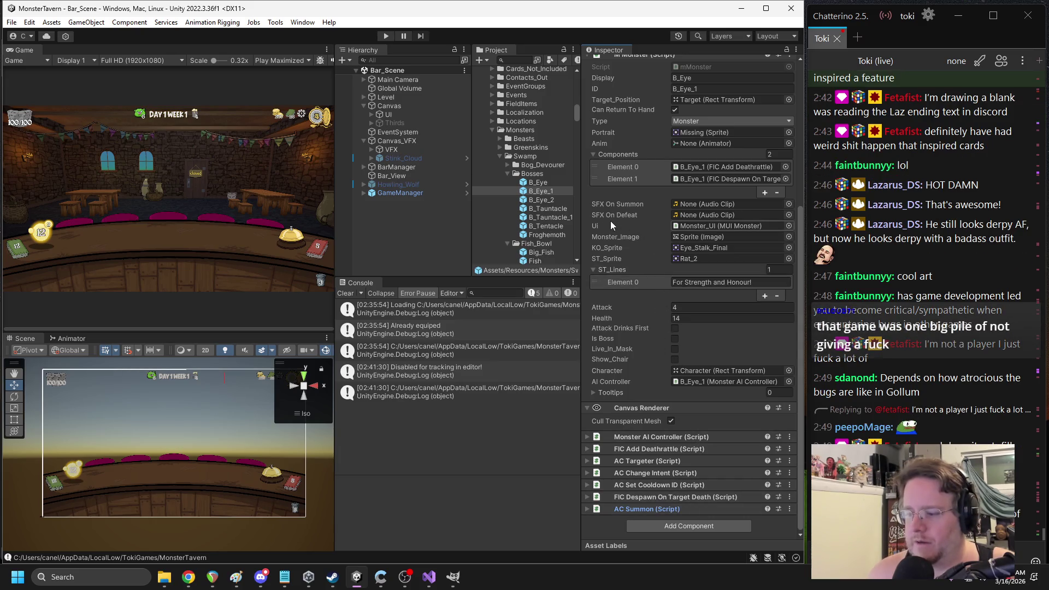
Duplicate the base B_Eye prefab
click(530, 181)
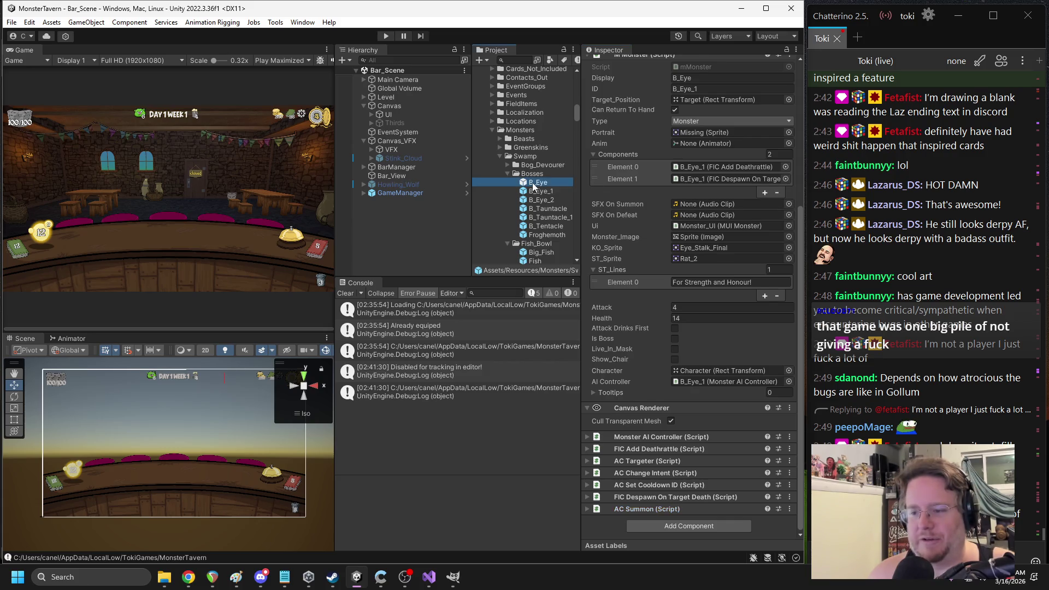
click(544, 191)
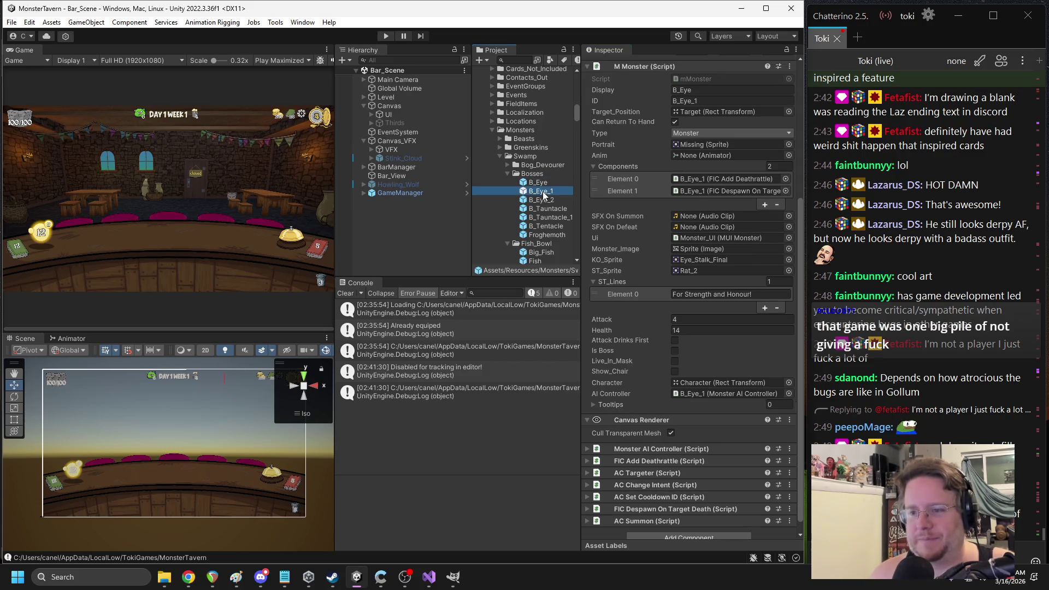
click(543, 185)
key(ctrl+d)
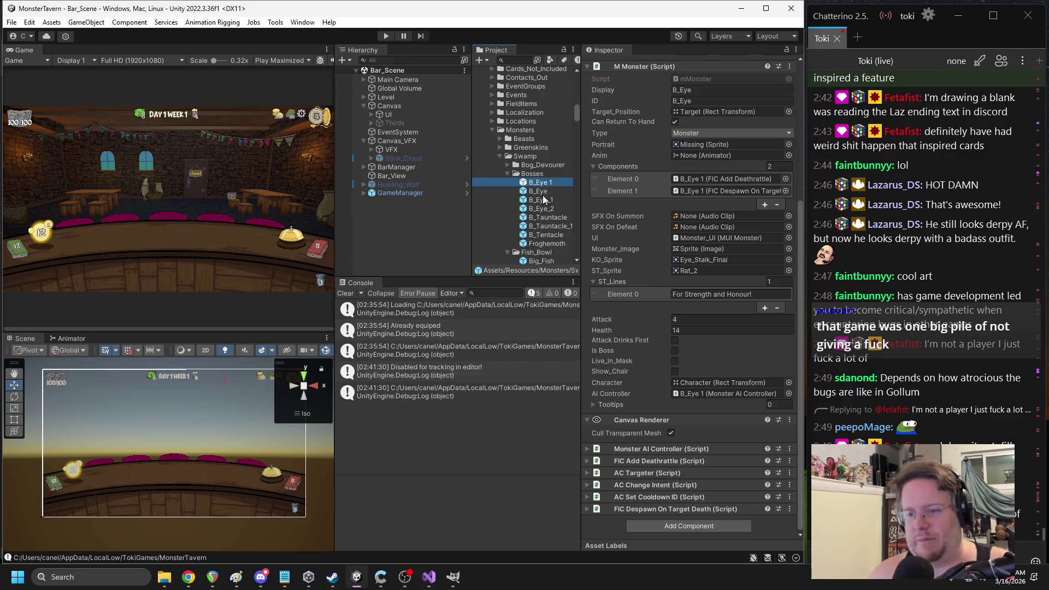
Copy B_Eye_1's AC Summon component and paste it into the new B_Eye 1 duplicate
click(538, 200)
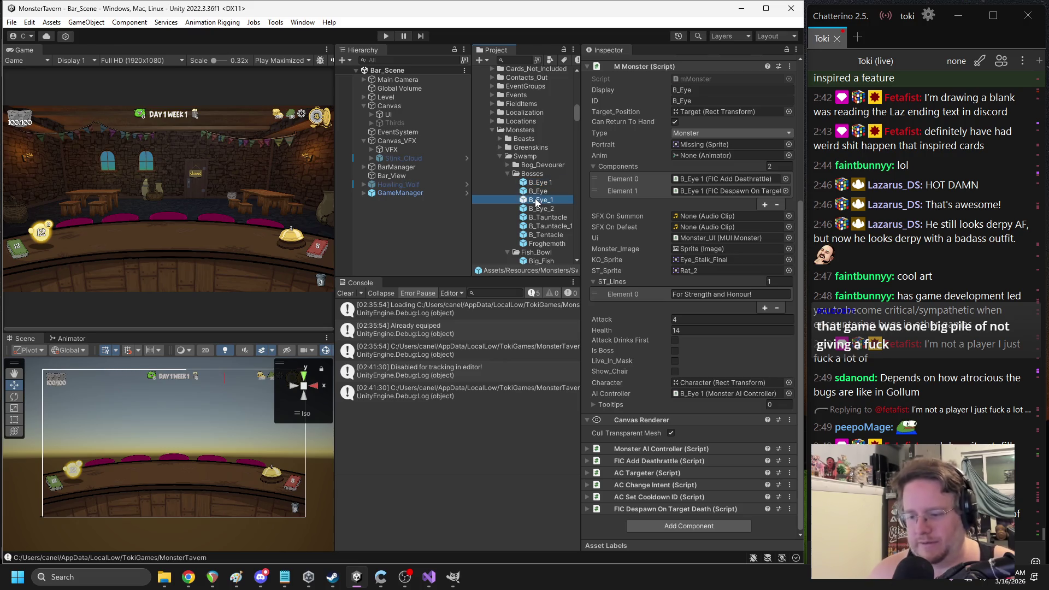
right_click(658, 520)
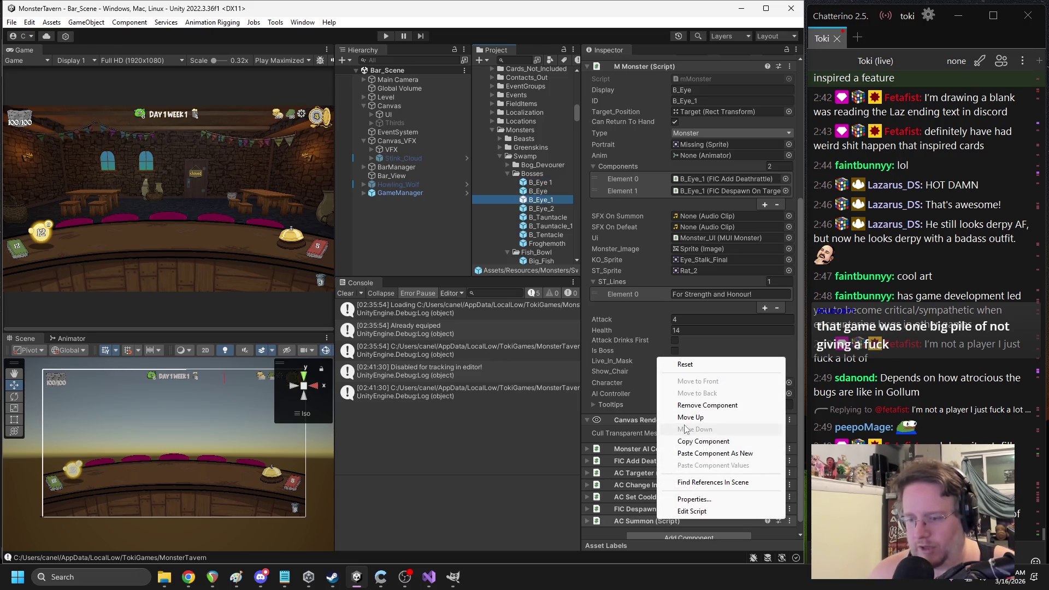
click(693, 443)
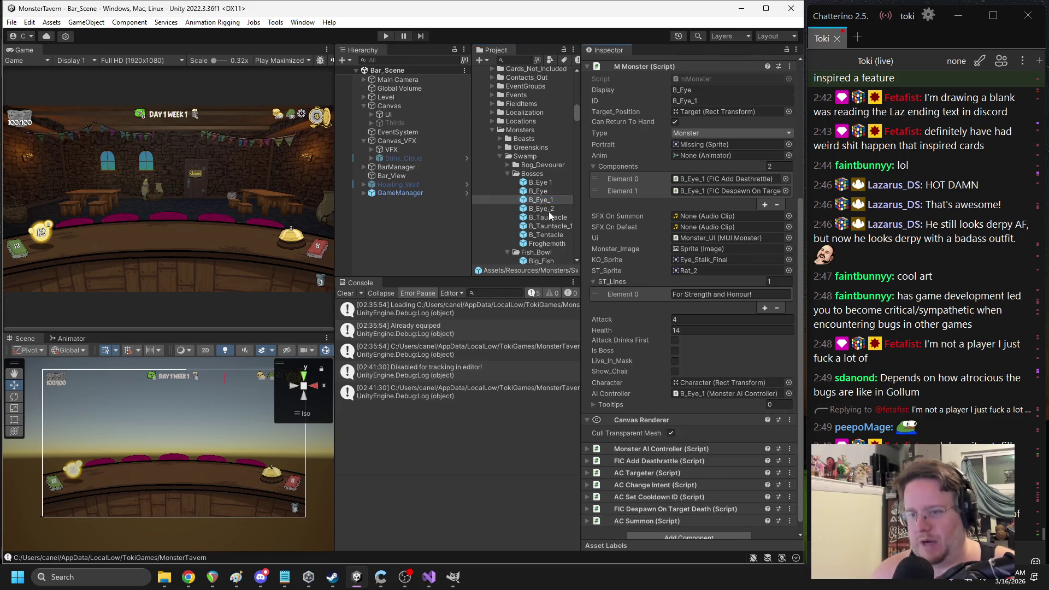
click(539, 183)
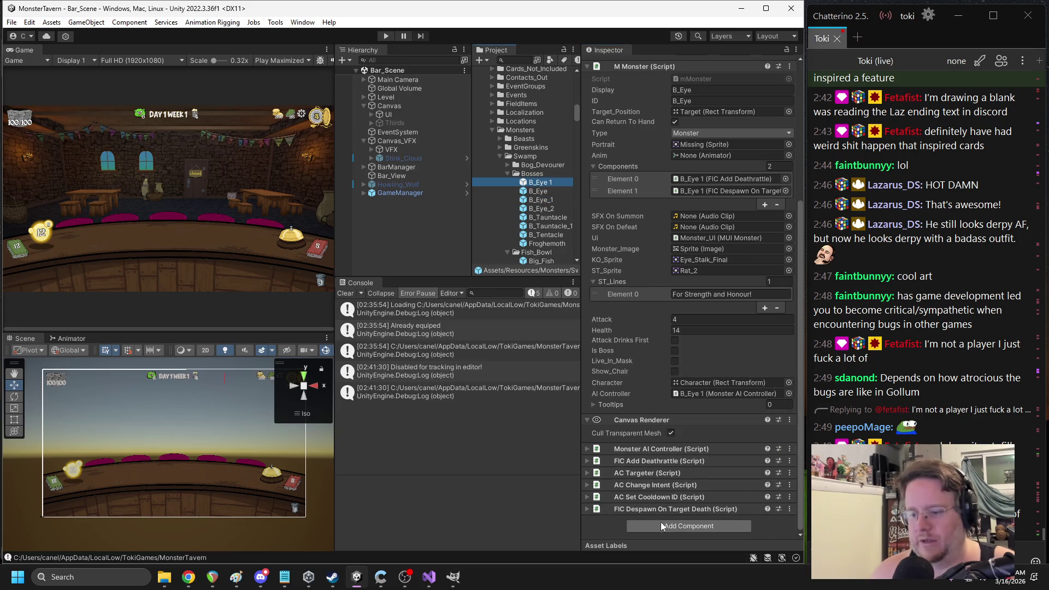
right_click(659, 510)
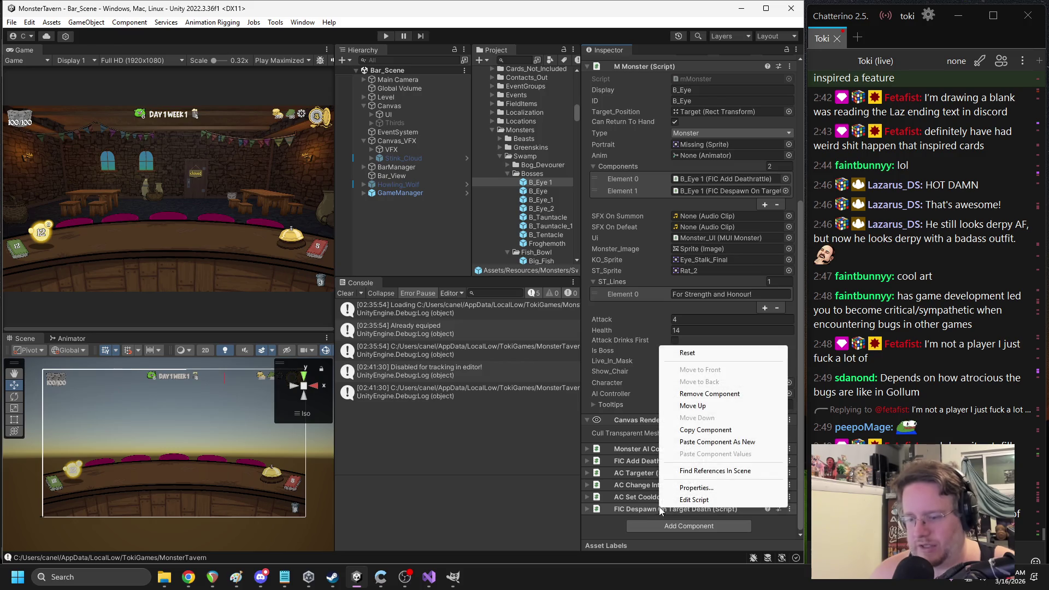
click(705, 442)
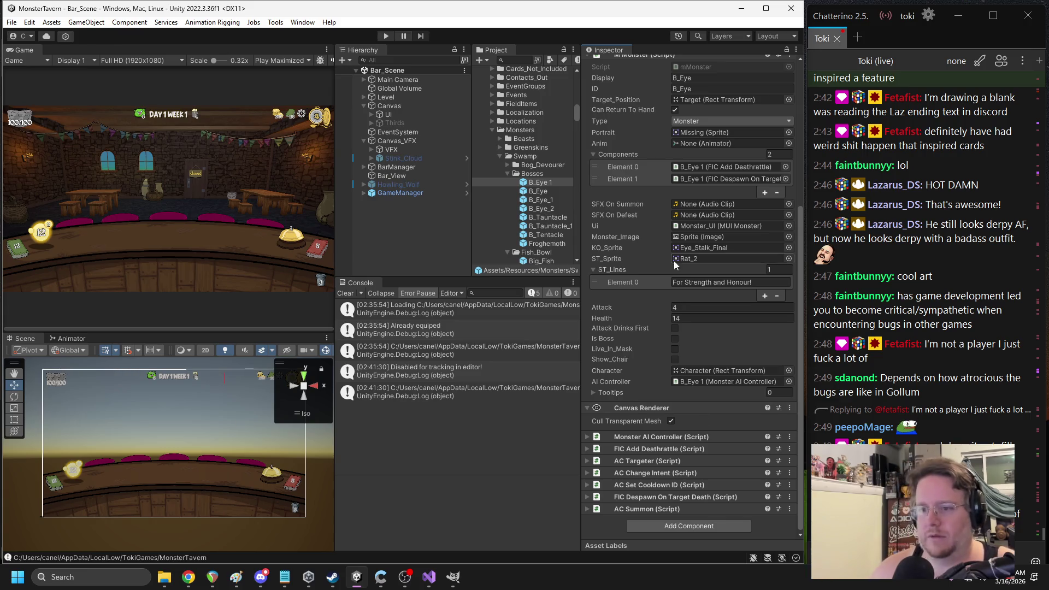
Check B_Eye_1's FIC Add Deathrattle component and its description value
click(552, 198)
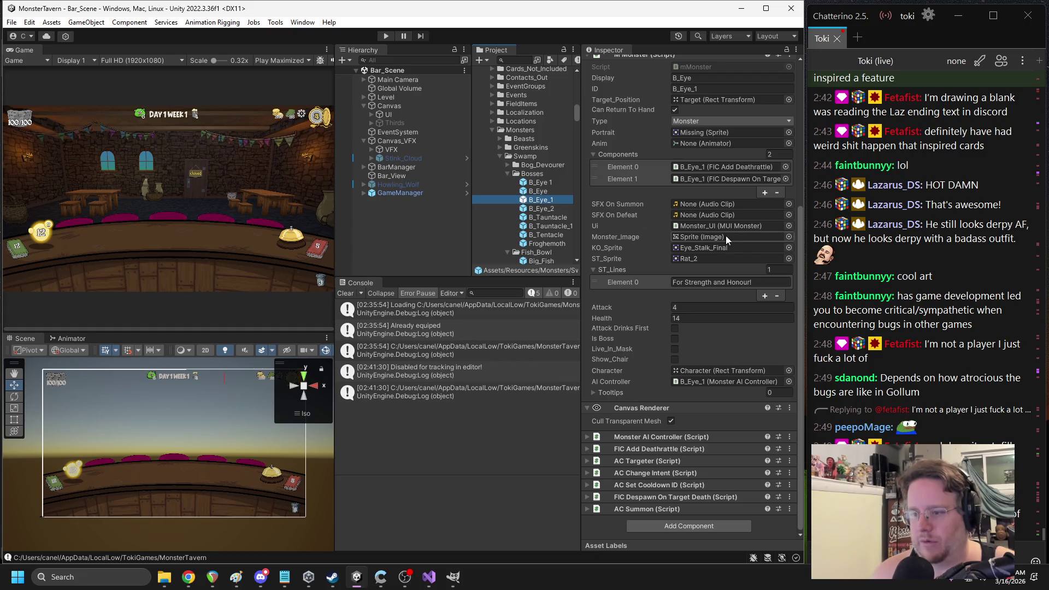
click(655, 443)
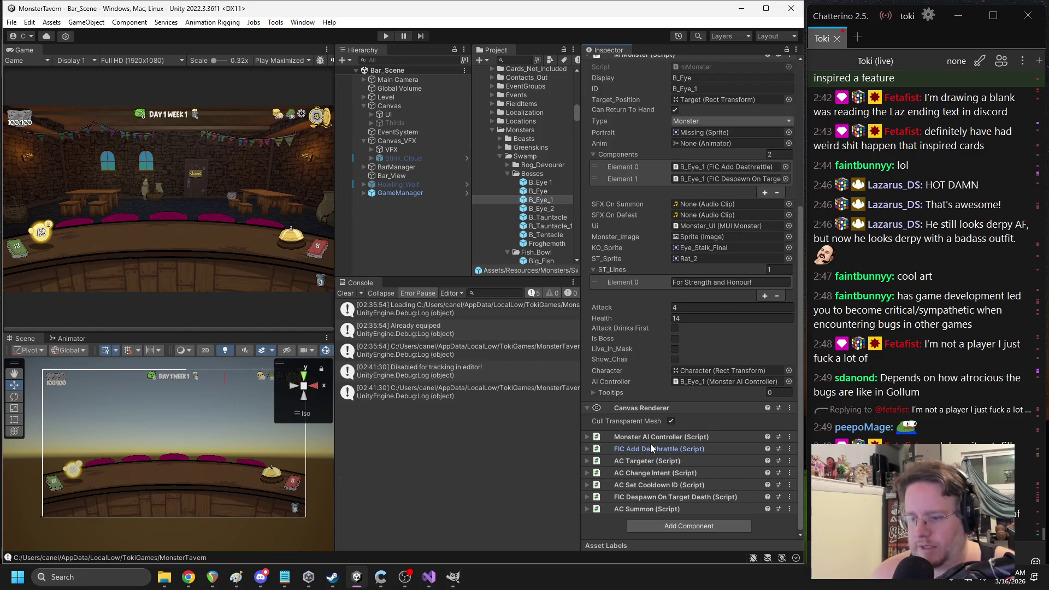
scroll(656, 442, down, 1)
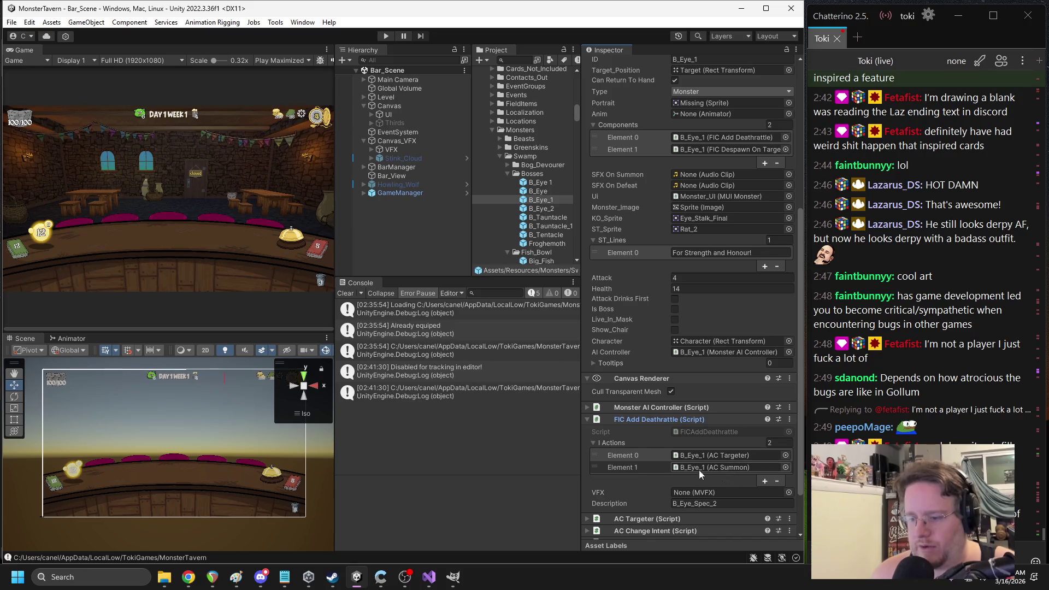
click(699, 504)
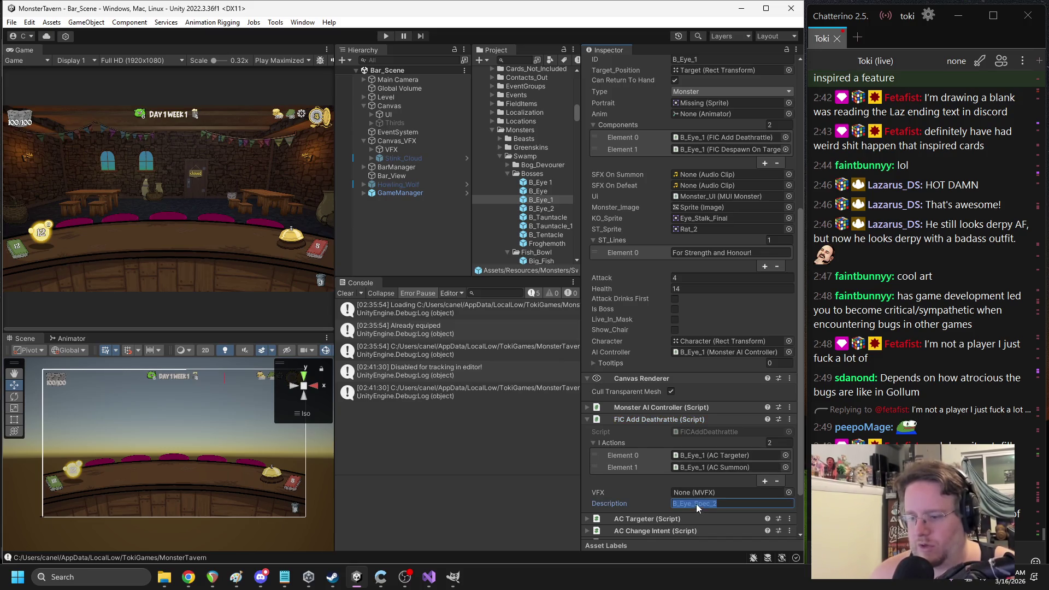
Add the AC Summon action to the duplicate's deathrattle actions and fold its settings
click(538, 184)
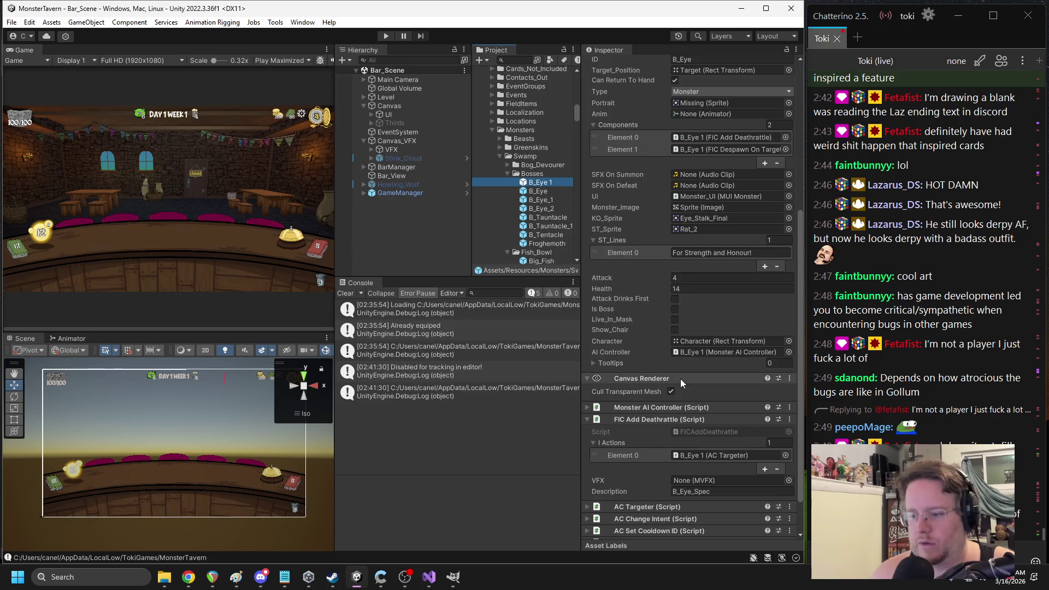
scroll(711, 480, down, 3)
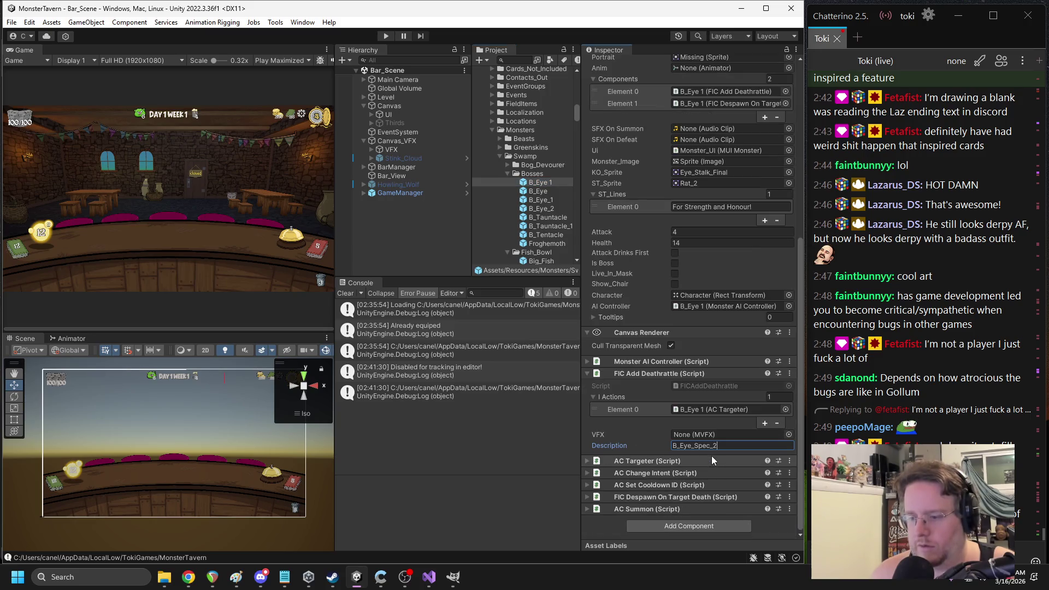
scroll(666, 475, up, 3)
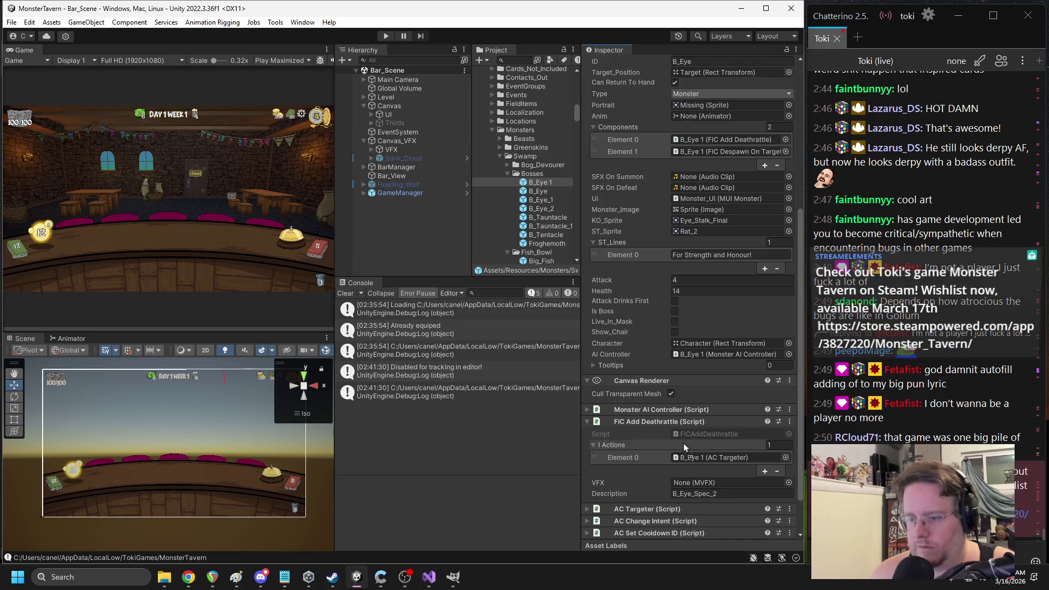
drag(640, 435, 614, 445)
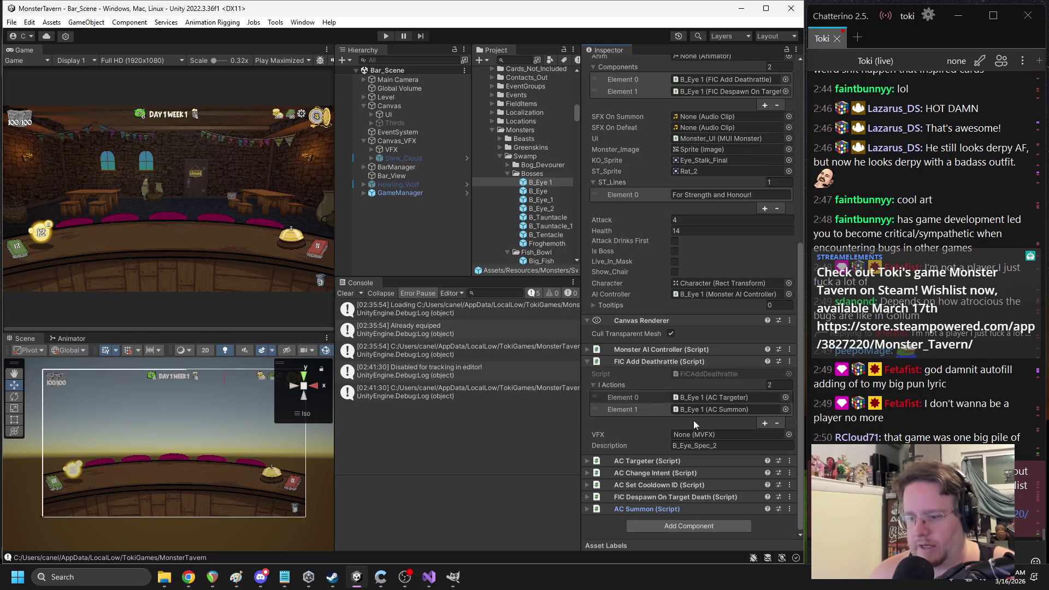
scroll(704, 437, down, 10)
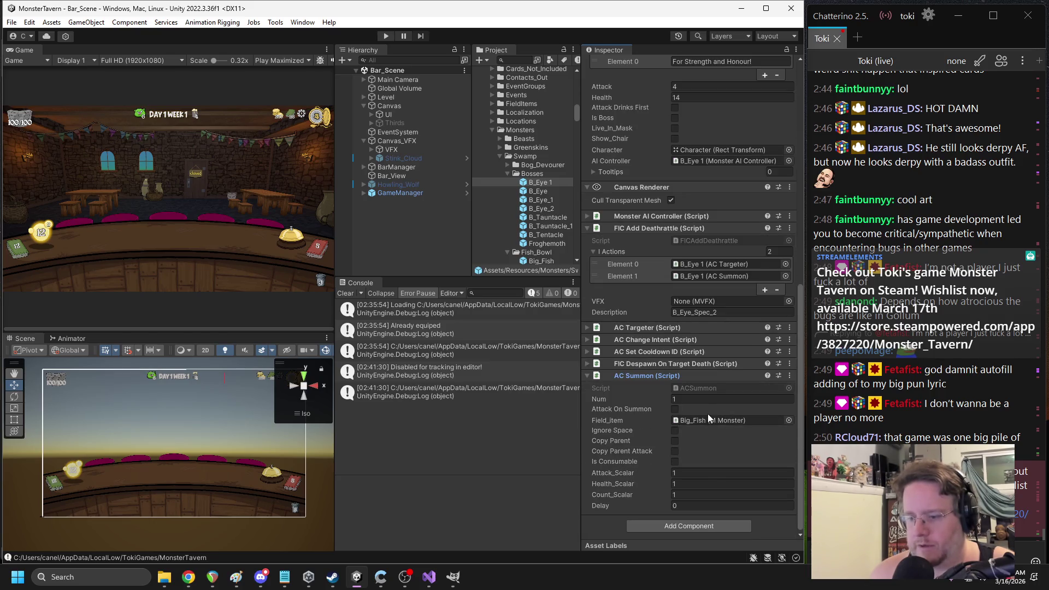
click(642, 377)
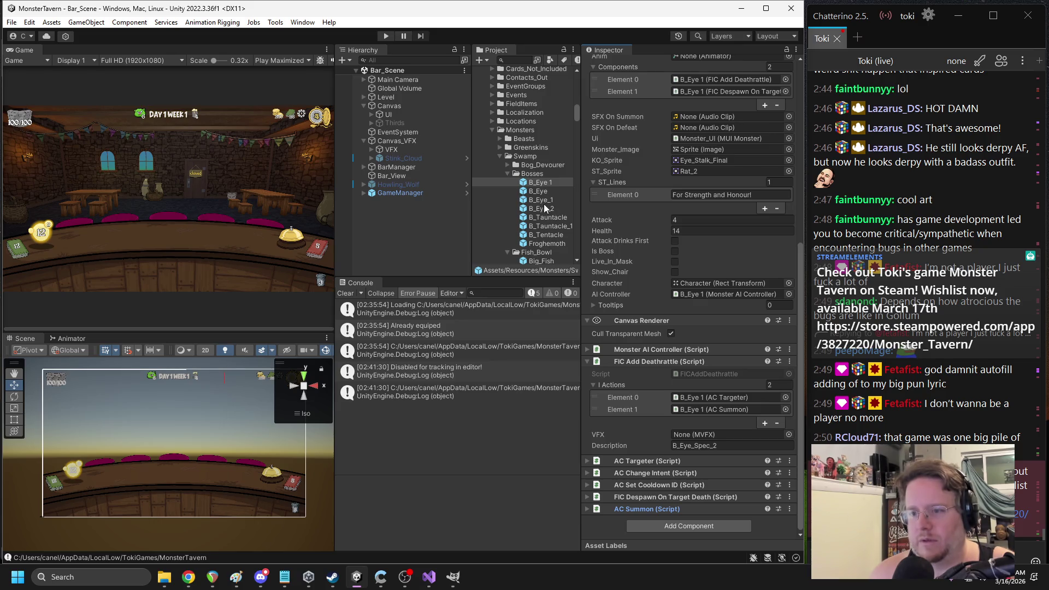
Delete the old B_Eye_1 boss prefab
click(549, 202)
key(Delete)
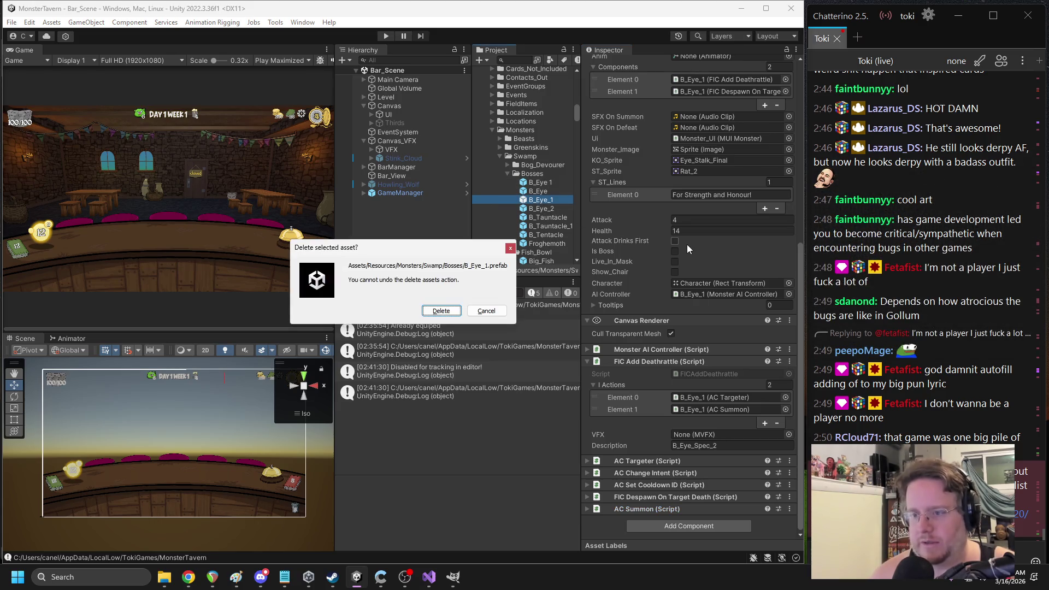
key(Return)
Rename the 'B_Eye 1' copy to B_Eye_1 and set its monster ID to B_Eye_1
click(556, 183)
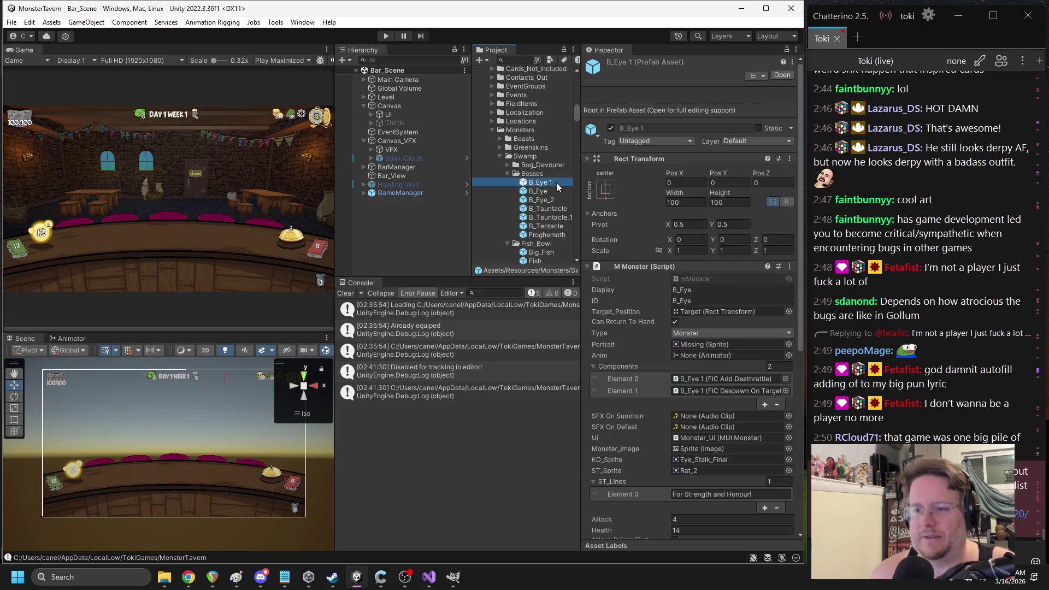
click(556, 182)
click(562, 181)
key(BackSpace)
key(BackSpace)
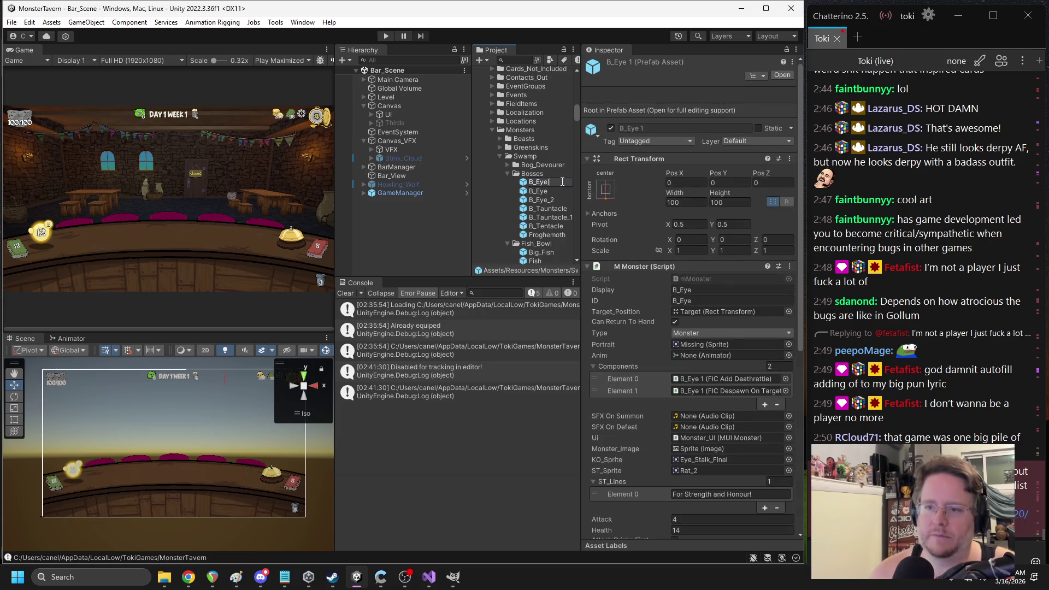
text(_1)
key(ctrl+a)
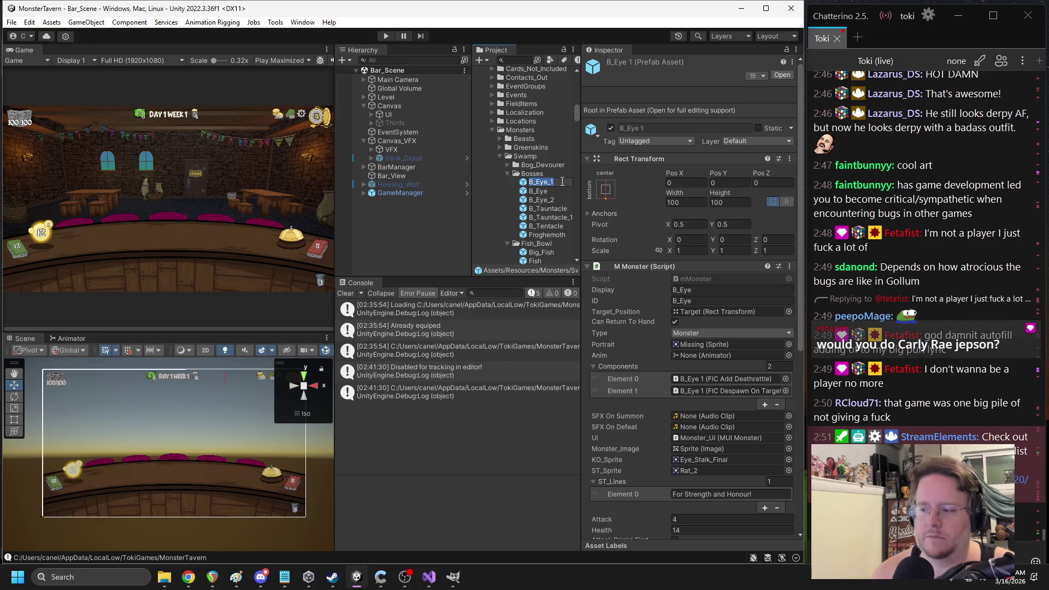
key(Return)
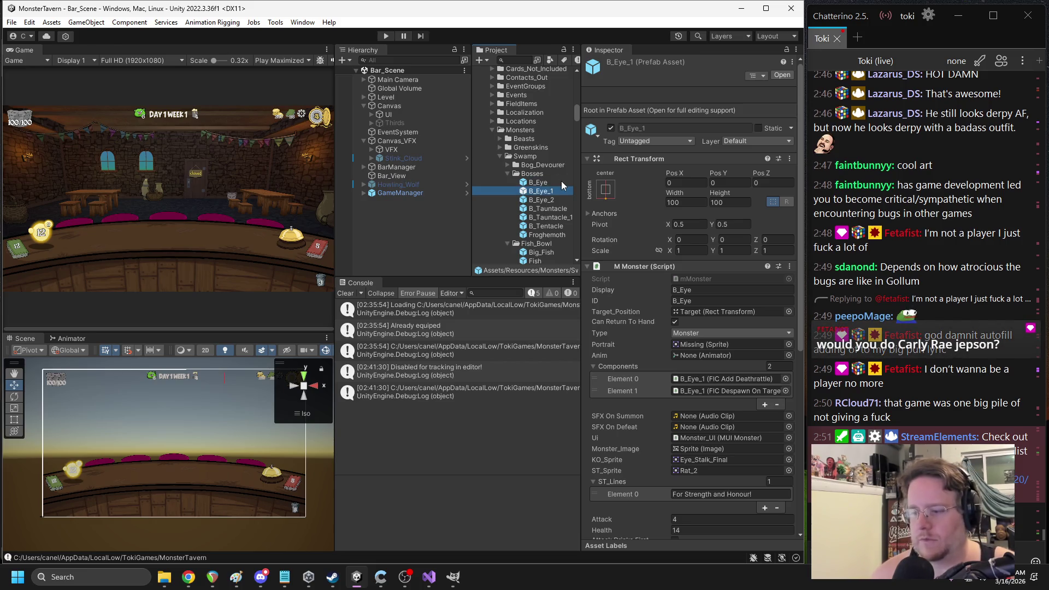
click(694, 290)
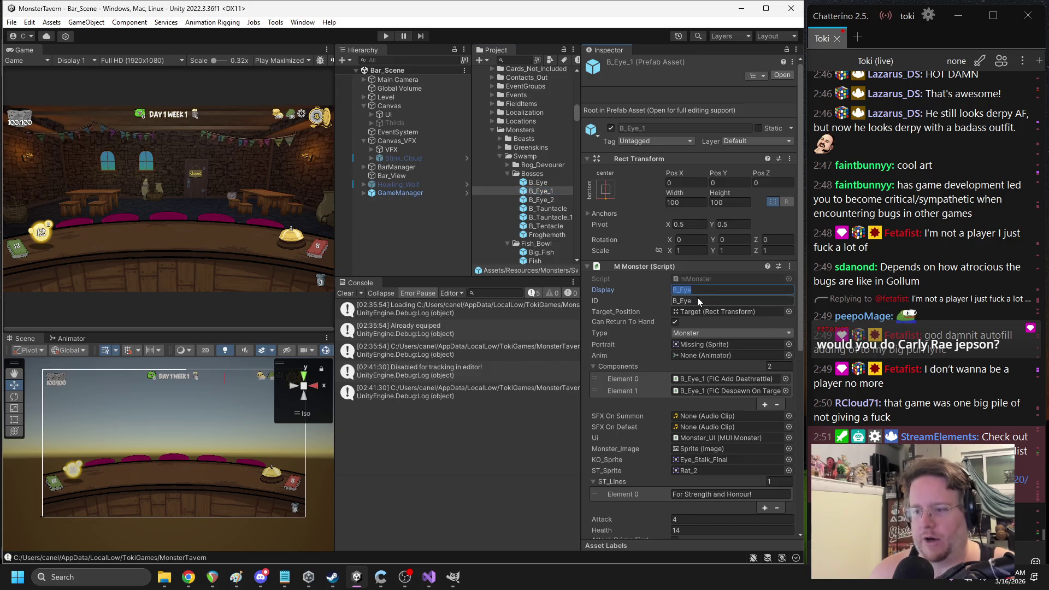
click(696, 301)
text(_1)
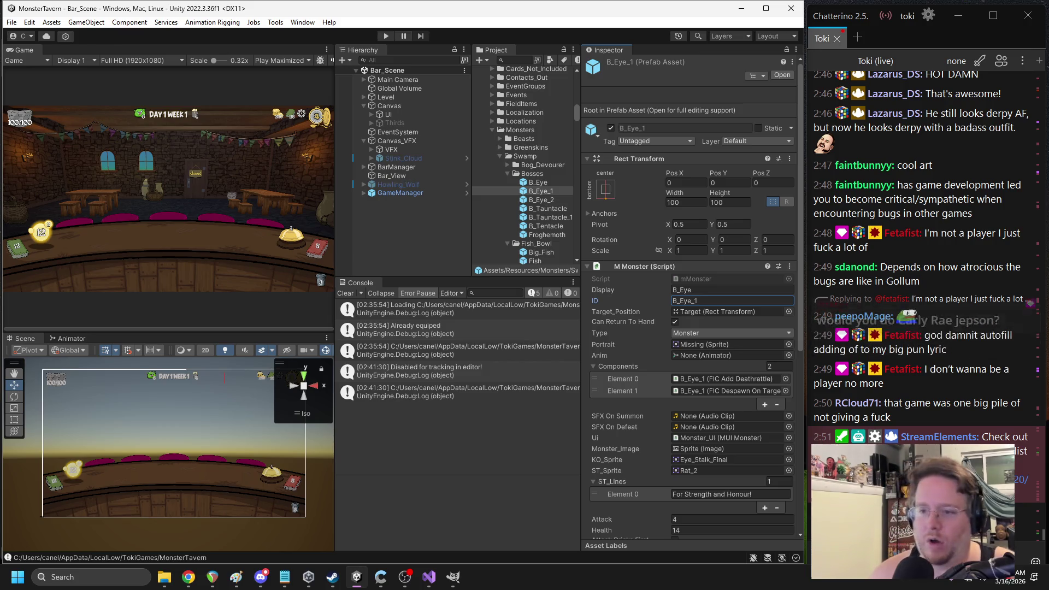
Duplicate the Froghemoth prefab, rename the copy Froghemoth_1, and open it for editing
click(546, 235)
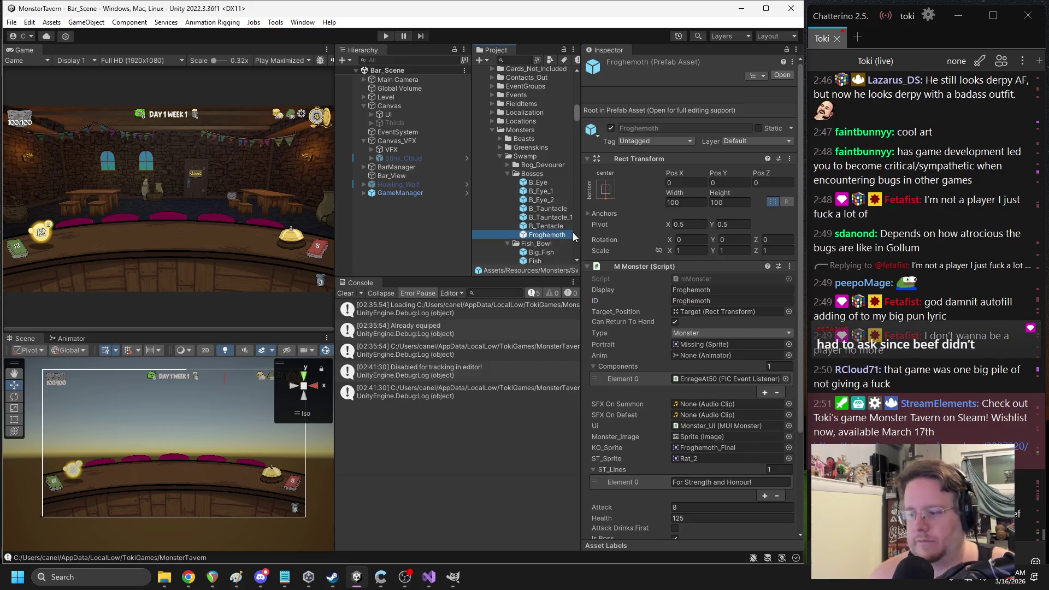
click(546, 218)
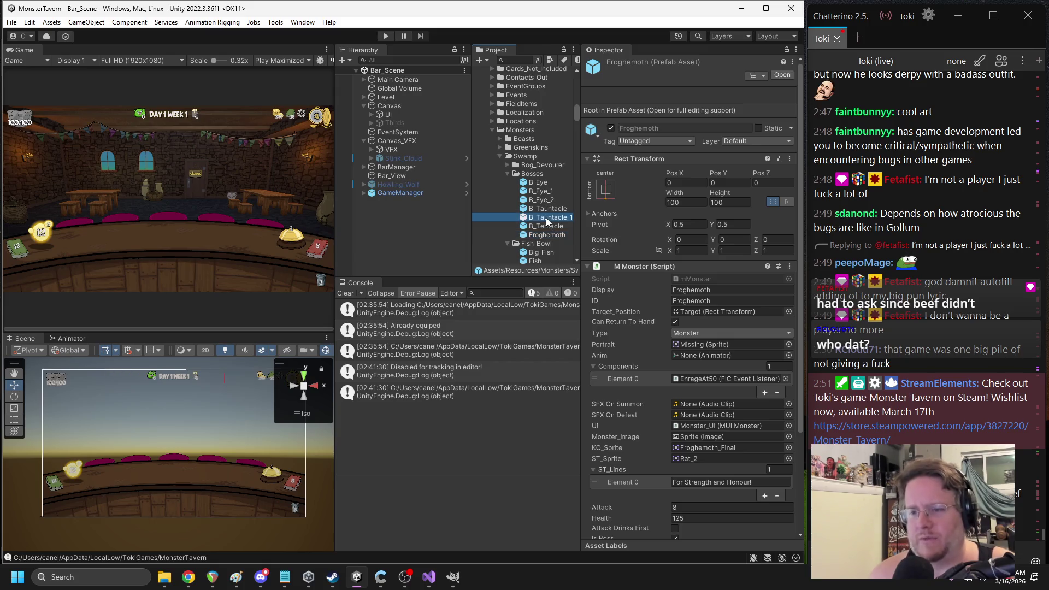
click(542, 207)
click(546, 226)
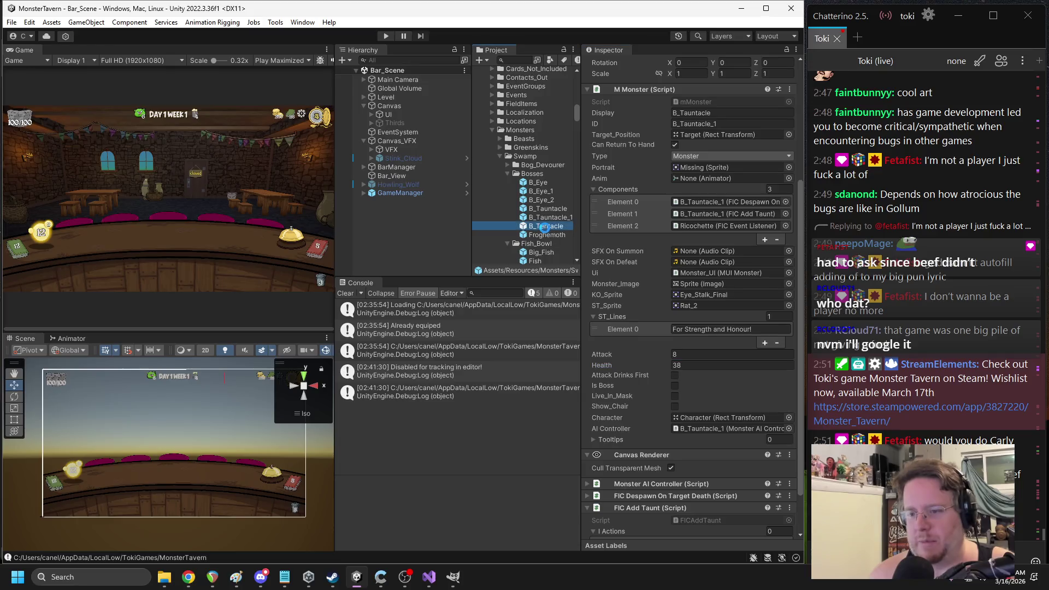
click(547, 234)
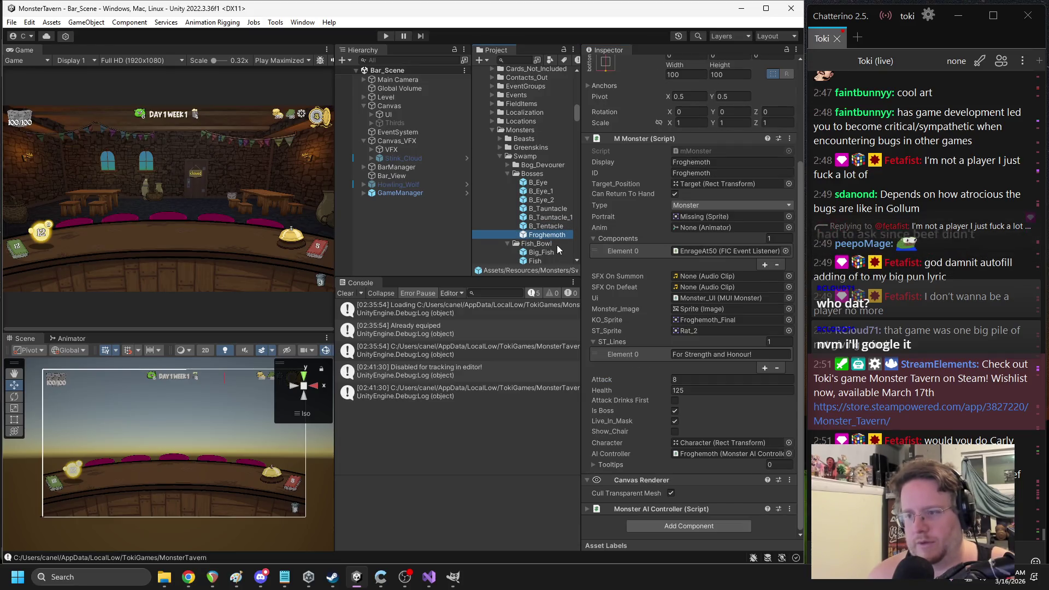
key(ctrl+d)
key(F2)
click(572, 234)
key(BackSpace)
key(BackSpace)
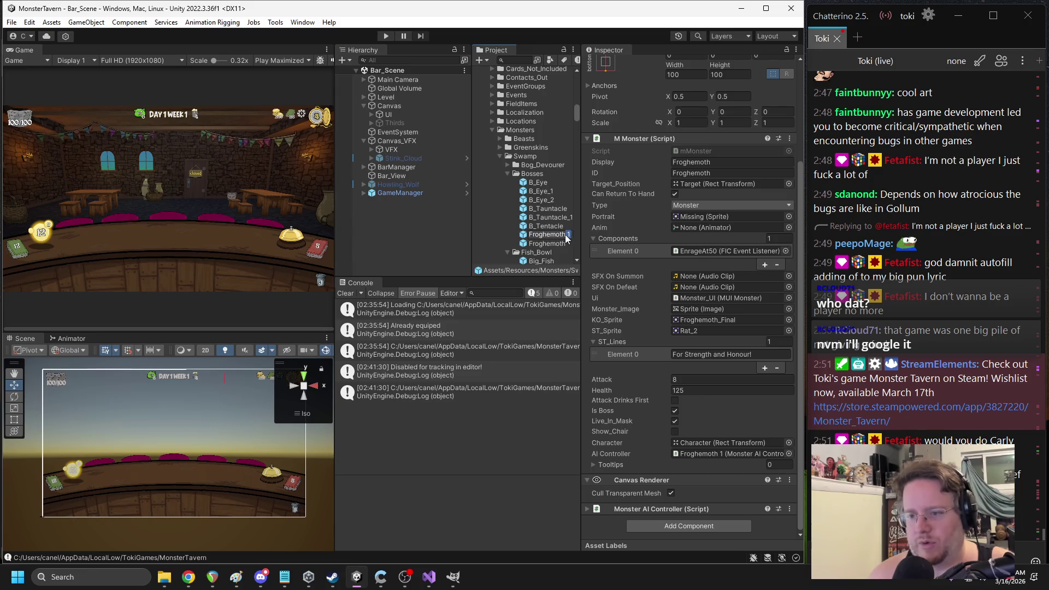
text(_1)
key(Return)
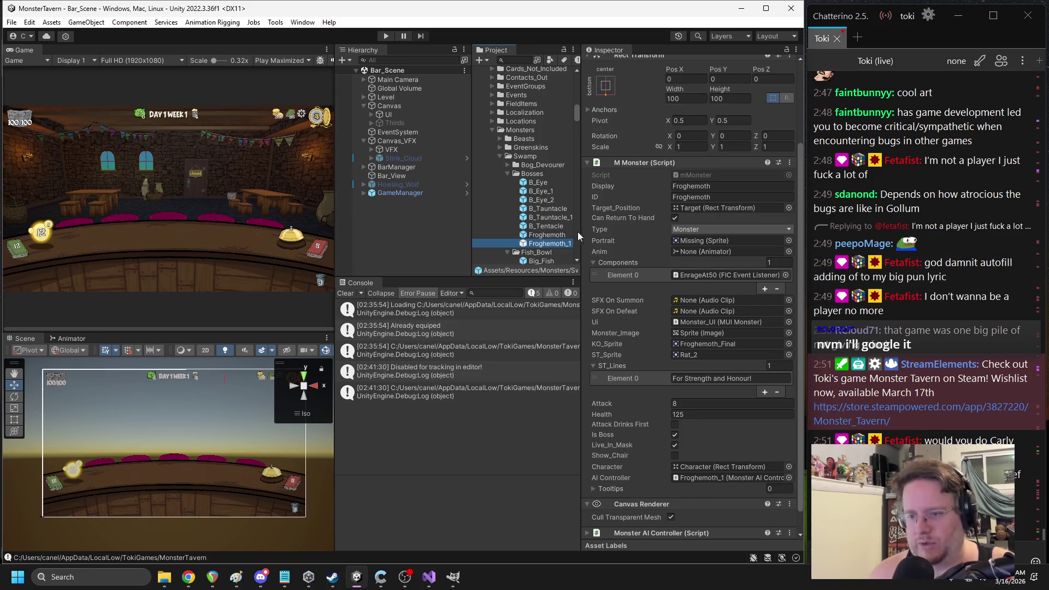
double_click(548, 244)
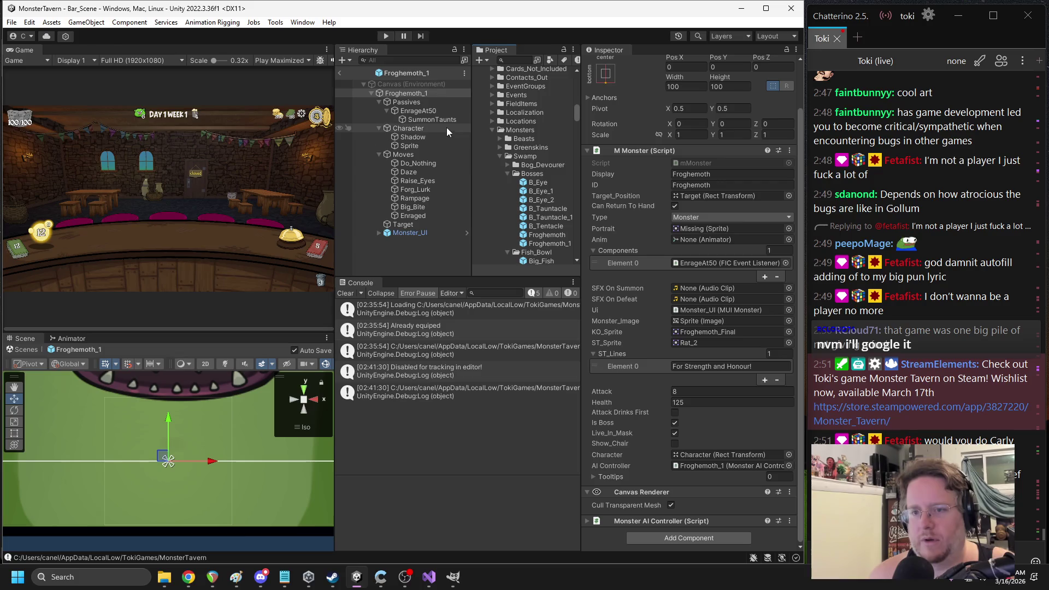
Make the SummonTaunts passive spawn B_Tauntacle_1
click(433, 119)
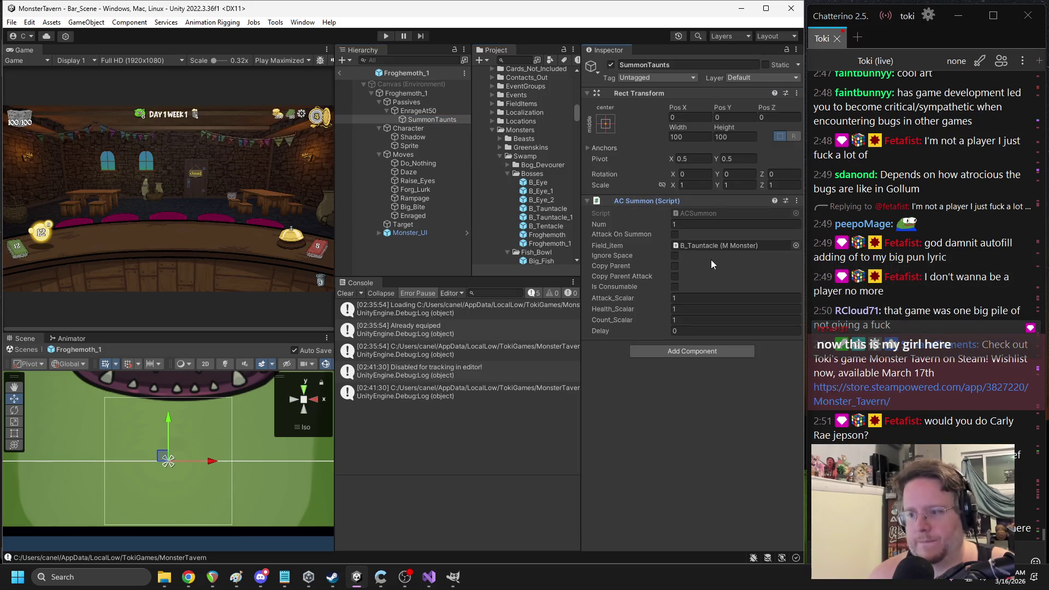
mouse_move(548, 220)
mouse_down()
mouse_move(744, 254)
mouse_move(719, 246)
mouse_up()
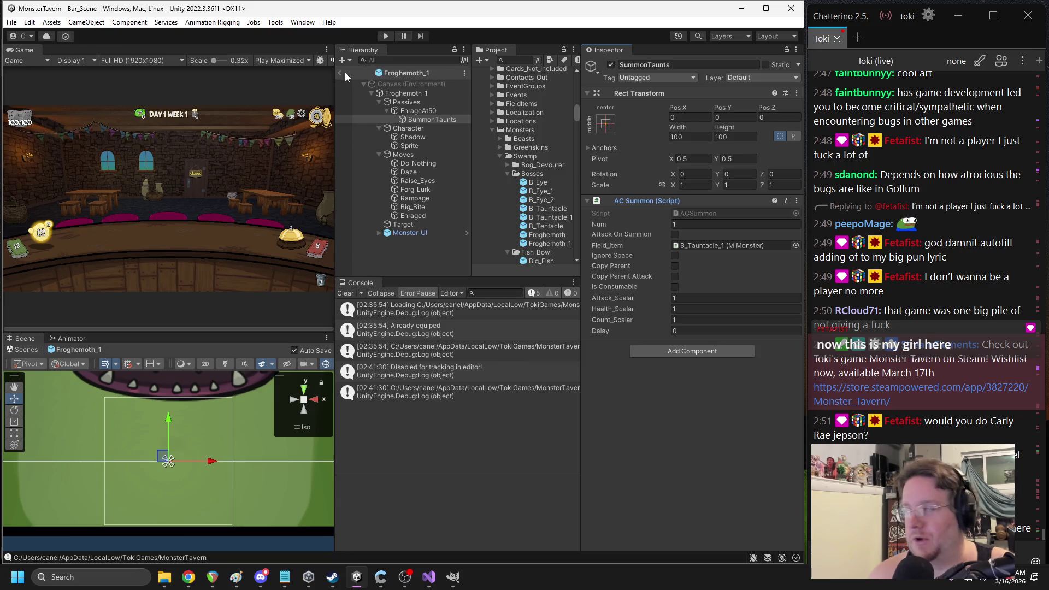
key(alt+Tab)
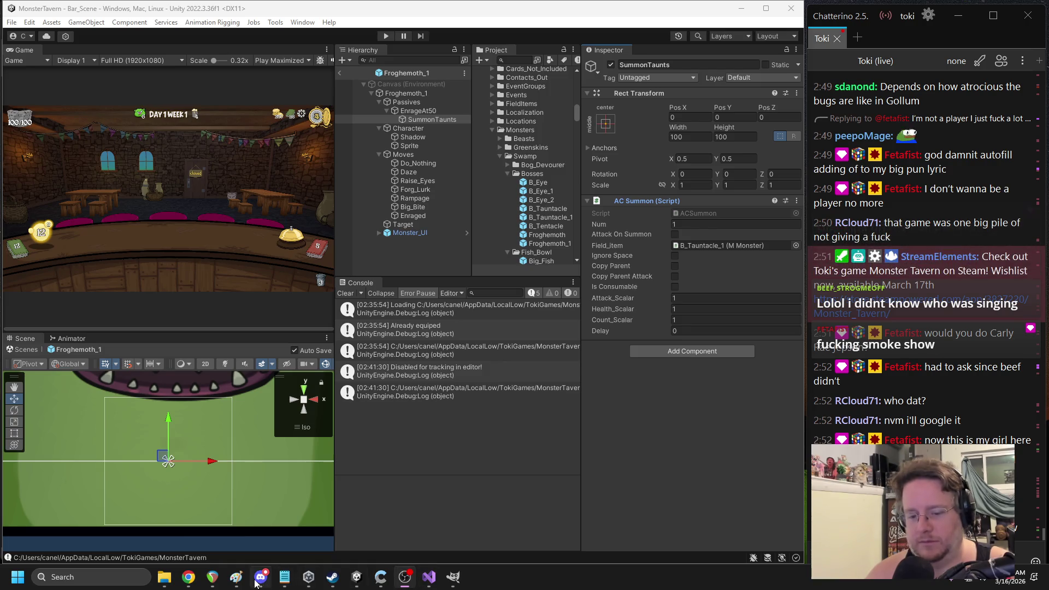
mouse_move(236, 580)
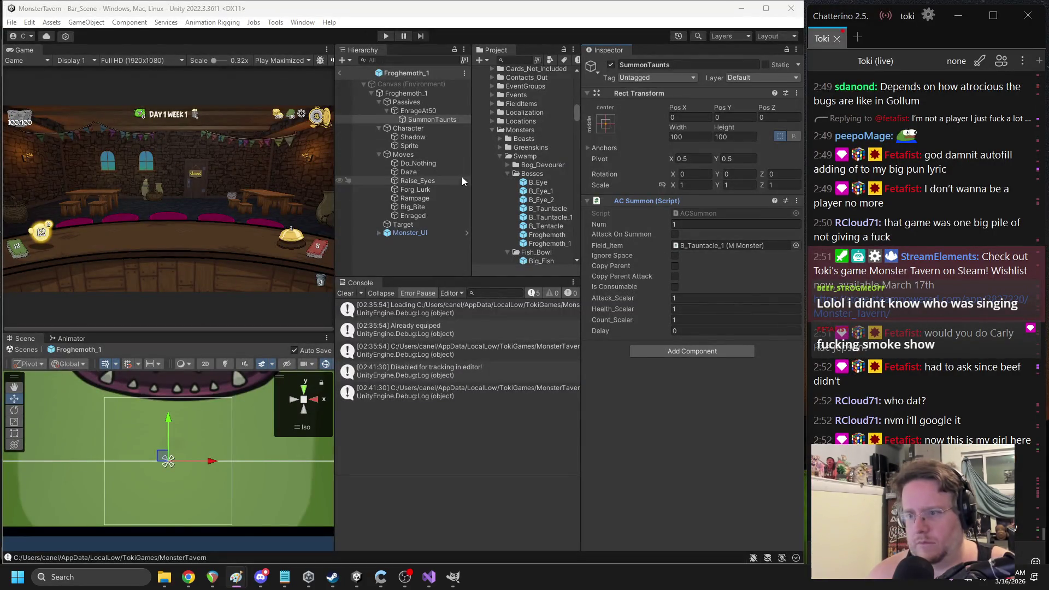
Set the root's monster ID to Froghemoth_1 and exit Prefab Mode
click(398, 93)
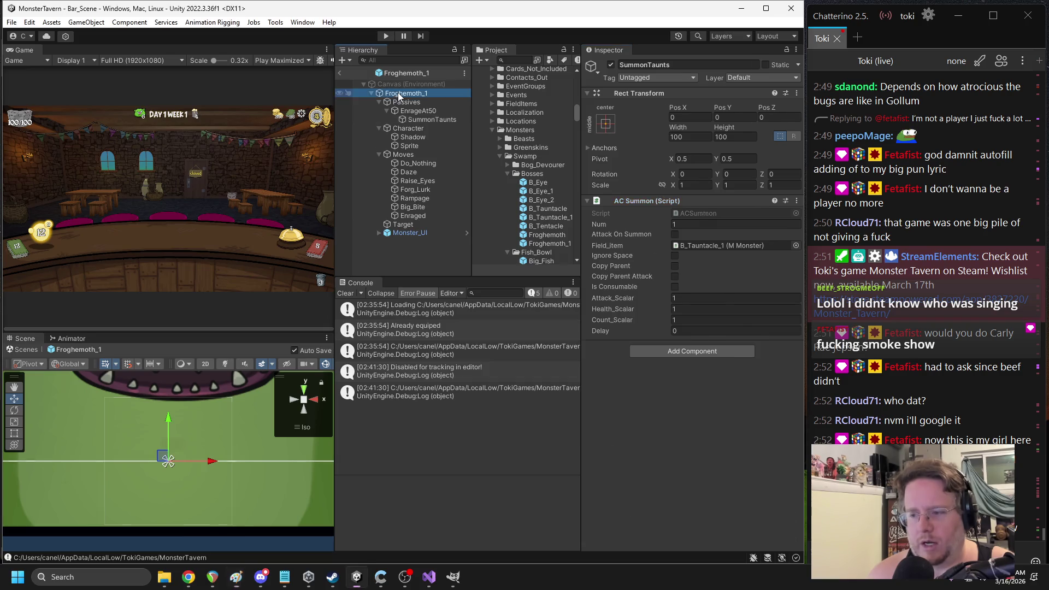
click(718, 236)
click(746, 238)
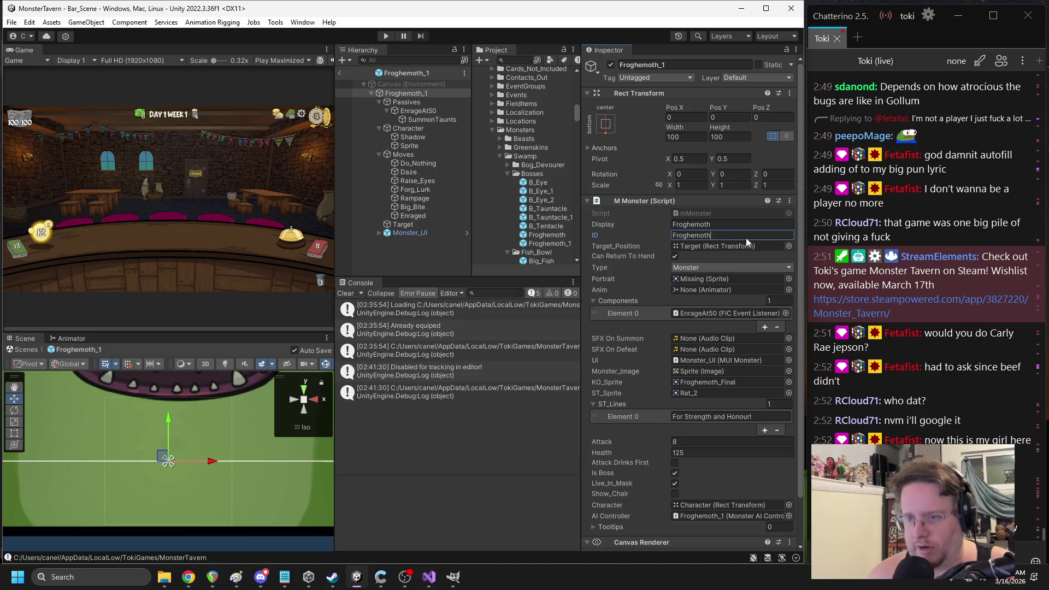
text(_1)
key(Return)
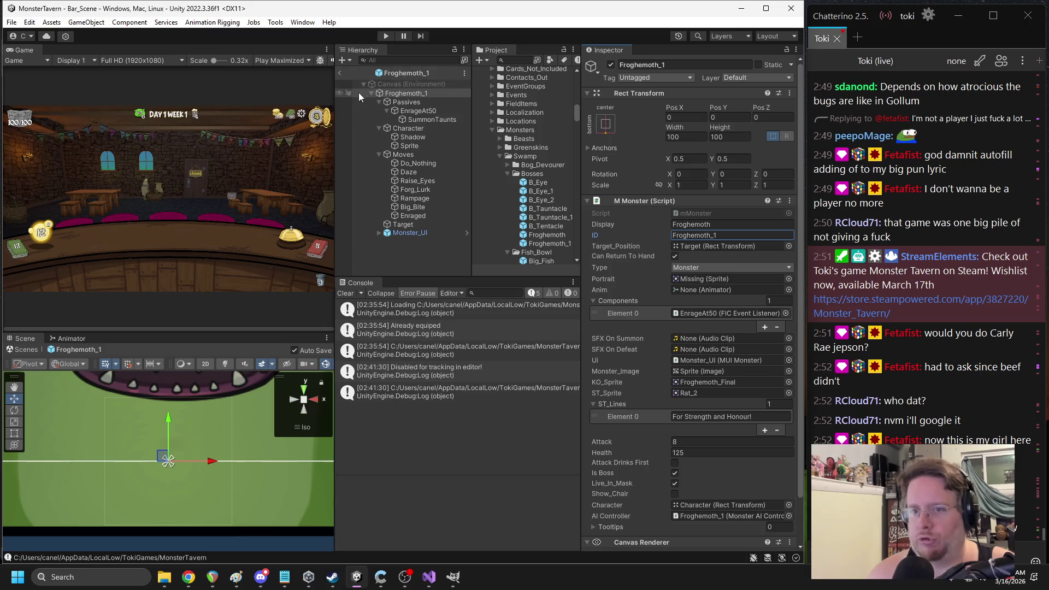
click(344, 77)
click(340, 73)
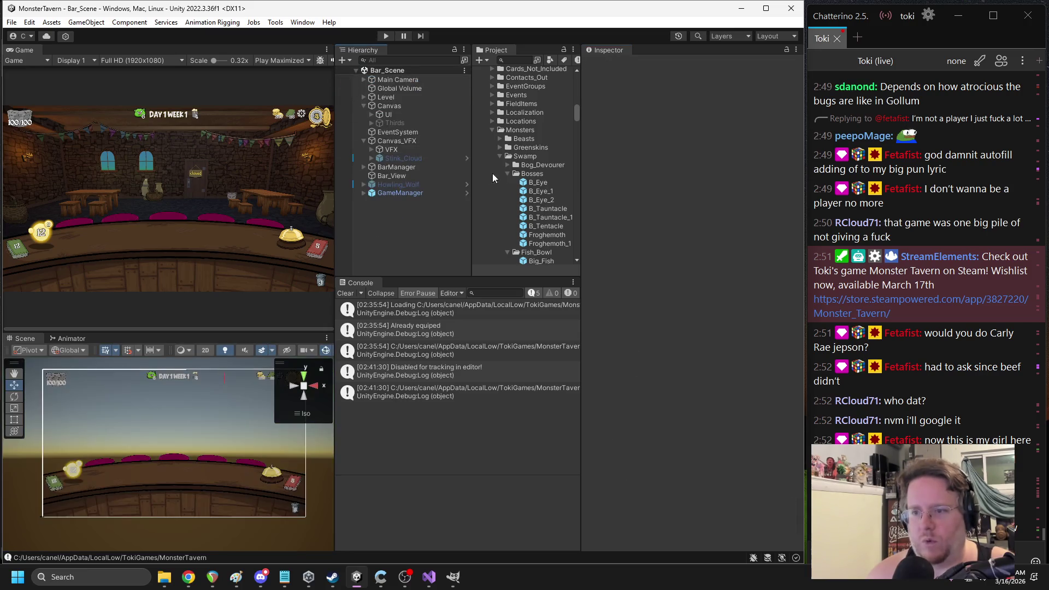
Review B_Tauntacle_1, then open the Howling_Woof prefab at Week 3's Day_4 boss day
click(563, 217)
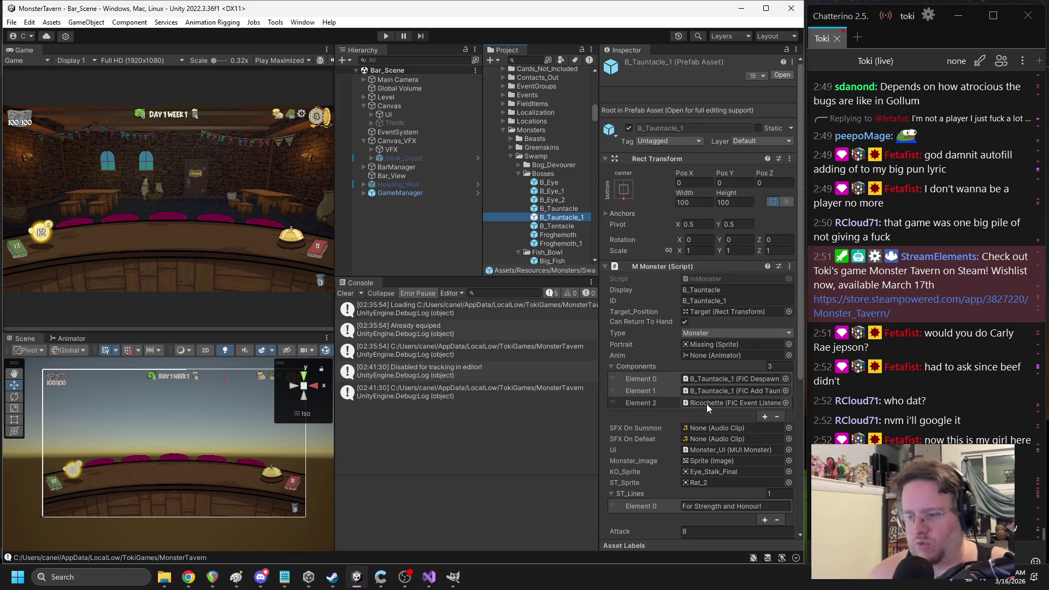
scroll(706, 404, down, 7)
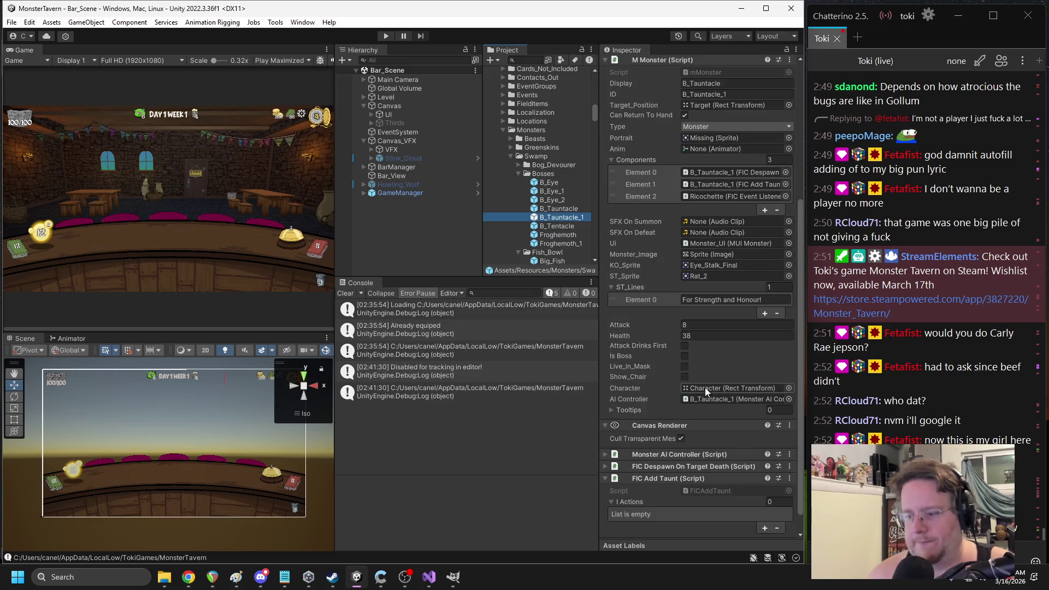
scroll(695, 359, down, 1)
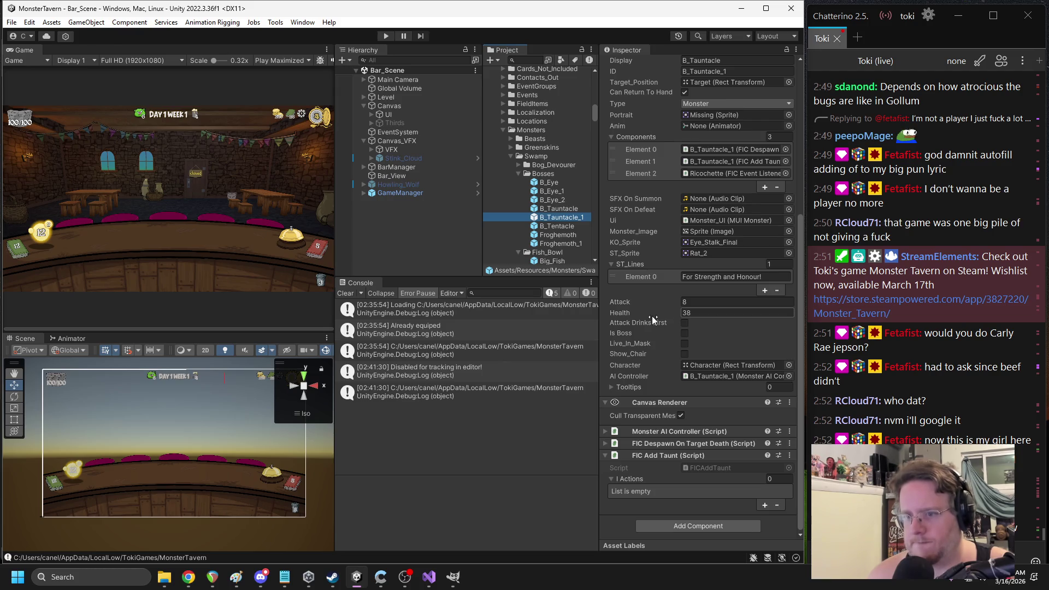
click(391, 185)
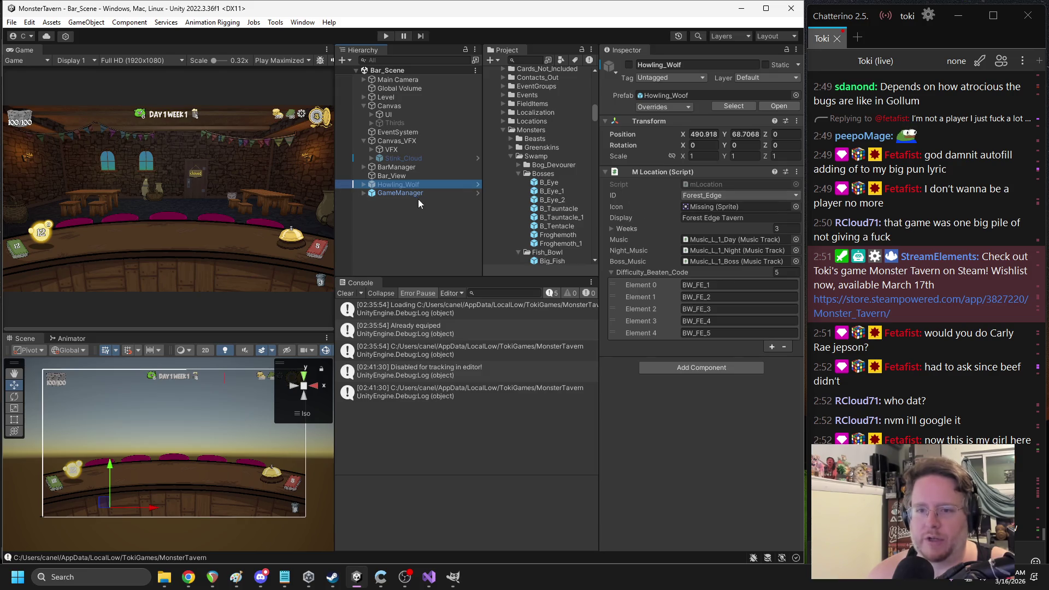
click(778, 106)
click(404, 215)
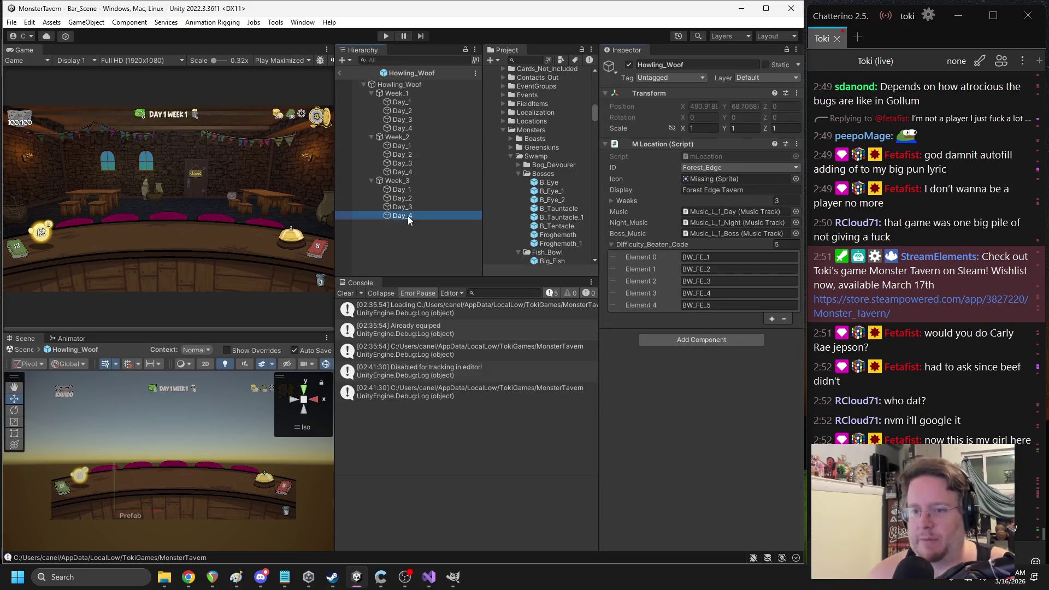
scroll(665, 299, down, 1)
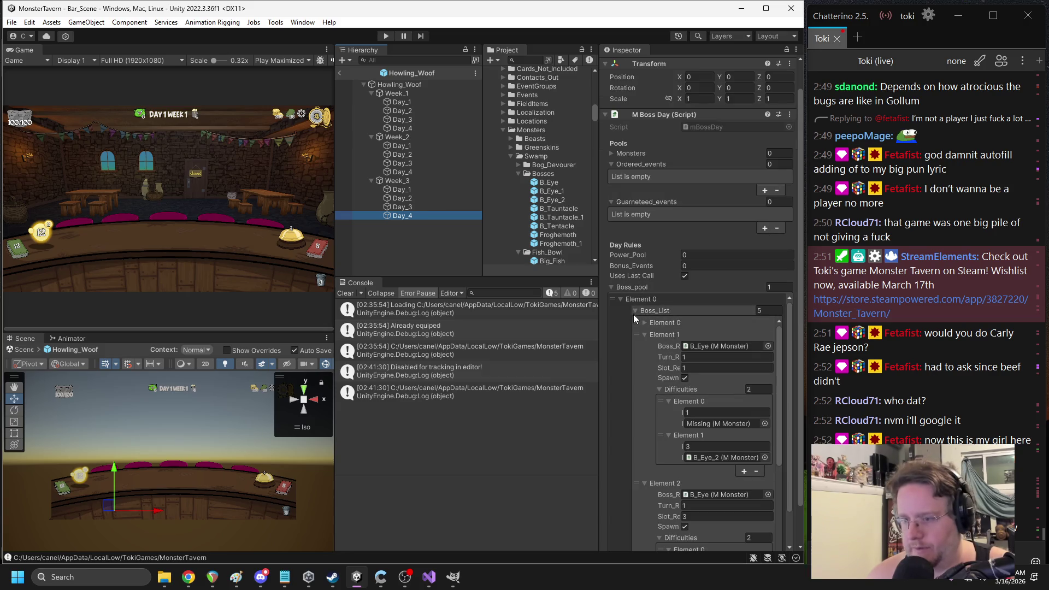
Assign B_Eye_1 to the first difficulty, add Froghemoth difficulty 2 using Froghemoth_1, then exit
mouse_move(533, 194)
mouse_down()
mouse_move(579, 208)
mouse_move(717, 458)
mouse_move(721, 424)
mouse_up()
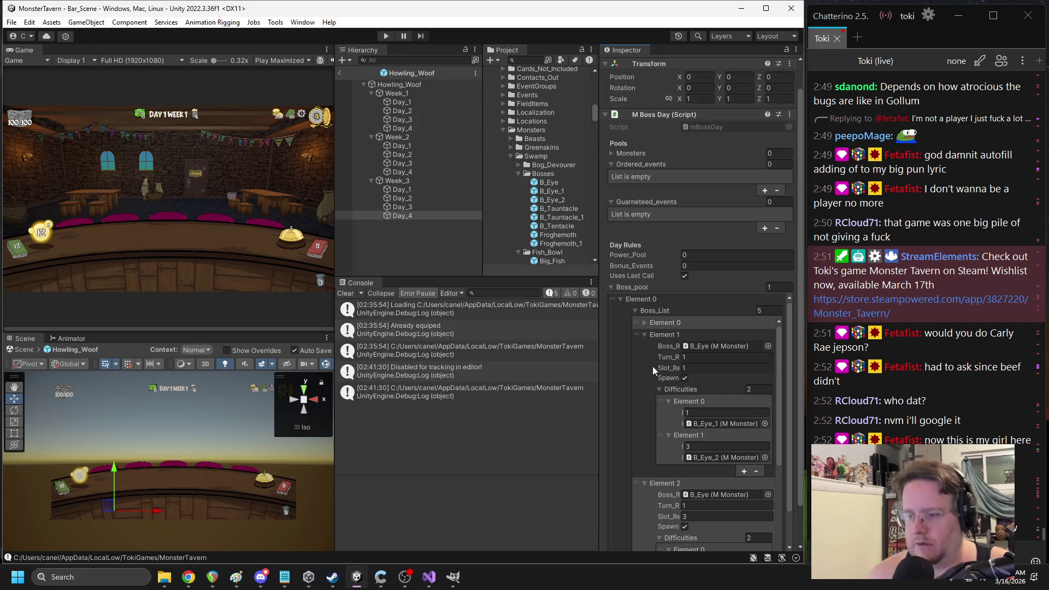
click(644, 322)
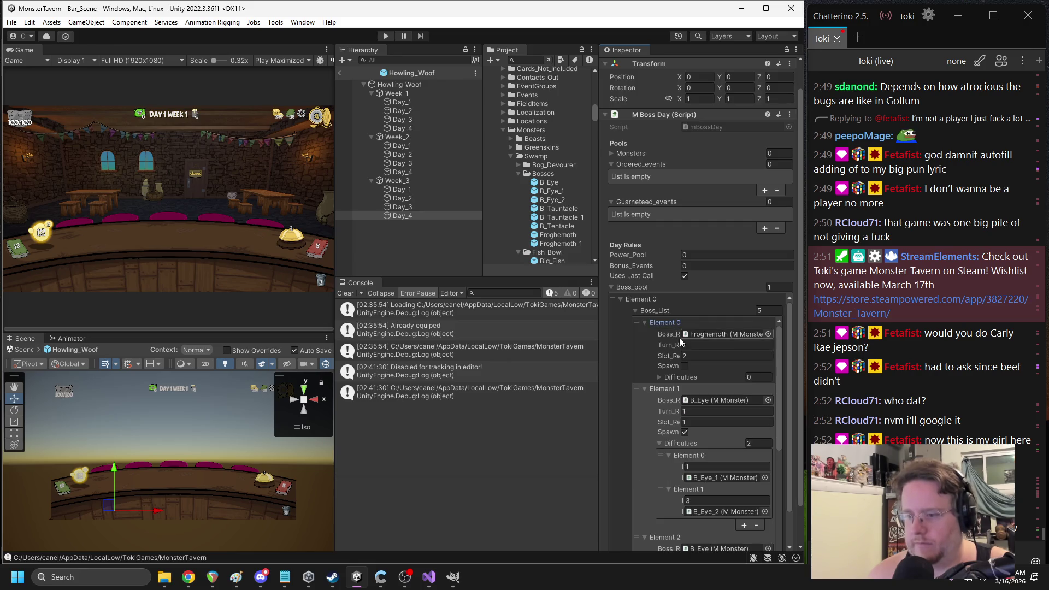
click(658, 377)
click(744, 403)
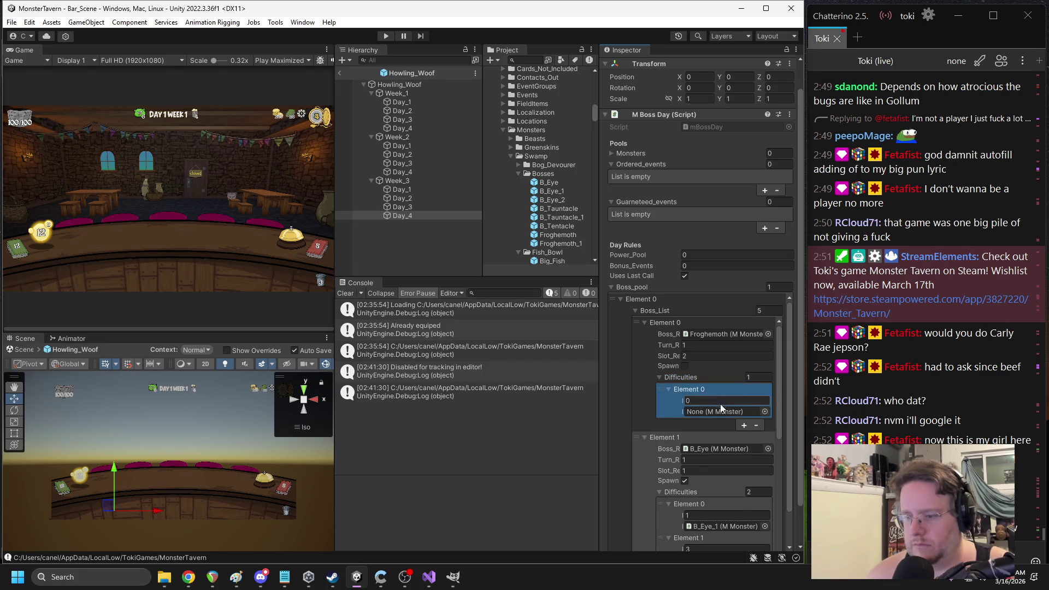
click(719, 401)
text(2)
drag(560, 250, 713, 413)
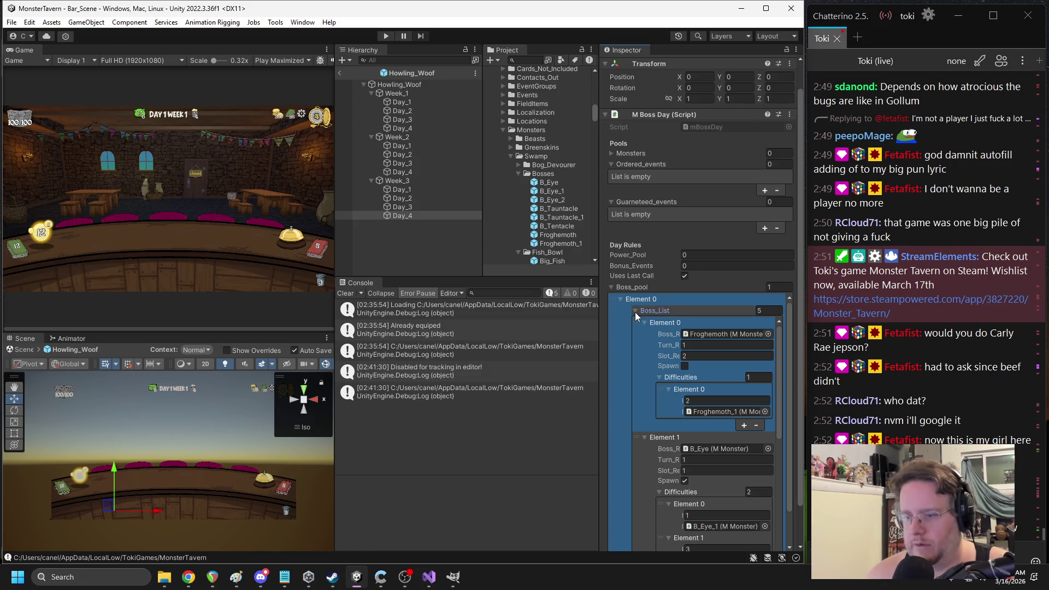
click(635, 311)
click(339, 72)
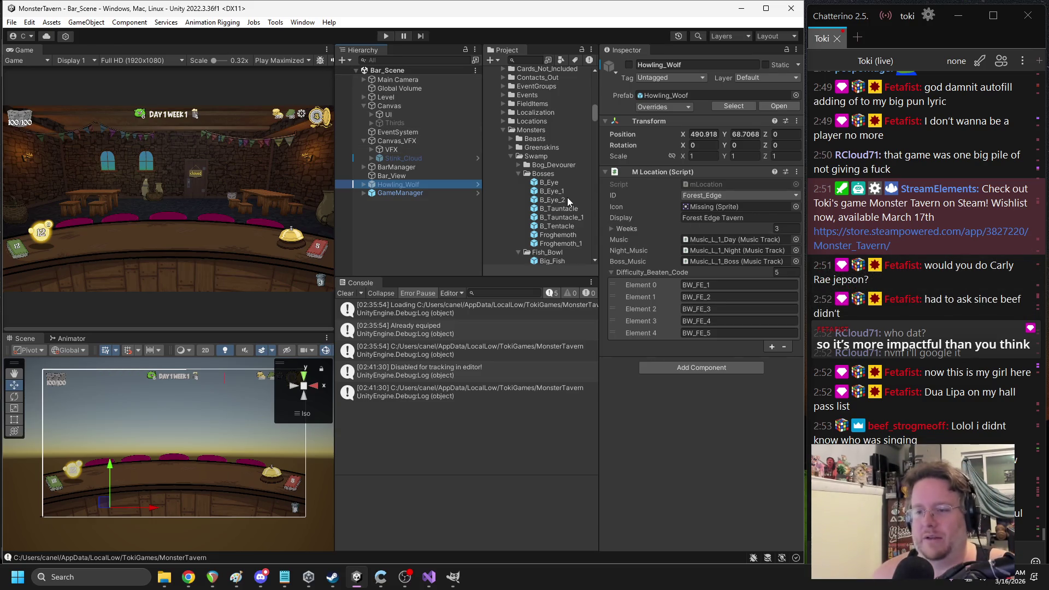
Duplicate the B_Eye_1 boss prefab in the Bosses folder
click(552, 200)
click(550, 192)
key(ctrl+d)
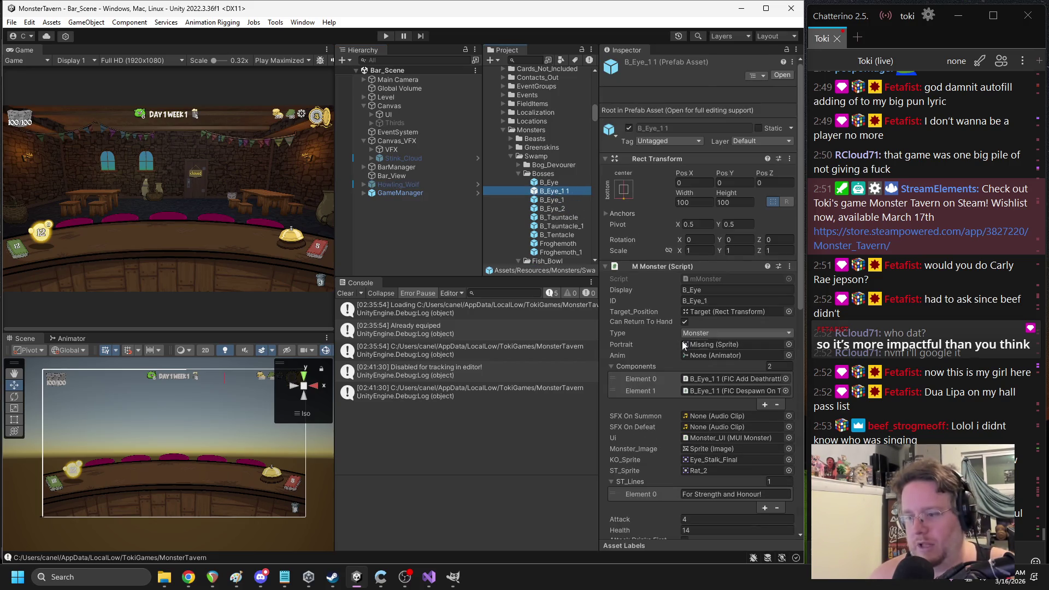
scroll(685, 350, down, 4)
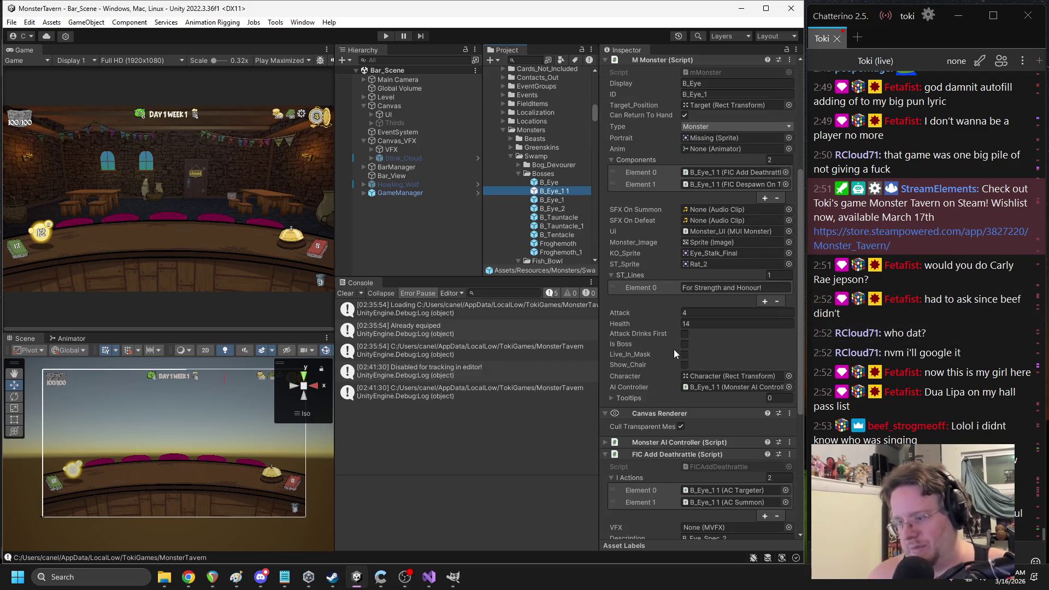
scroll(684, 338, down, 3)
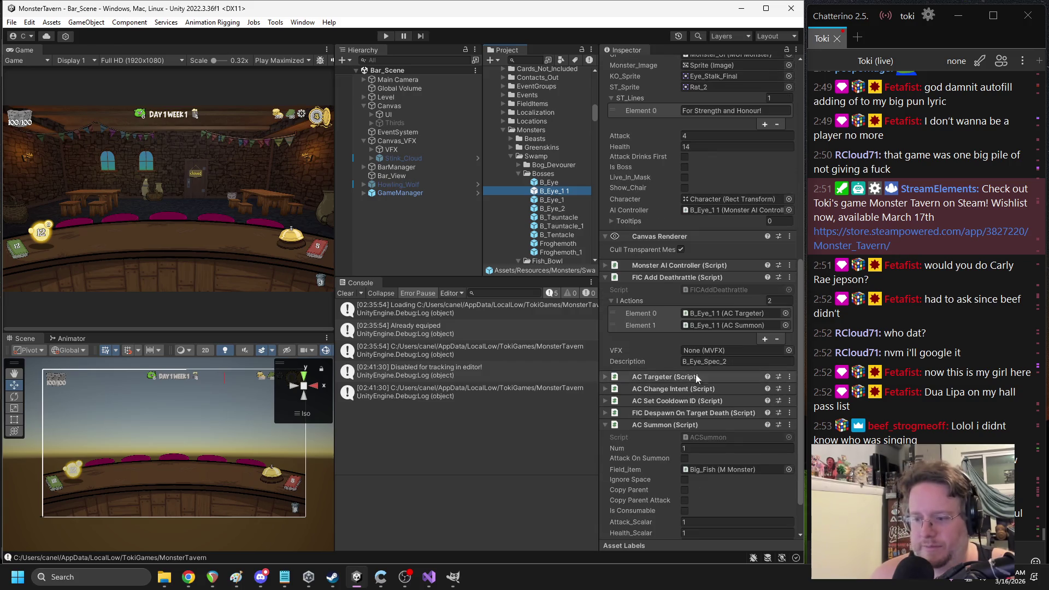
click(685, 426)
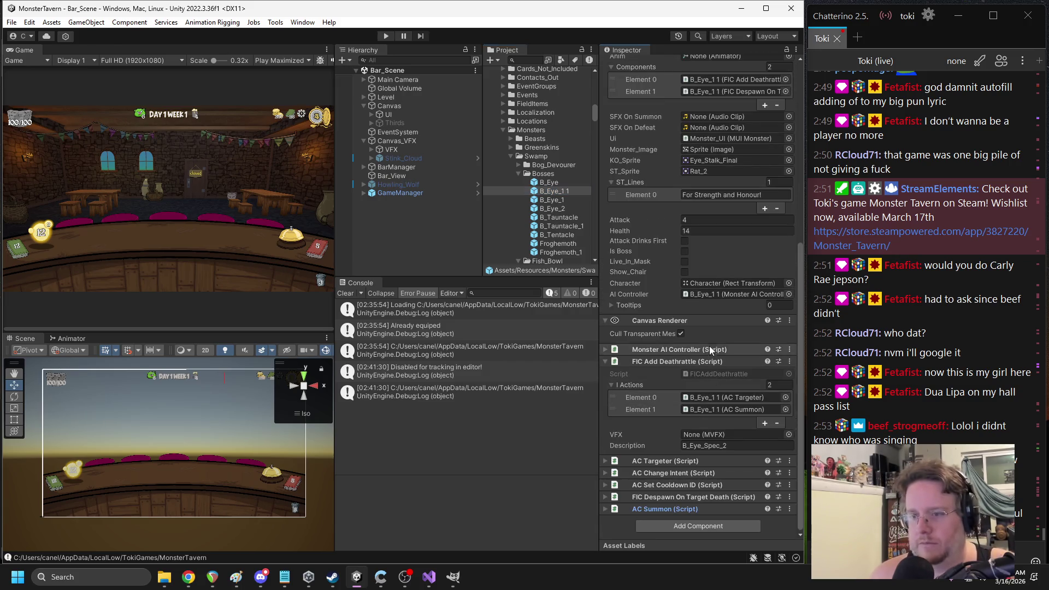
Copy B_Eye_2's FIC Add Battlecry component onto the duplicate and move it higher
click(561, 209)
scroll(678, 372, down, 4)
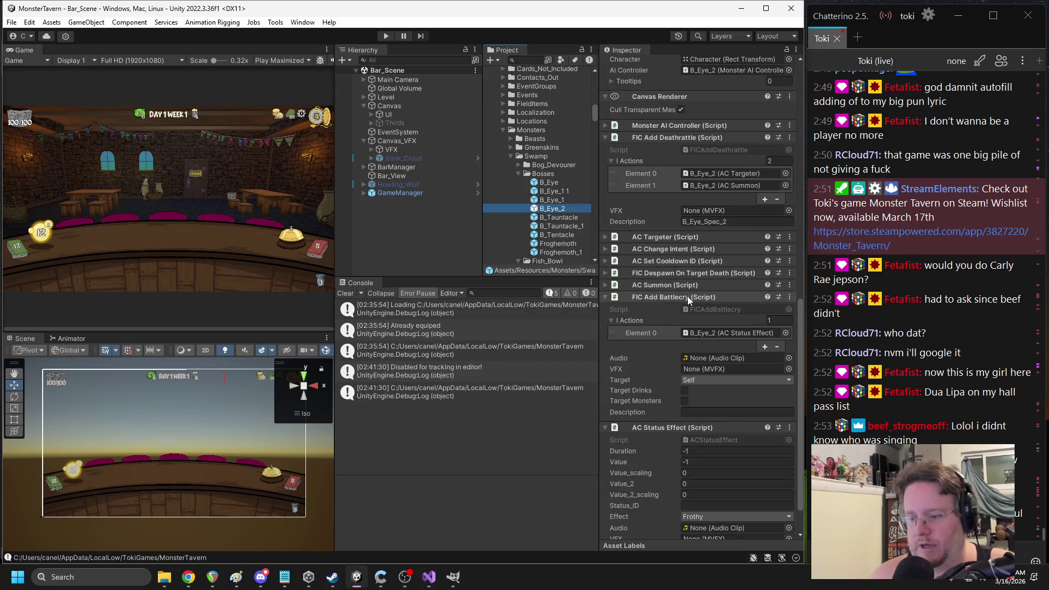
right_click(659, 267)
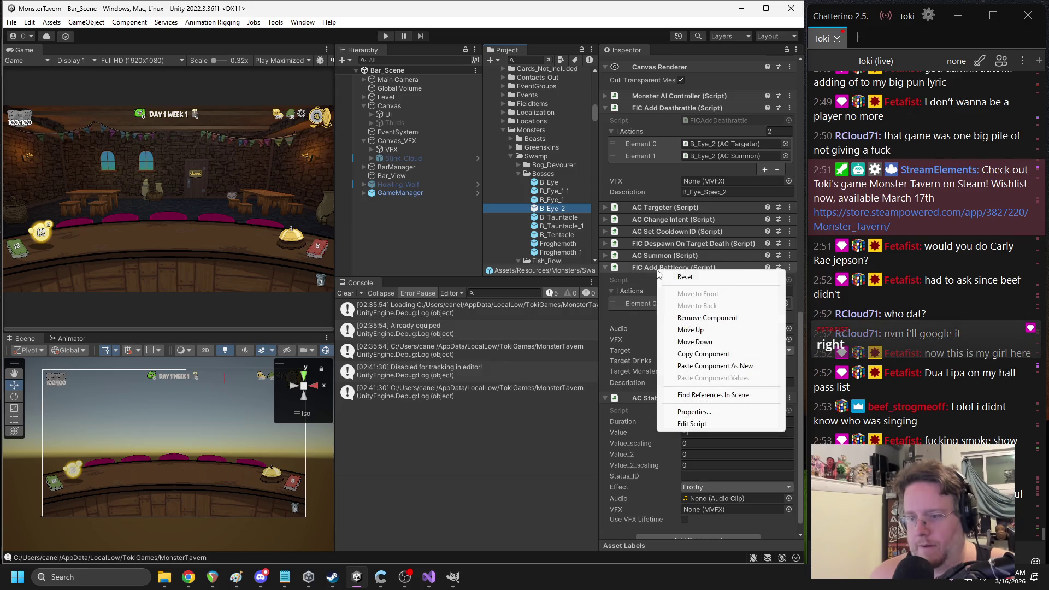
click(700, 354)
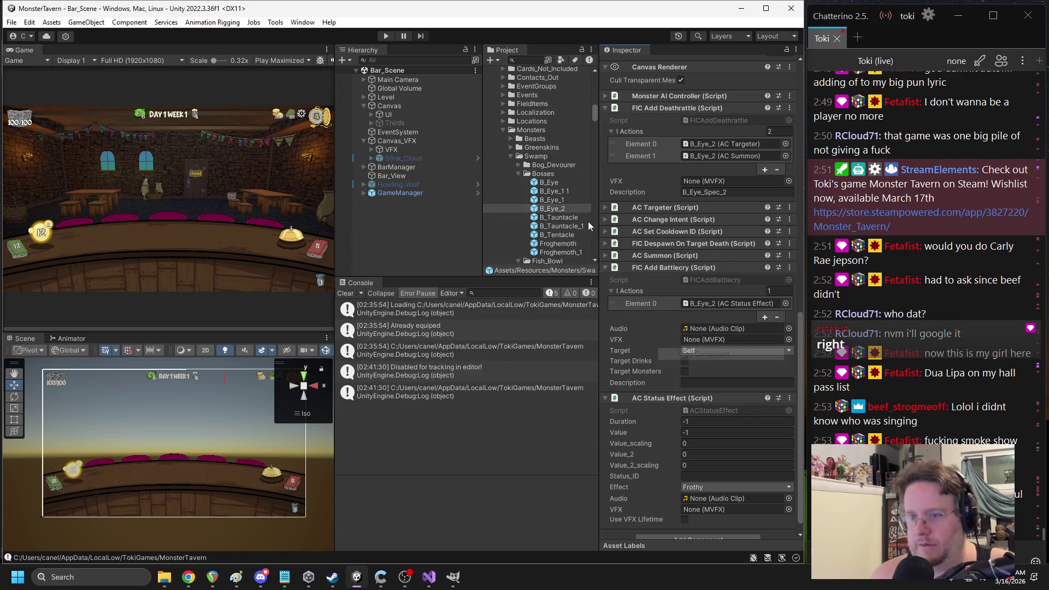
click(552, 191)
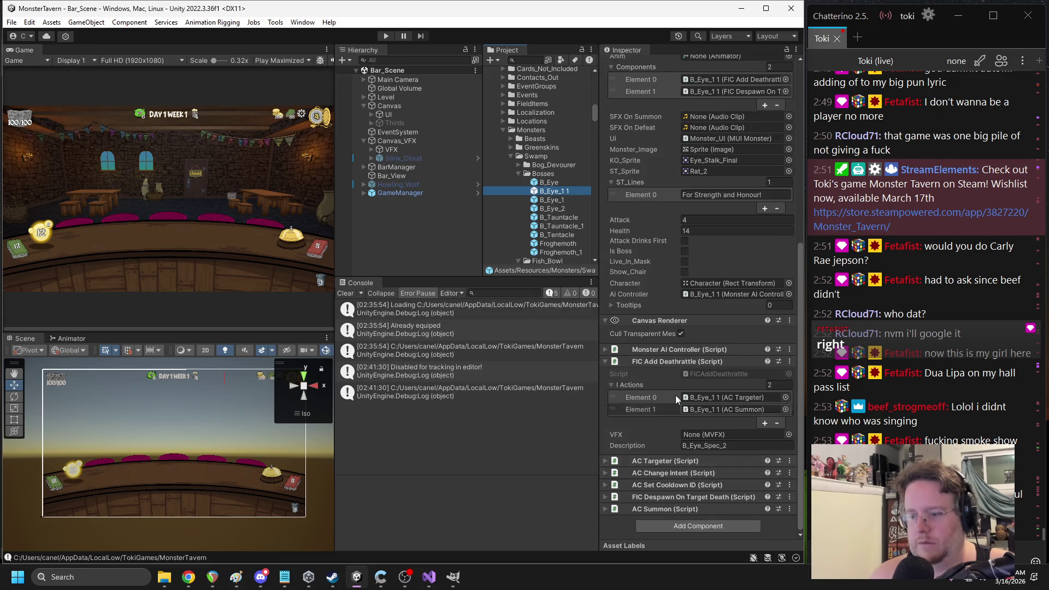
scroll(658, 179, up, 5)
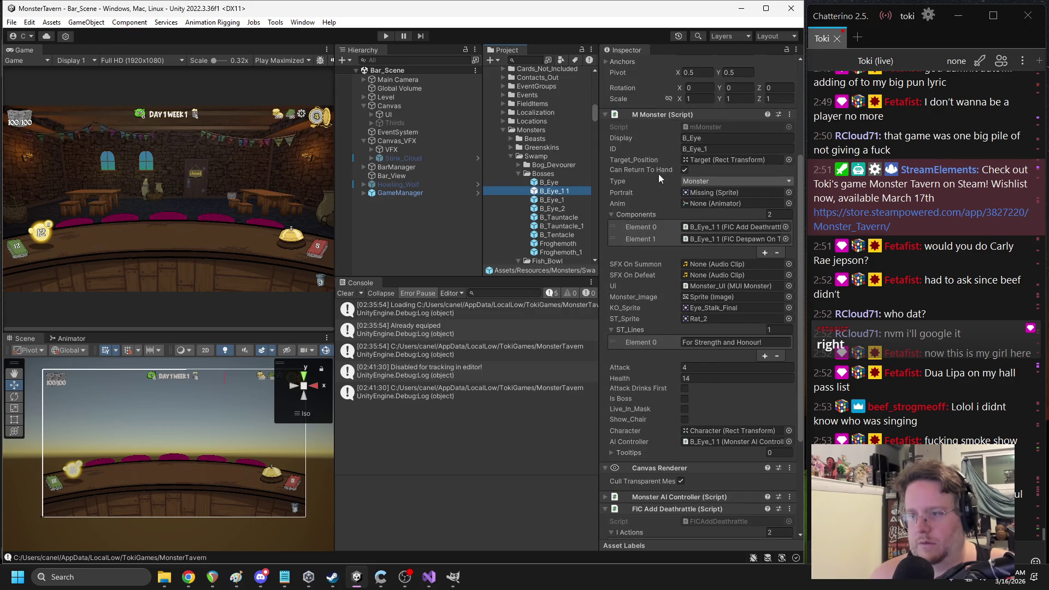
right_click(649, 123)
click(727, 214)
scroll(688, 351, down, 10)
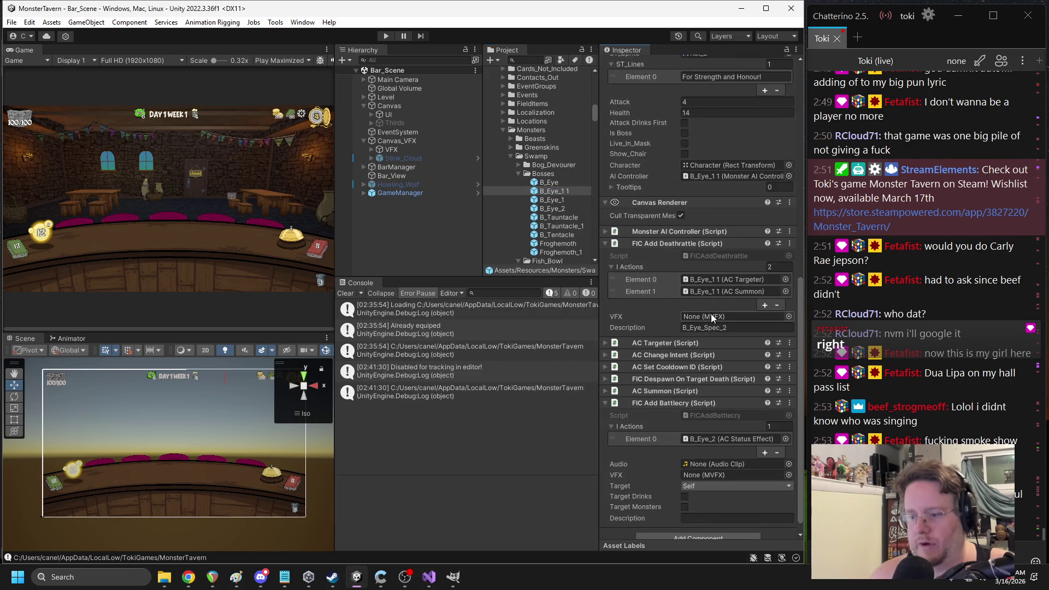
mouse_move(665, 389)
mouse_down()
mouse_move(702, 192)
mouse_move(685, 56)
mouse_move(722, 304)
mouse_move(715, 390)
mouse_move(694, 306)
mouse_move(682, 358)
mouse_move(647, 339)
mouse_up()
Paste B_Eye_2's AC Status Effect onto the duplicate and link the battlecry to it
scroll(710, 382, down, 10)
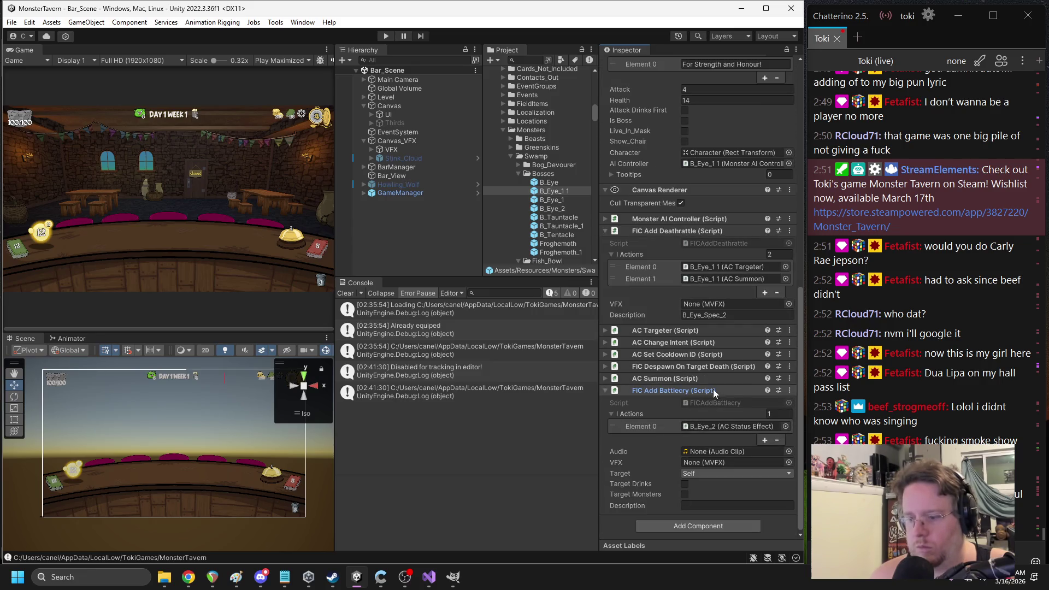
click(551, 208)
scroll(693, 390, down, 5)
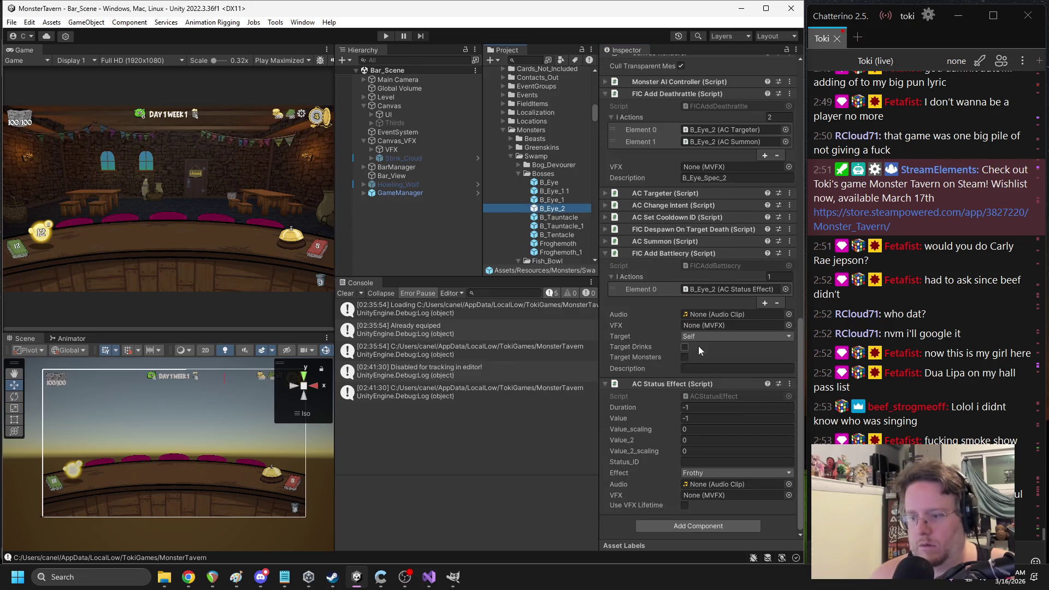
right_click(693, 390)
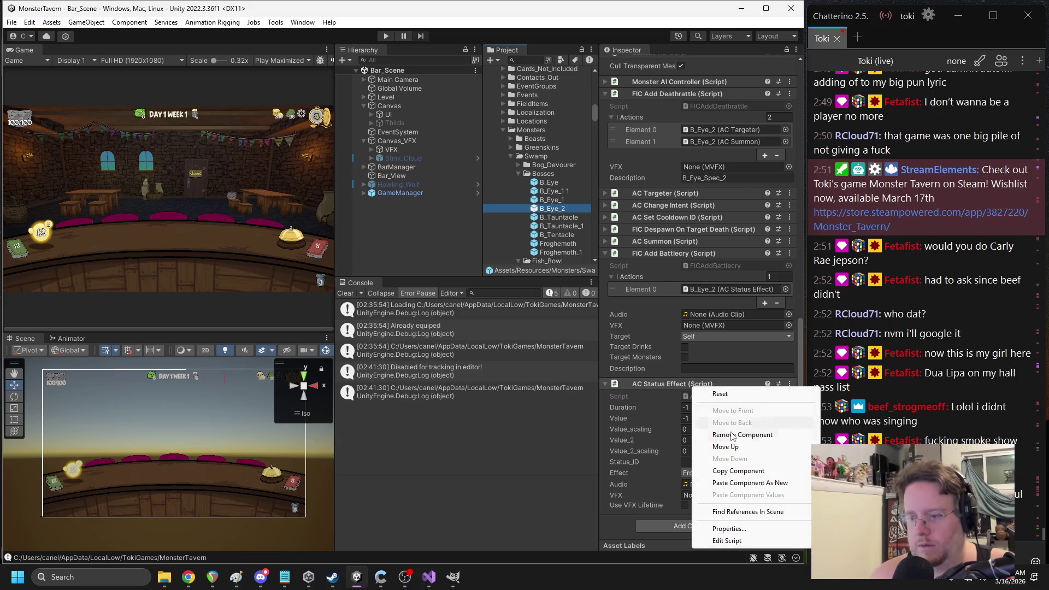
click(738, 471)
click(553, 191)
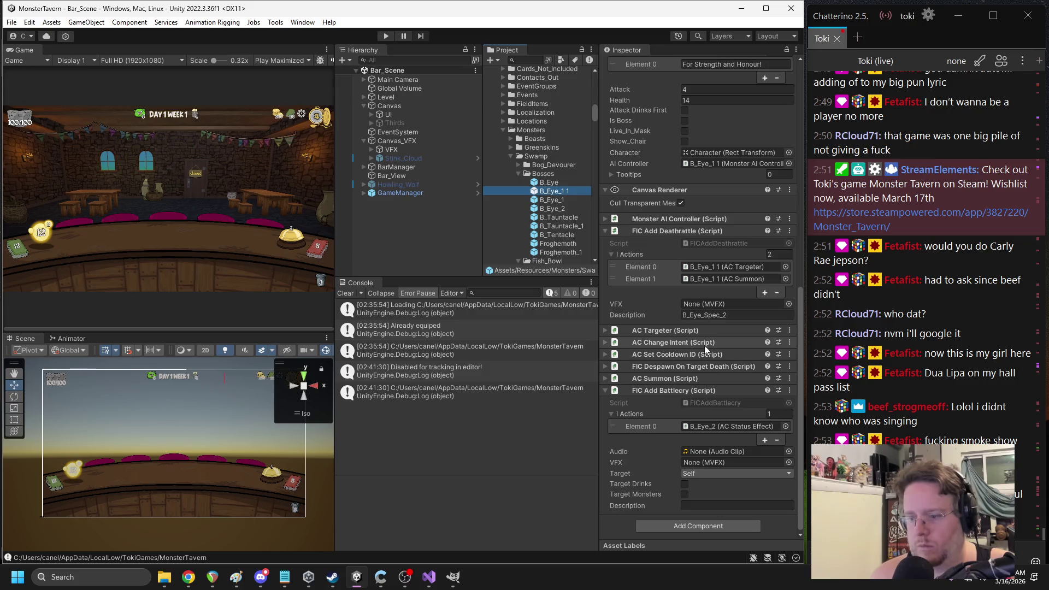
right_click(662, 391)
click(726, 489)
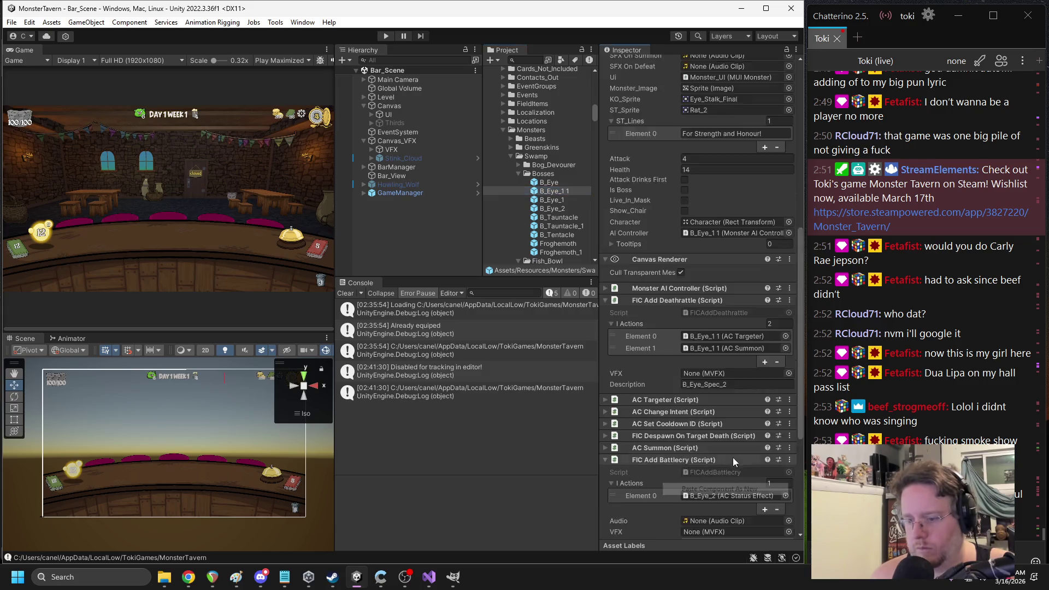
mouse_move(702, 318)
mouse_down()
mouse_move(707, 291)
mouse_move(780, 289)
mouse_move(728, 285)
mouse_up()
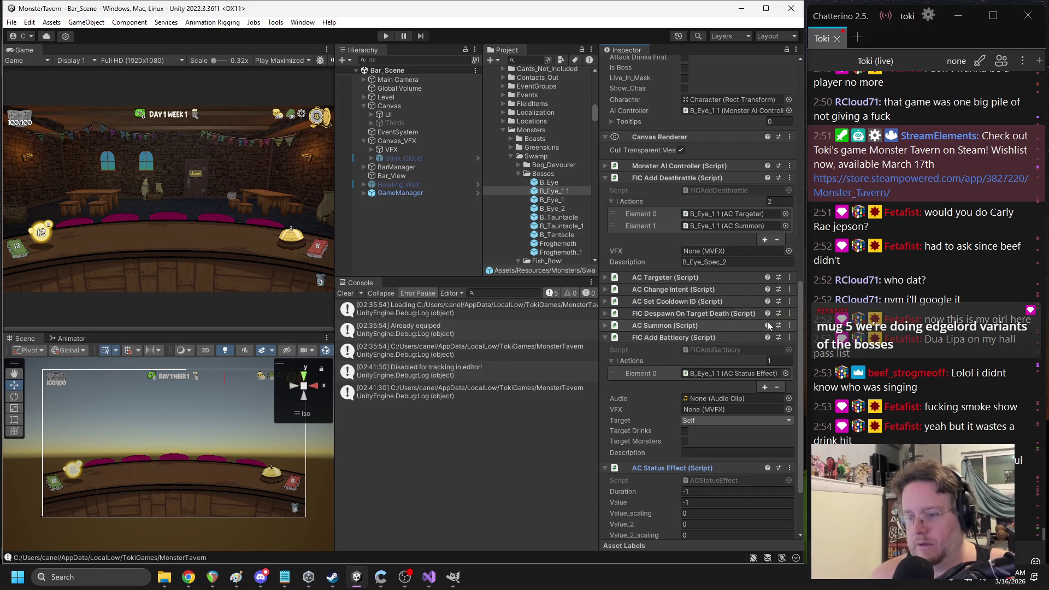
Delete the old B_Eye_2, rename the copy B_Eye_2 with ID B_Eye_2, and open Howling_Woof
click(557, 210)
key(Delete)
key(Return)
click(577, 190)
click(577, 191)
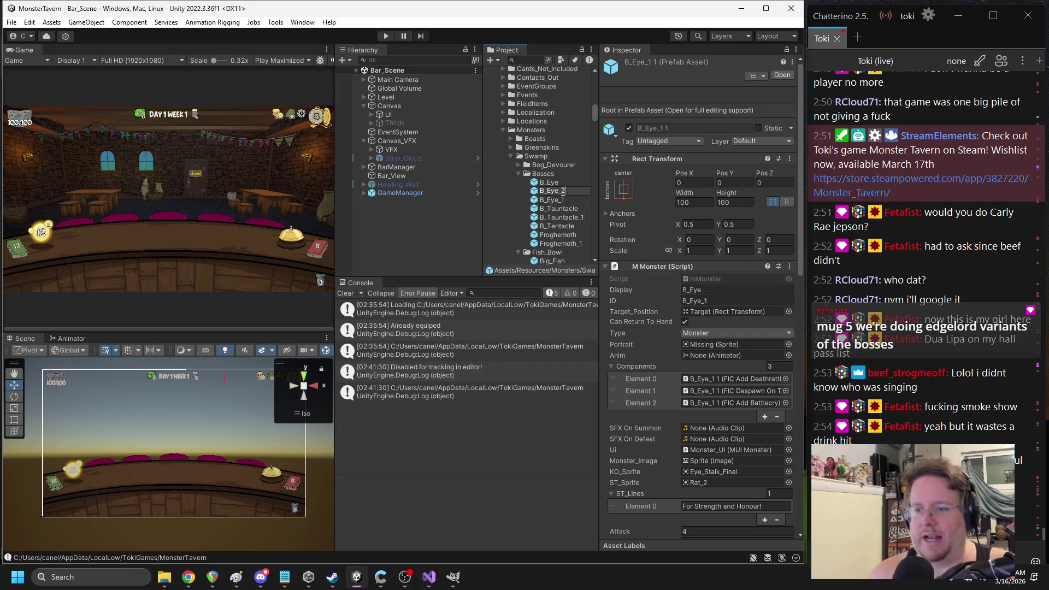
text(2)
key(Return)
click(713, 290)
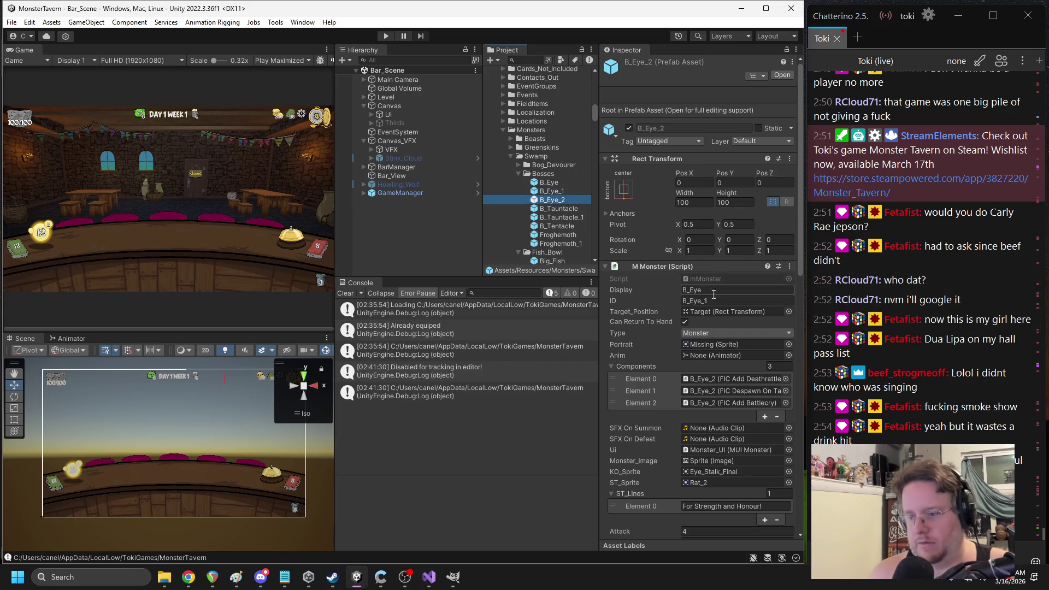
text(2)
key(Tab)
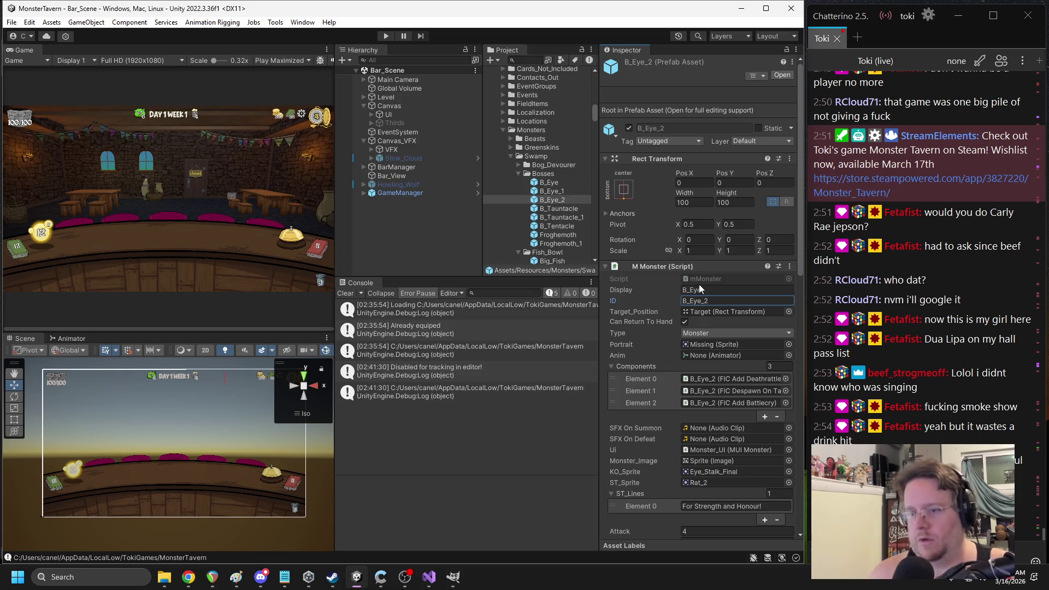
double_click(391, 189)
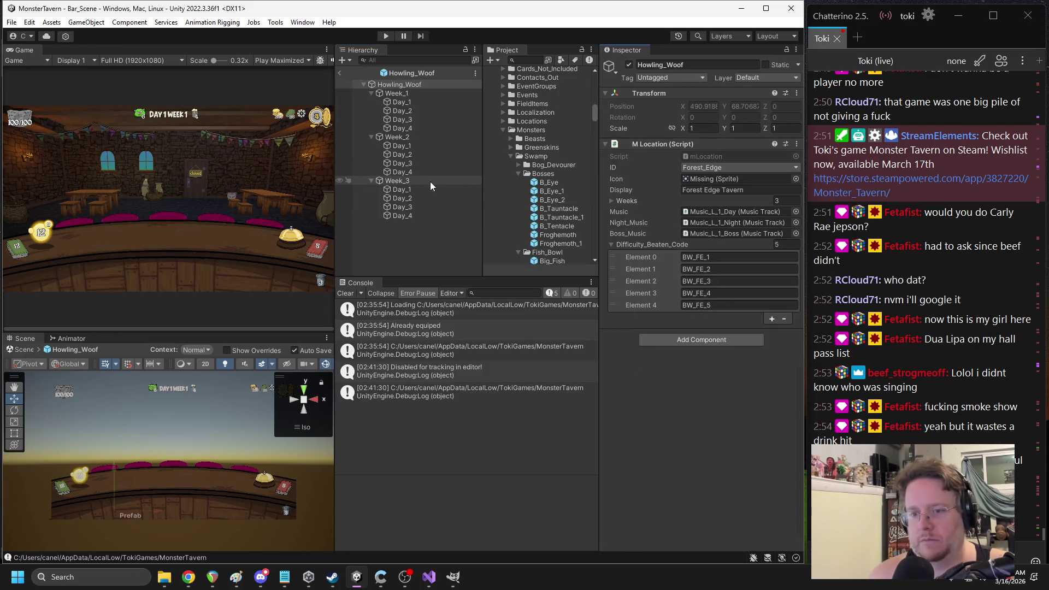
Assign B_Eye_2 to B_Eye's difficulty 3 in Week 3 Day_4's Boss_List, then enter Play mode
click(413, 216)
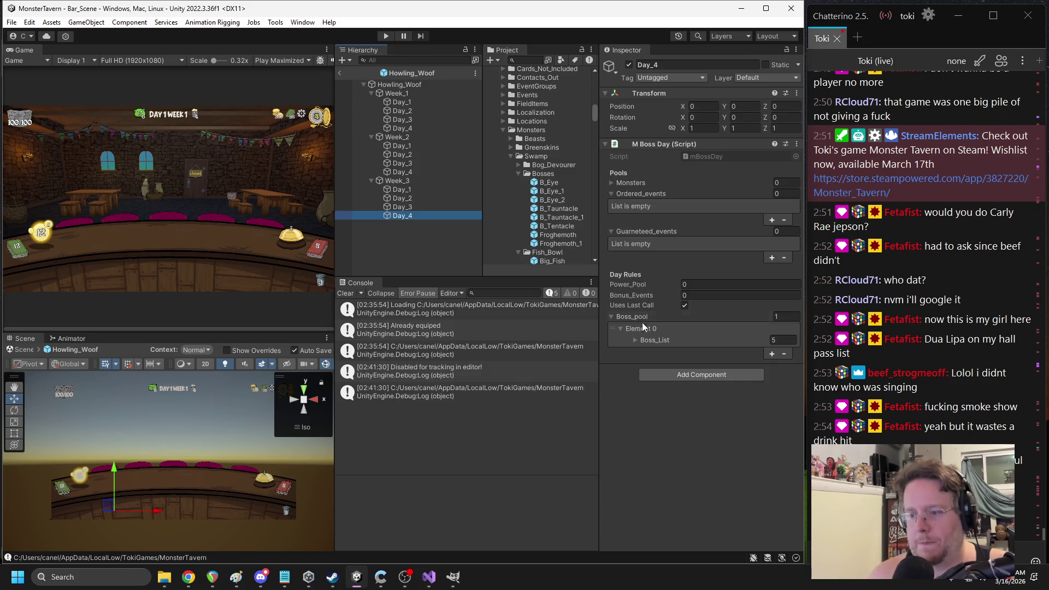
click(634, 340)
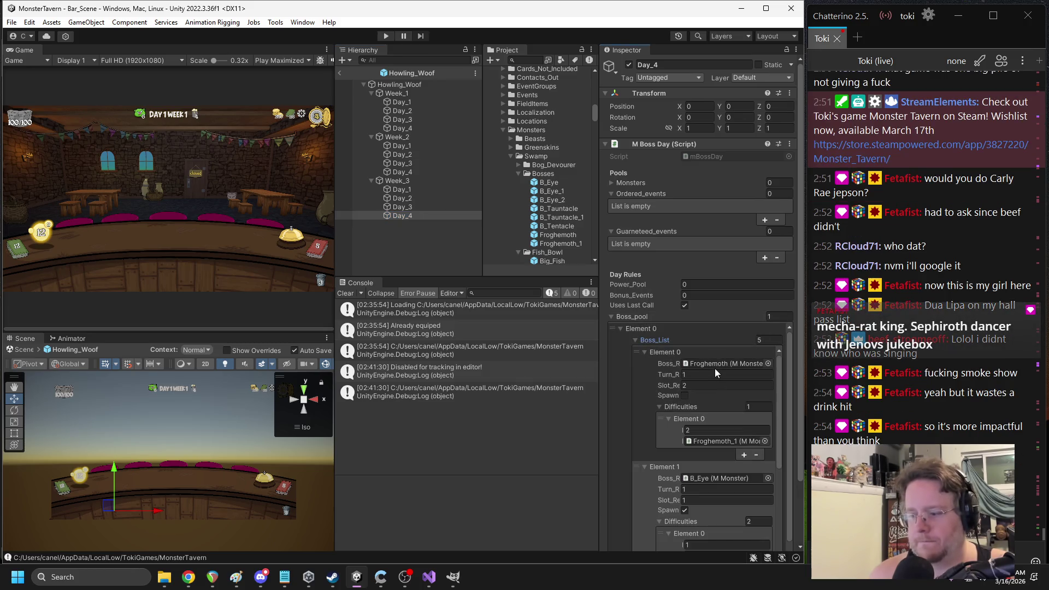
scroll(710, 365, down, 5)
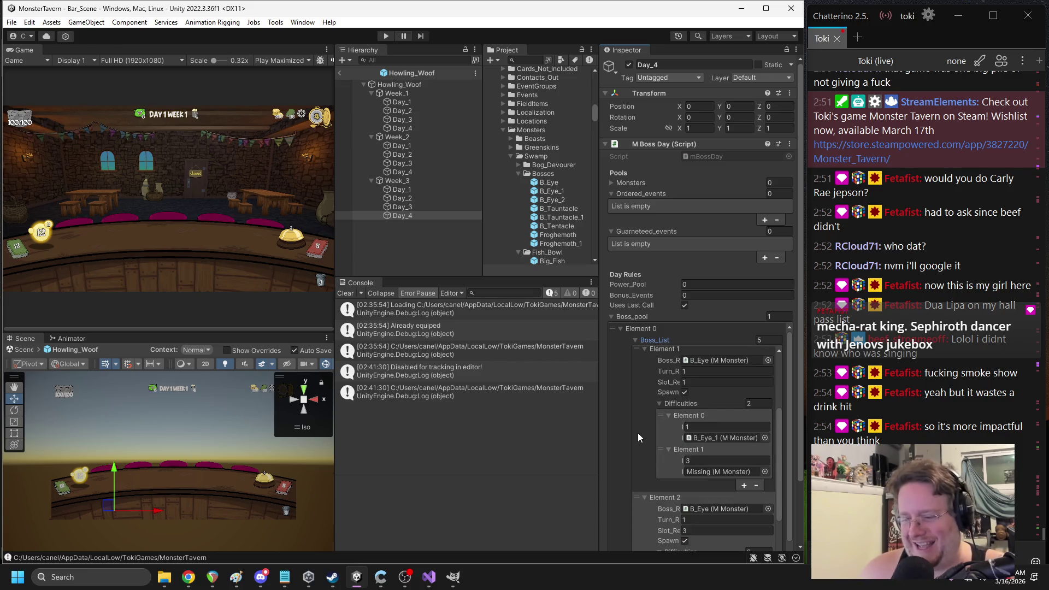
mouse_move(545, 197)
mouse_down()
mouse_move(716, 436)
mouse_move(722, 471)
mouse_up()
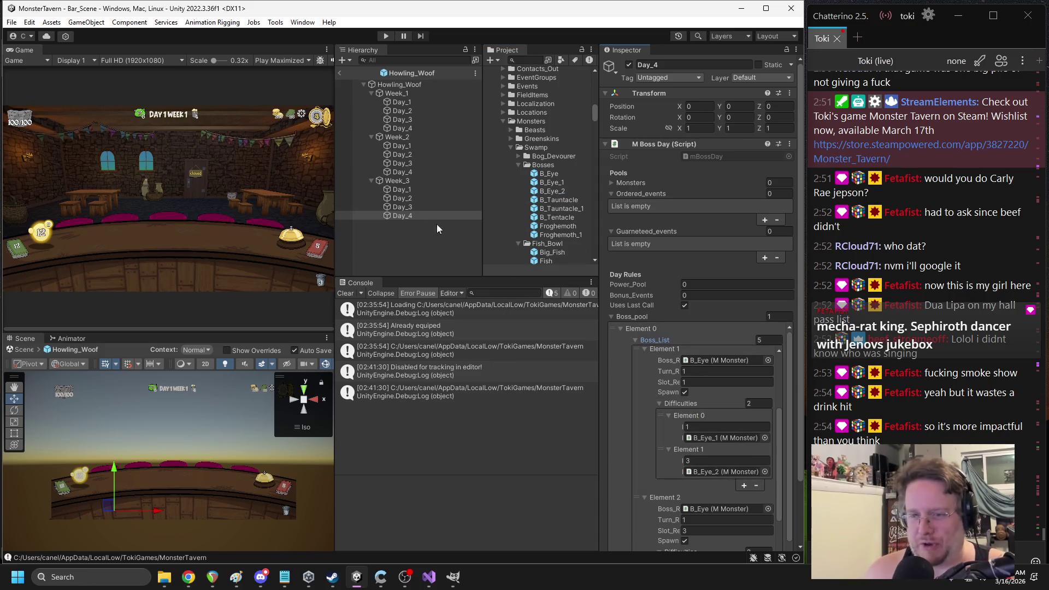
click(340, 73)
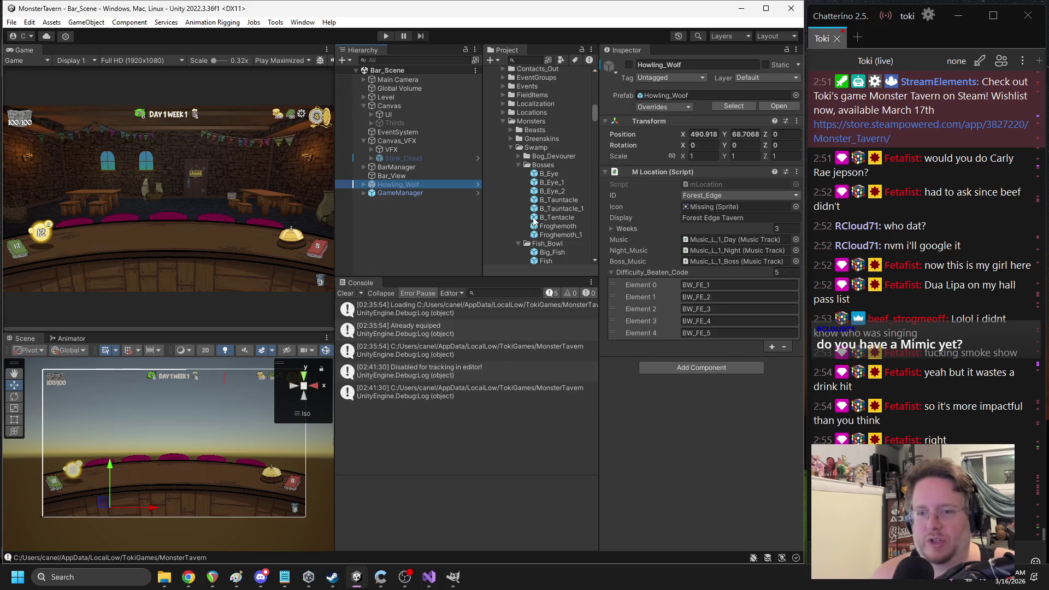
click(385, 36)
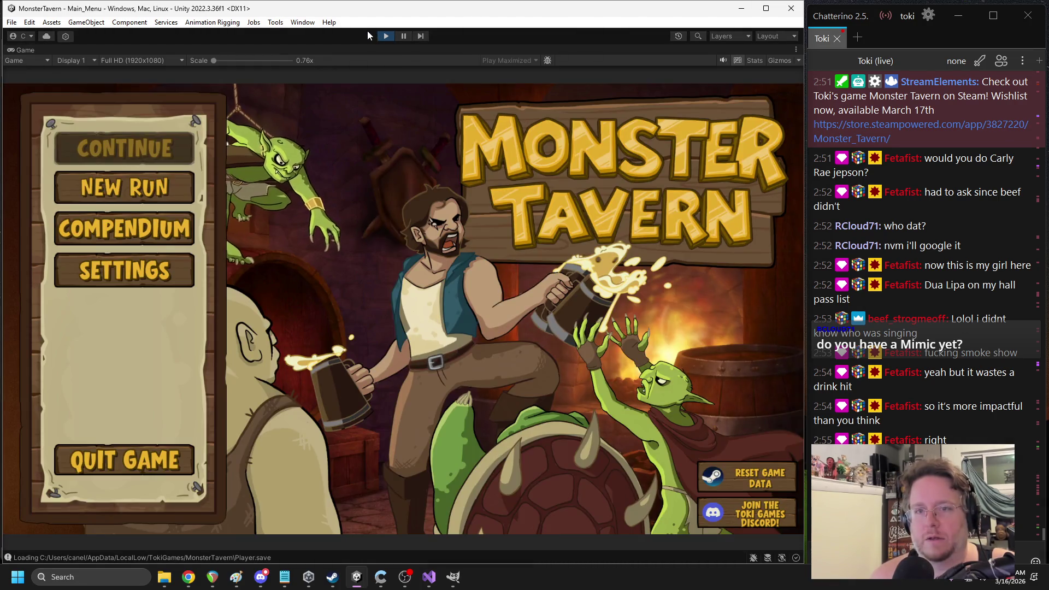
Stop the game, delete Player.save, and duplicate the Player W3D4BBB save
click(386, 36)
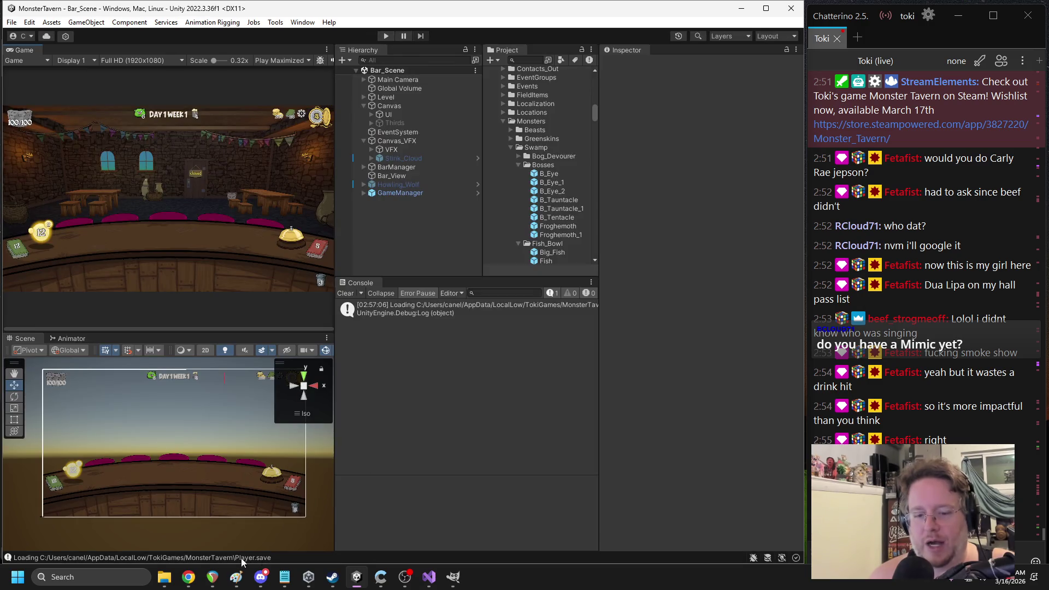
click(164, 576)
click(242, 345)
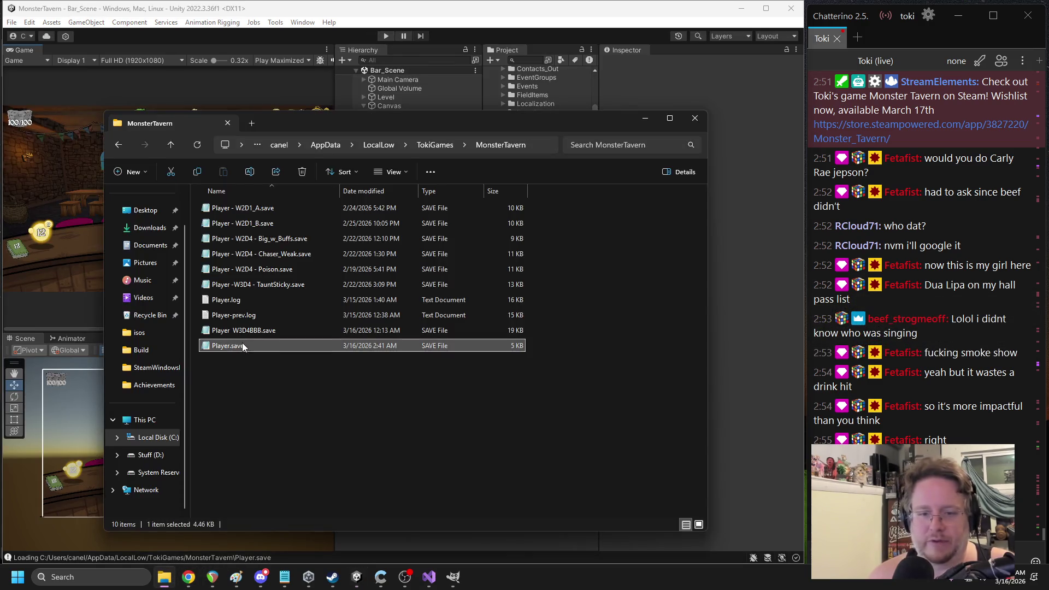
key(Delete)
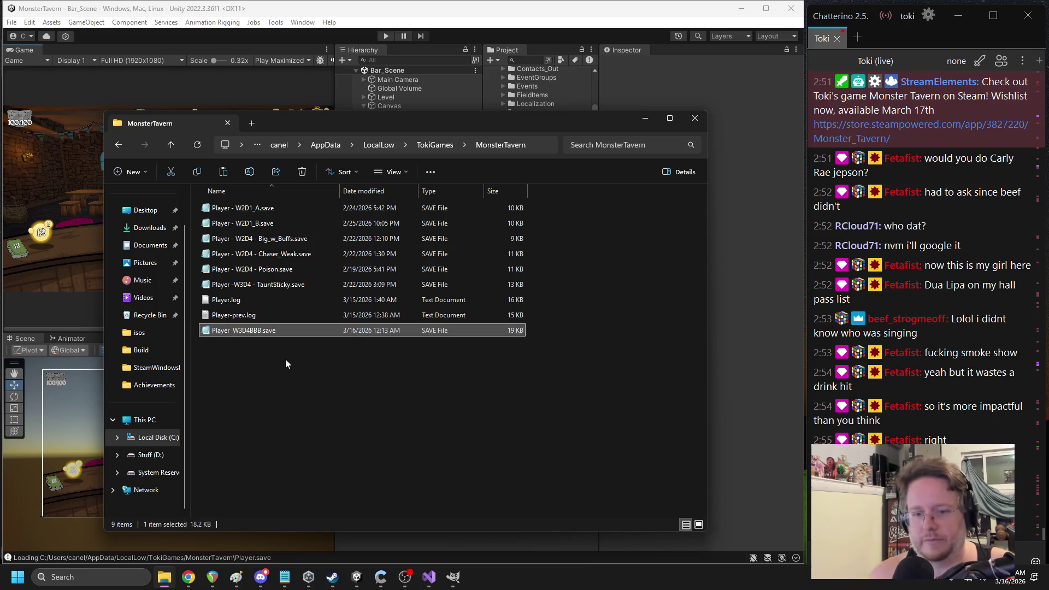
key(ctrl+c)
key(ctrl+v)
Rename the W3D4BBB copy to Player.save and start the game in Unity
click(232, 345)
drag(231, 346, 282, 350)
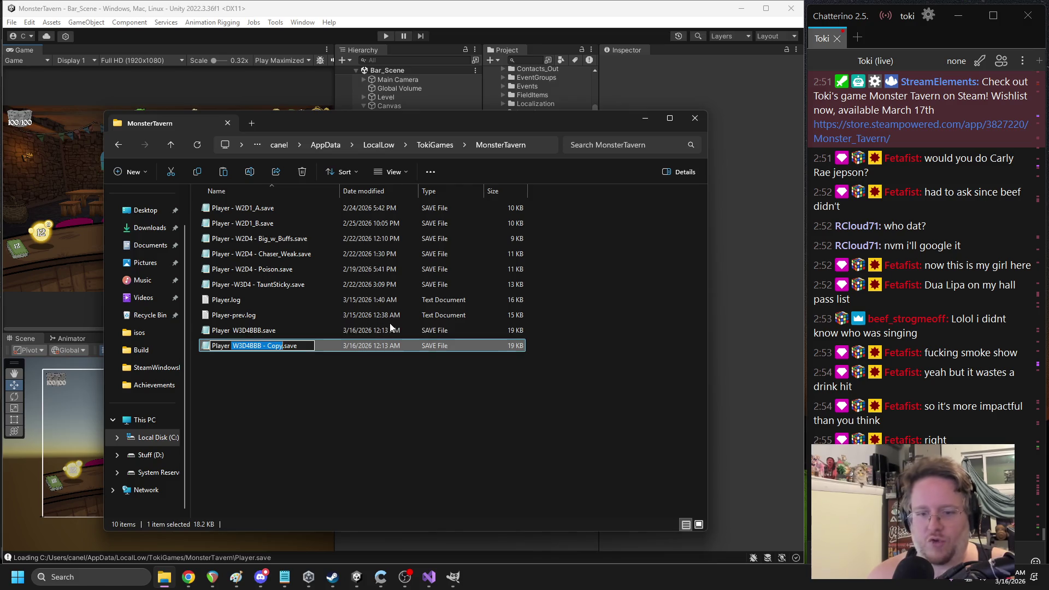
key(BackSpace)
key(BackSpace)
key(Return)
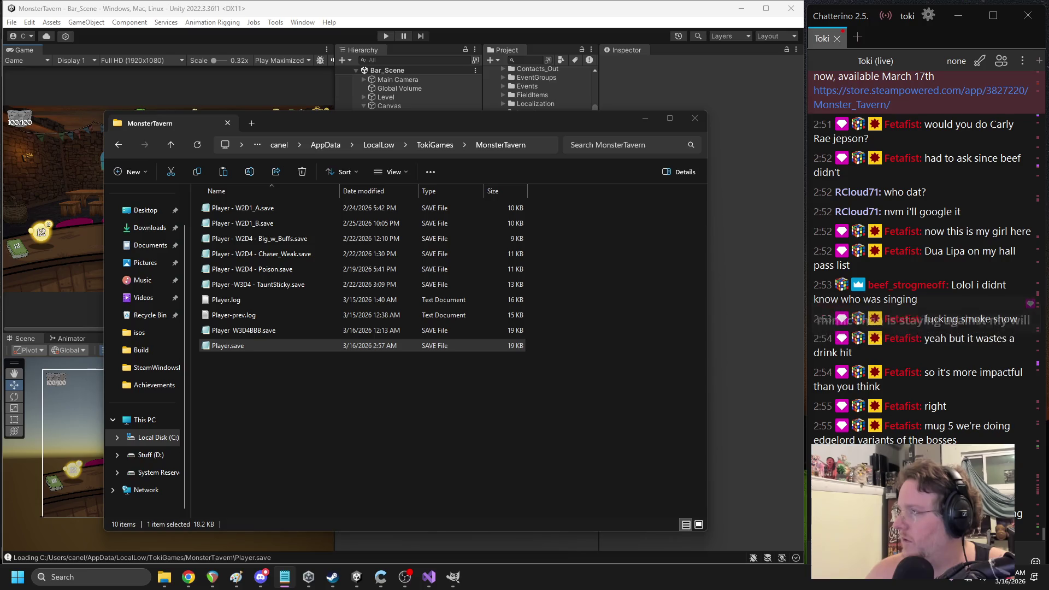
click(386, 37)
click(386, 36)
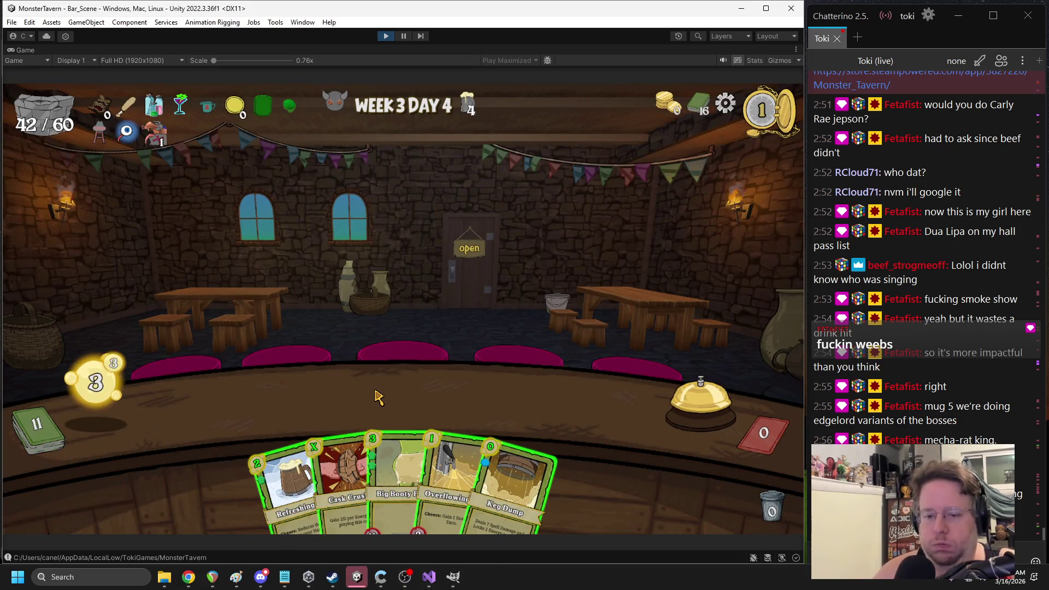
Play Big Booty Blast, Refreshing Ale and Overflowing, end the turn, then open the NullReferenceException
mouse_move(392, 452)
mouse_move(392, 451)
mouse_down()
mouse_move(246, 394)
mouse_move(248, 402)
mouse_up()
mouse_move(300, 470)
mouse_down()
mouse_move(554, 377)
mouse_move(568, 401)
mouse_up()
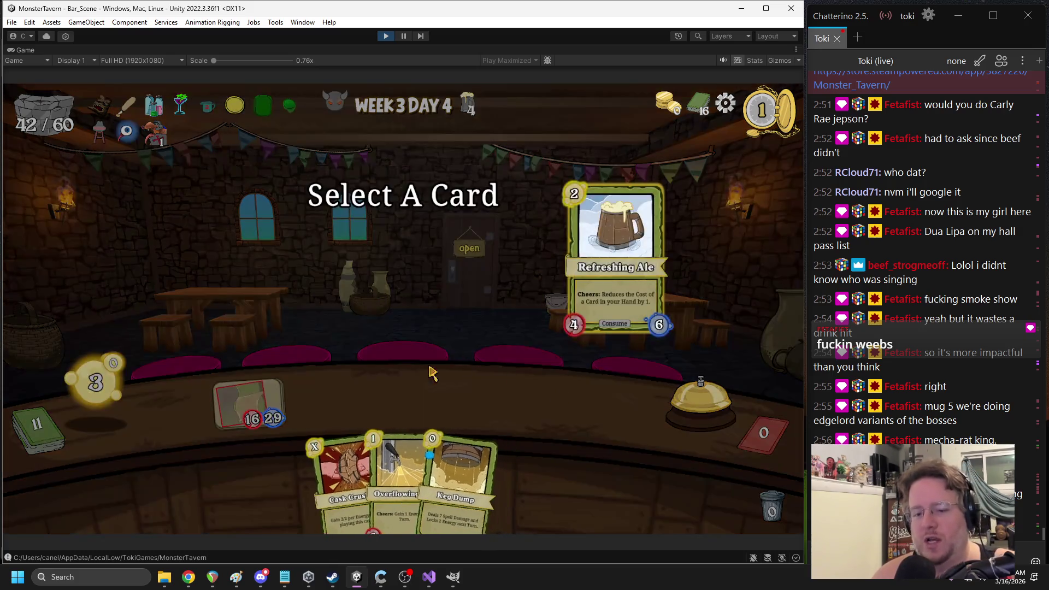
click(421, 481)
mouse_move(420, 481)
mouse_down()
mouse_move(500, 349)
mouse_move(517, 401)
mouse_up()
click(694, 393)
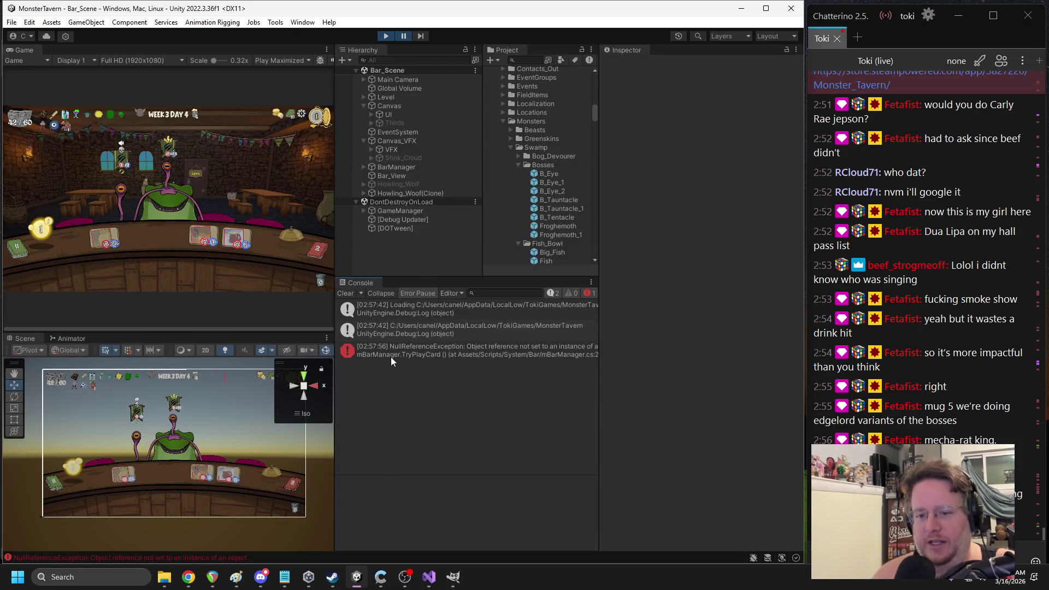
double_click(391, 356)
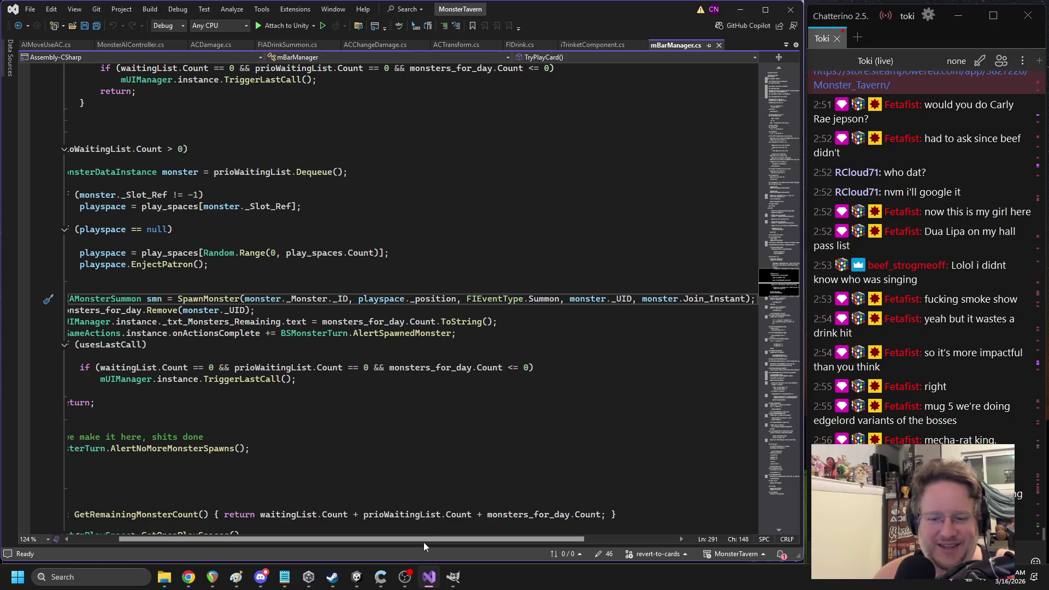
Read the TryPlayCard SpawnMonster call in mBarManager.cs, then return to Unity
scroll(424, 542, left, 3)
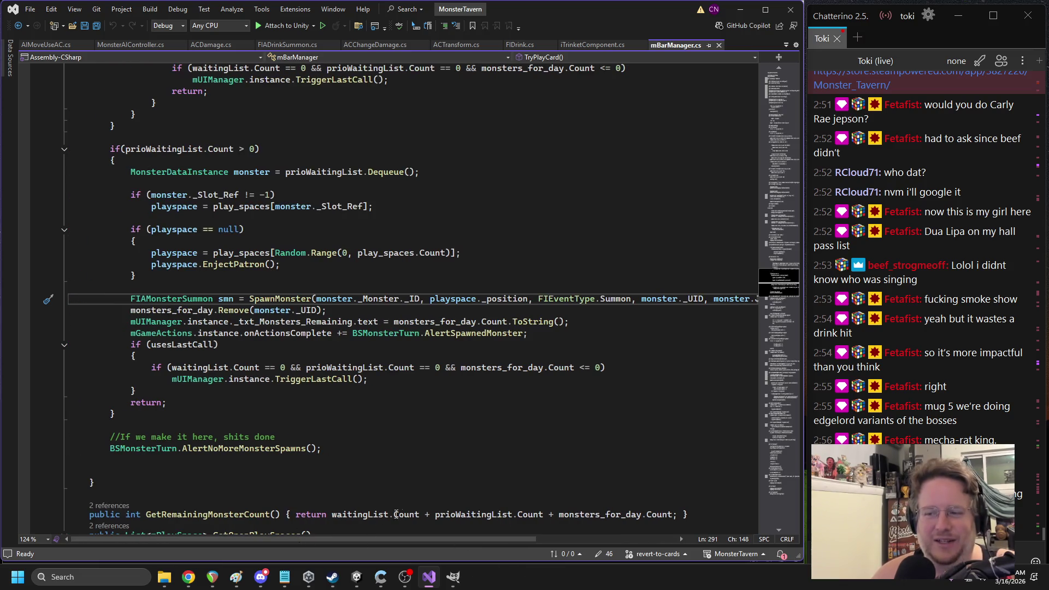
click(365, 553)
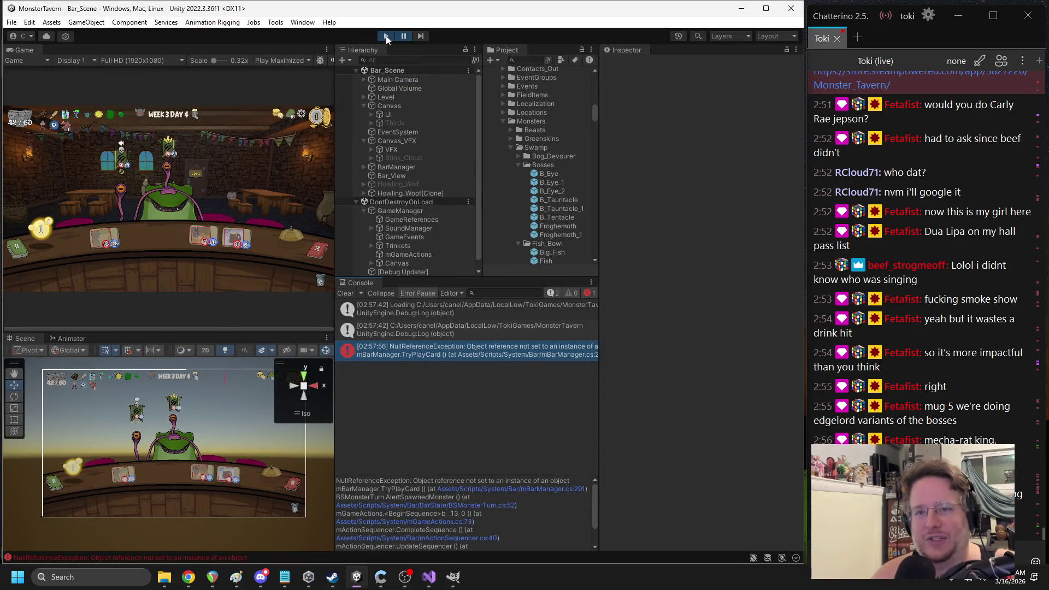
Stop the play-test and select Week 3 Day_4 in the Howling_Woof prefab
click(386, 36)
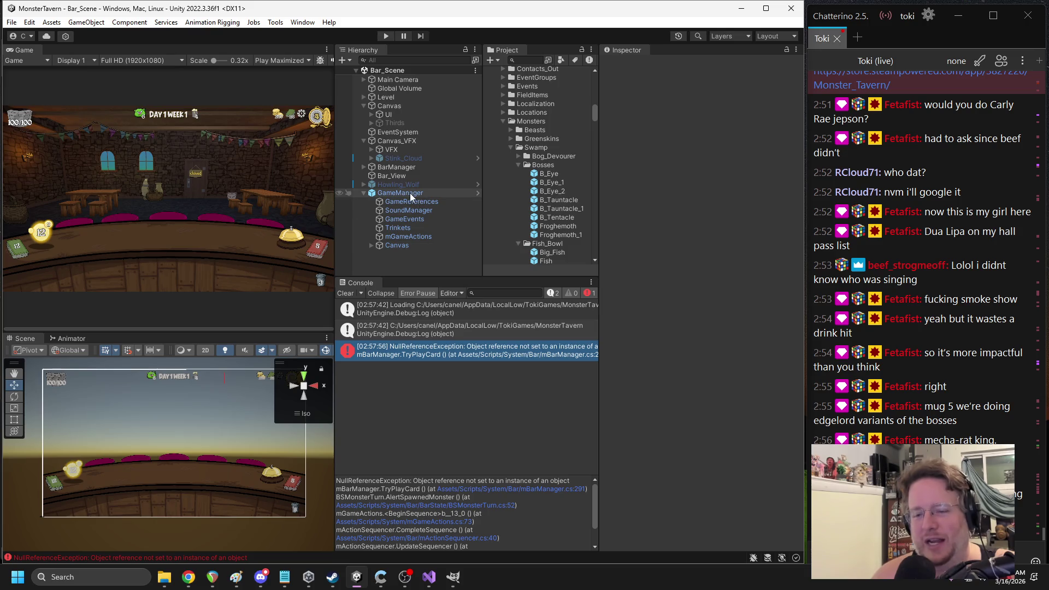
double_click(403, 187)
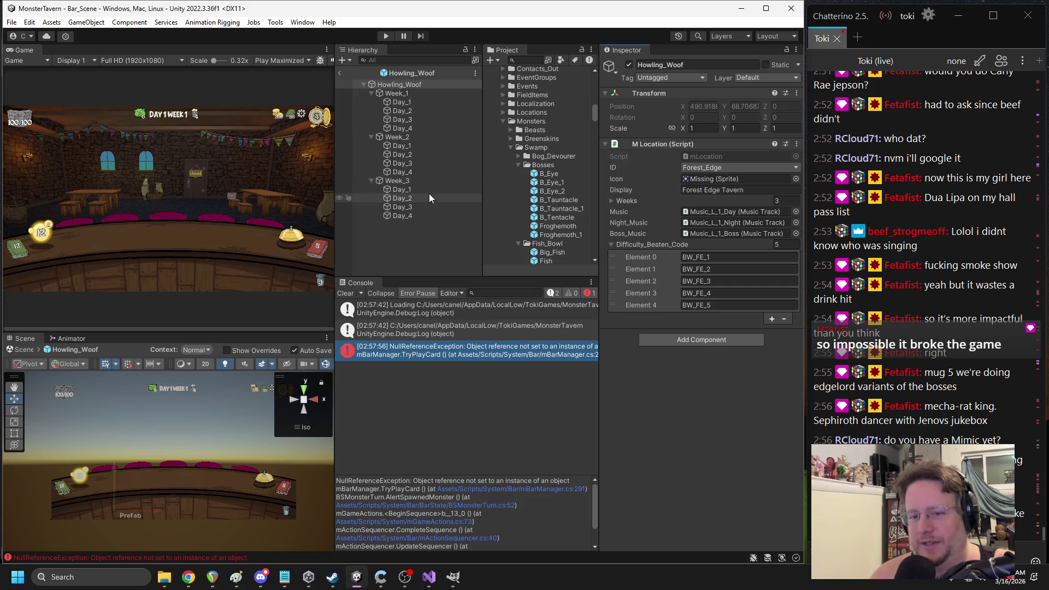
click(419, 216)
scroll(677, 295, down, 3)
scroll(679, 313, down, 3)
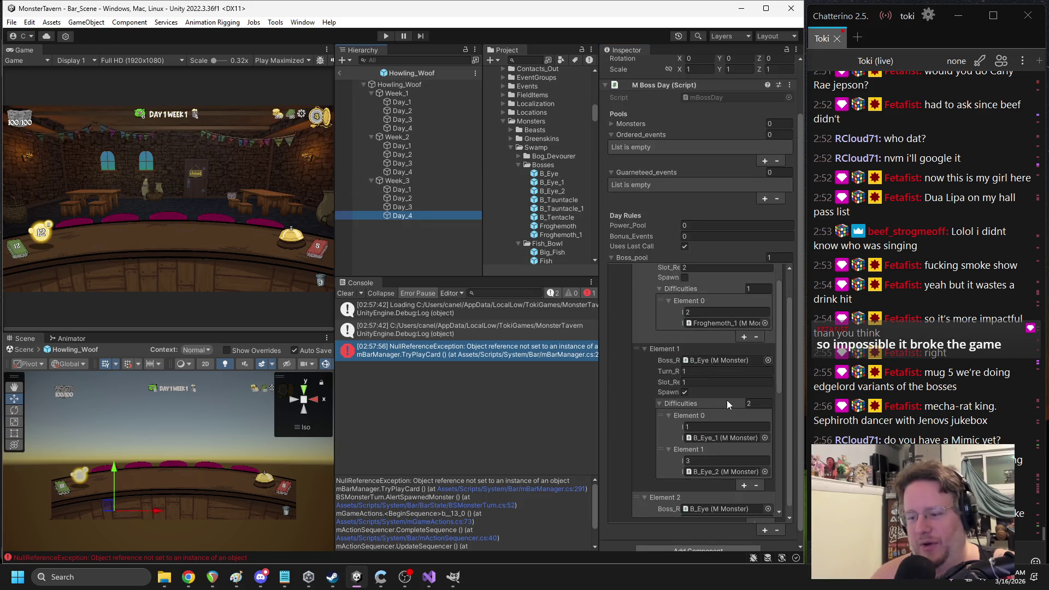
scroll(722, 408, down, 3)
scroll(723, 410, down, 3)
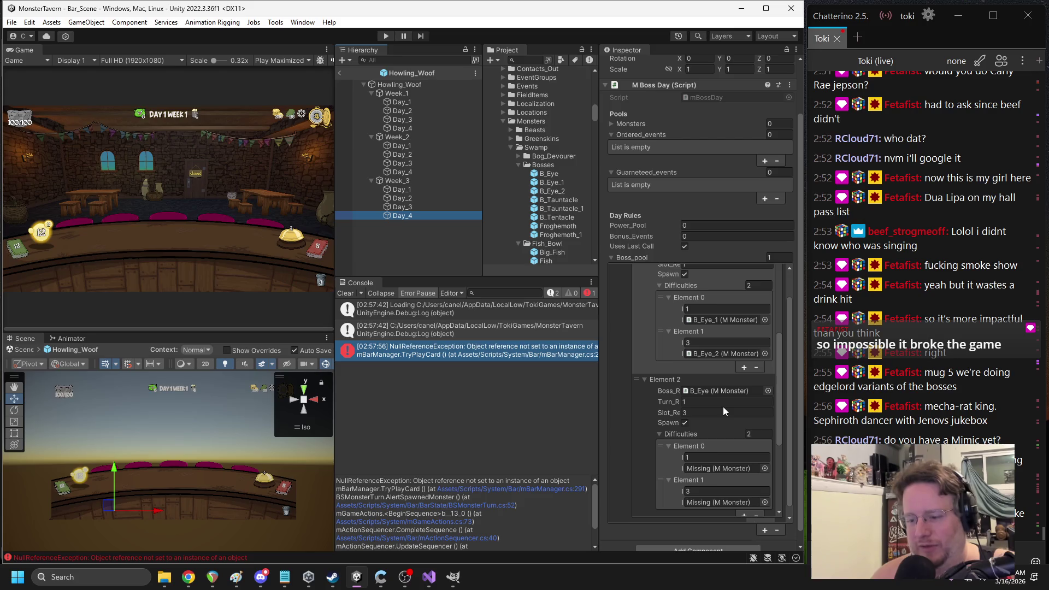
Fill Boss_pool Element 2's missing difficulties with B_Eye_1 and B_Eye_2, then exit the prefab
click(706, 320)
scroll(683, 373, down, 2)
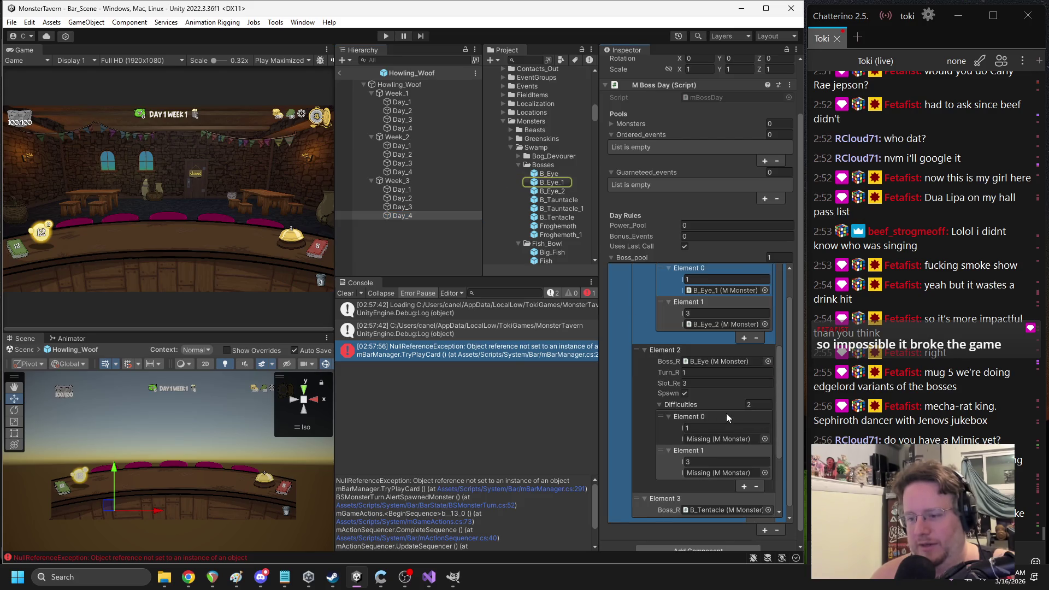
drag(552, 188, 711, 446)
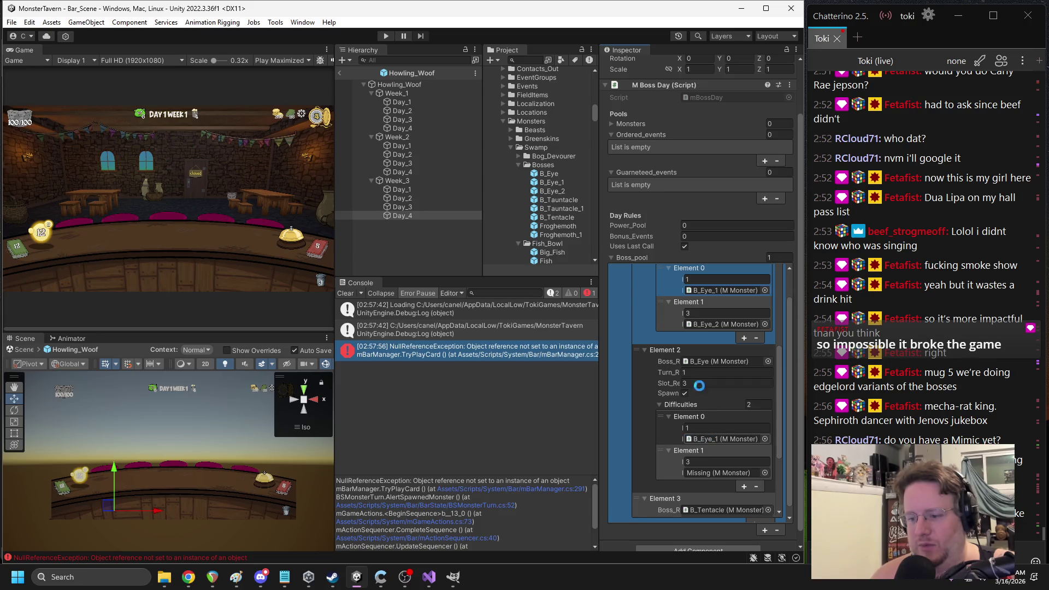
drag(561, 196, 700, 476)
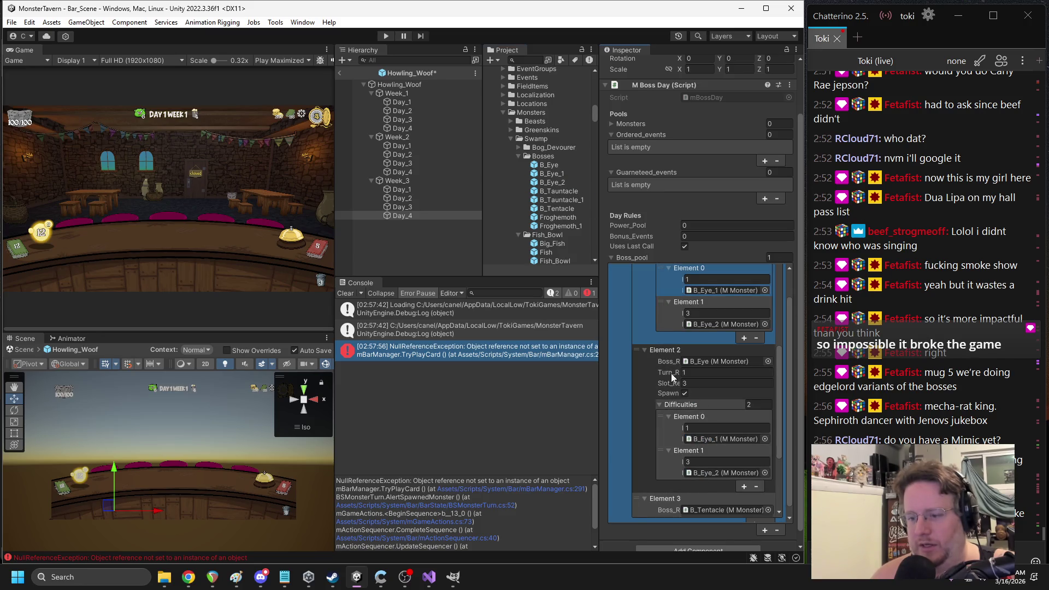
scroll(700, 414, down, 3)
scroll(712, 418, down, 2)
scroll(712, 418, up, 3)
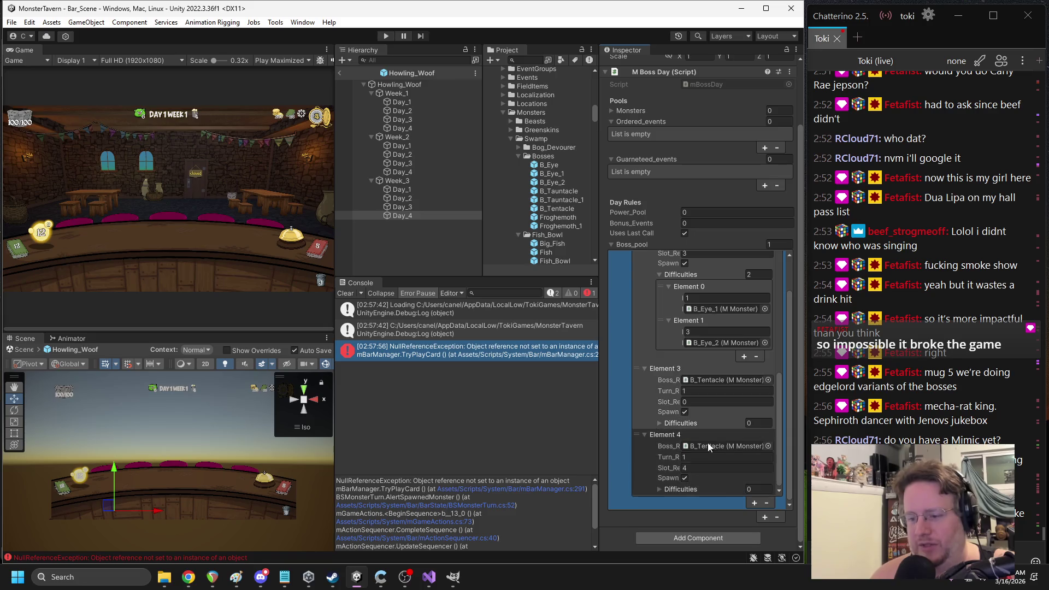
scroll(713, 437, up, 5)
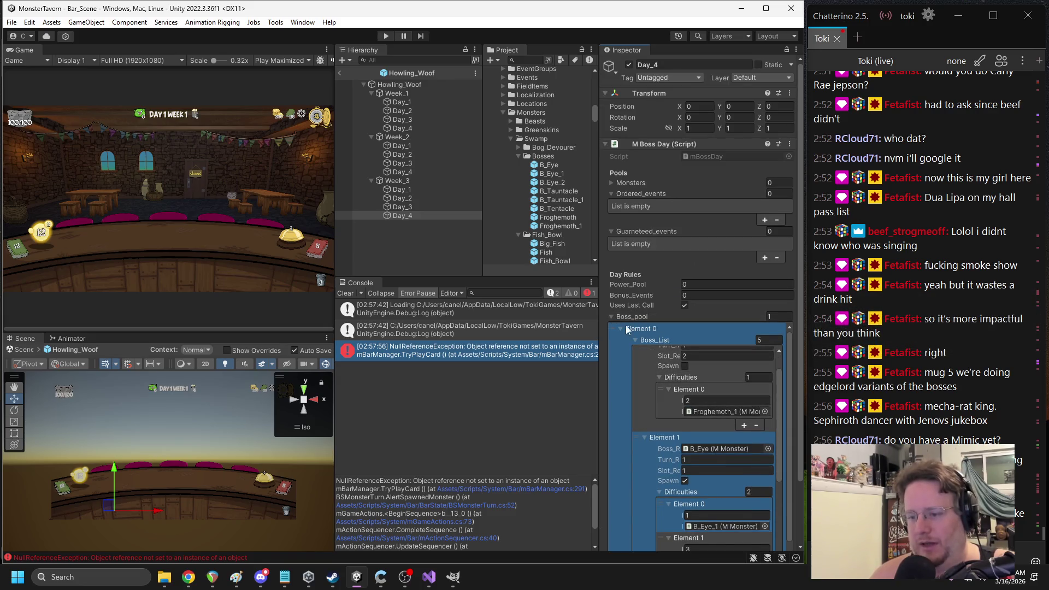
scroll(677, 371, up, 2)
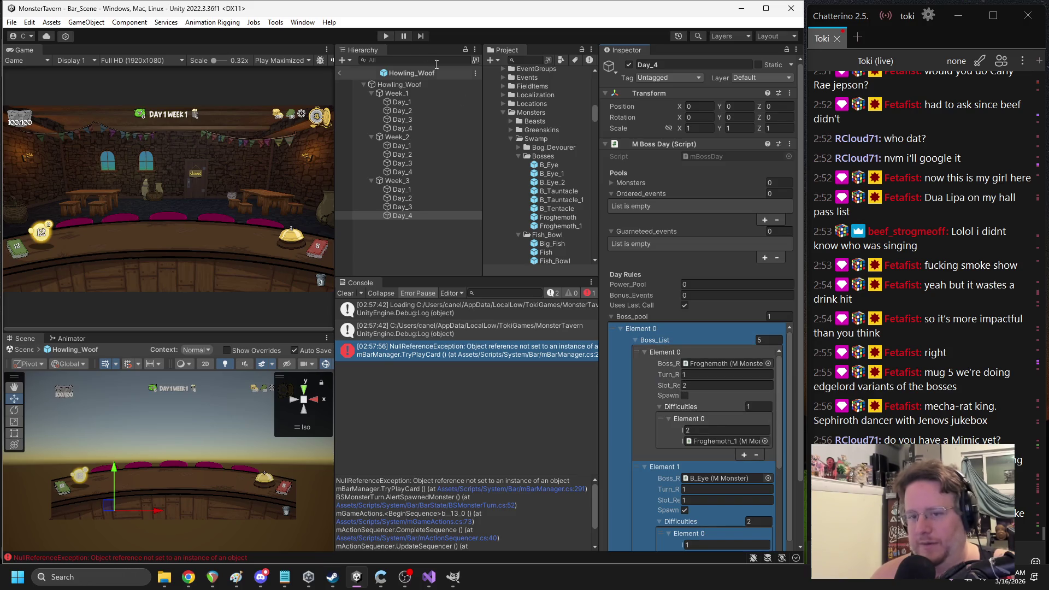
click(339, 73)
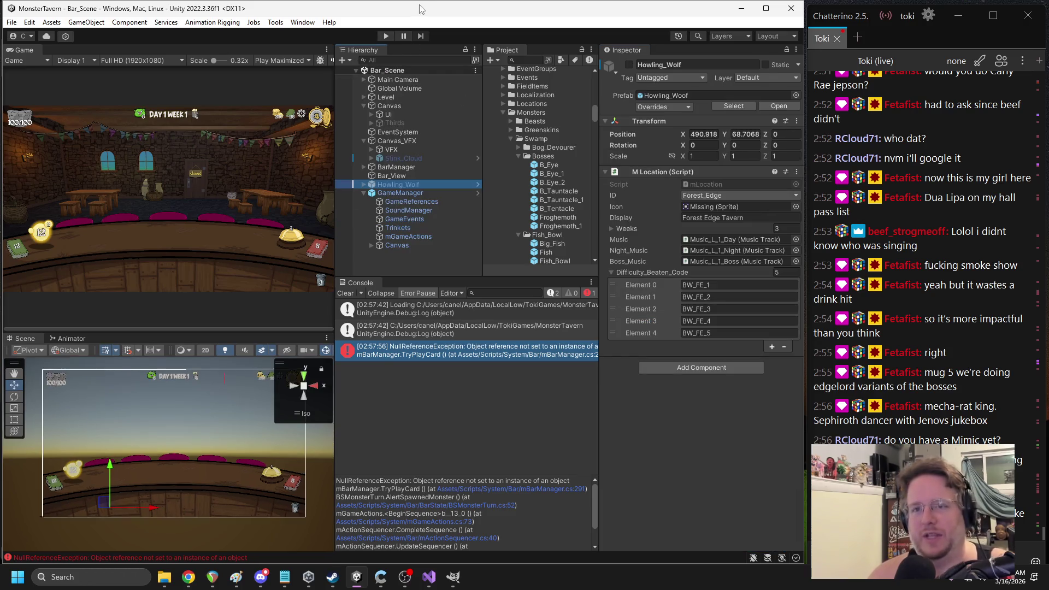
Restart Play mode and play Stagheart Goblet and Cask Crusher onto the counter
click(363, 193)
click(224, 188)
click(386, 39)
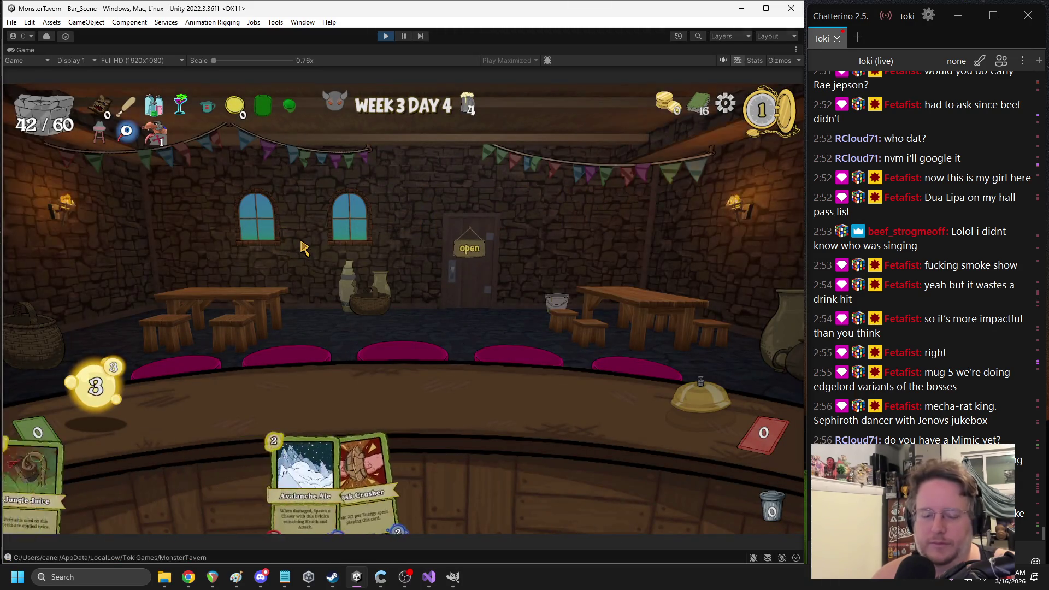
mouse_move(446, 467)
mouse_down()
mouse_move(582, 407)
mouse_move(571, 404)
mouse_up()
drag(305, 456, 249, 401)
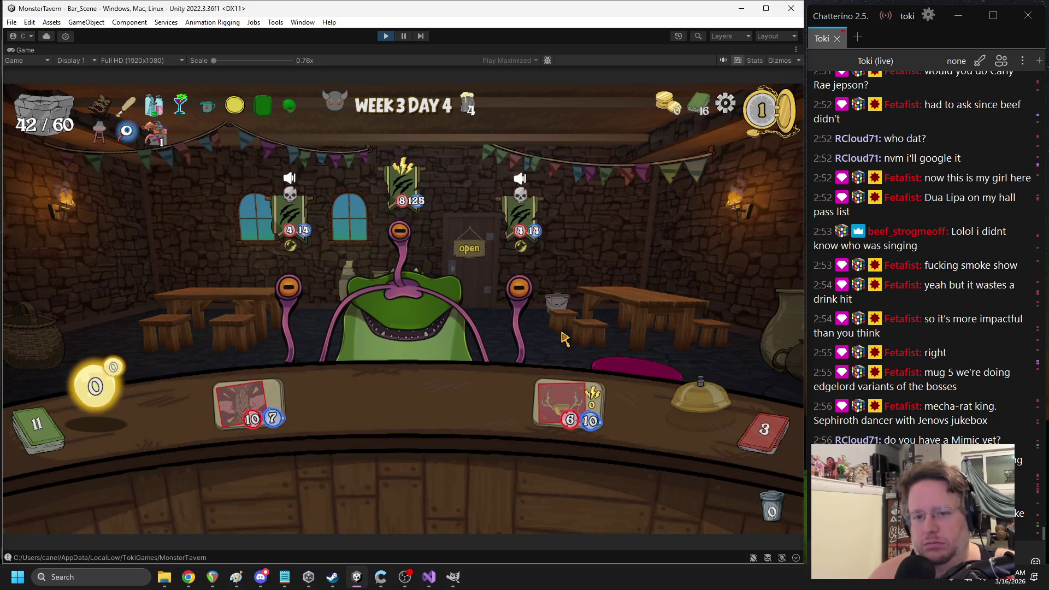
Attack the right eye stalk, play Happy Hour discarding Snooze, and end the turn
mouse_move(521, 254)
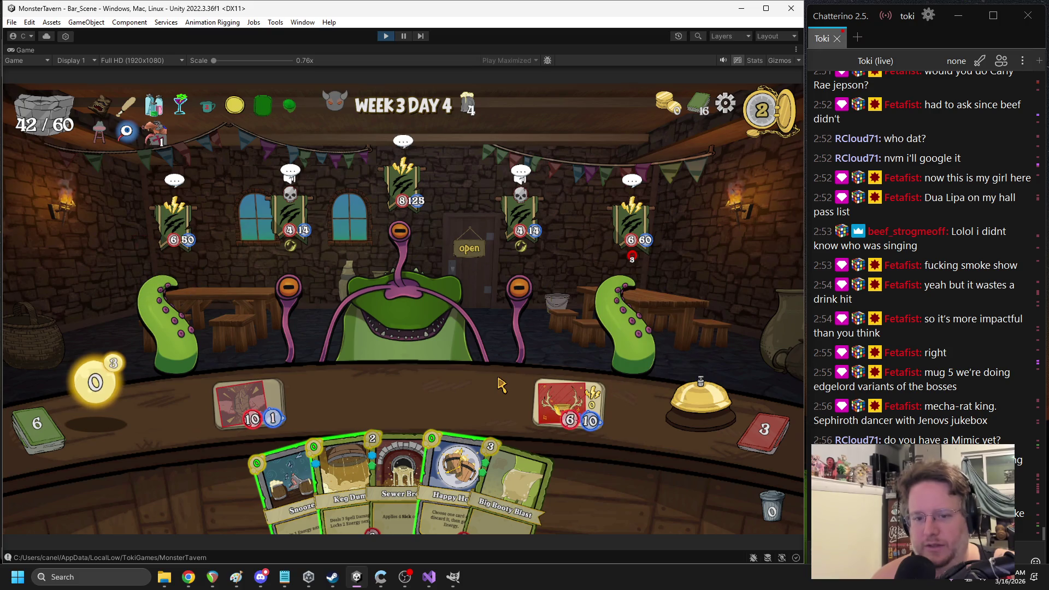
mouse_move(317, 185)
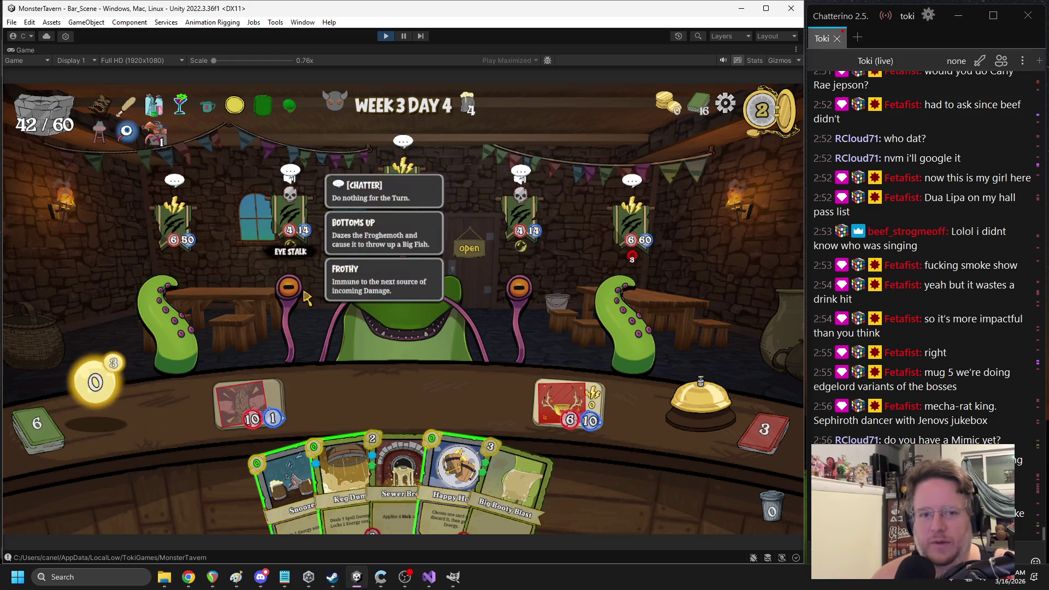
mouse_move(298, 252)
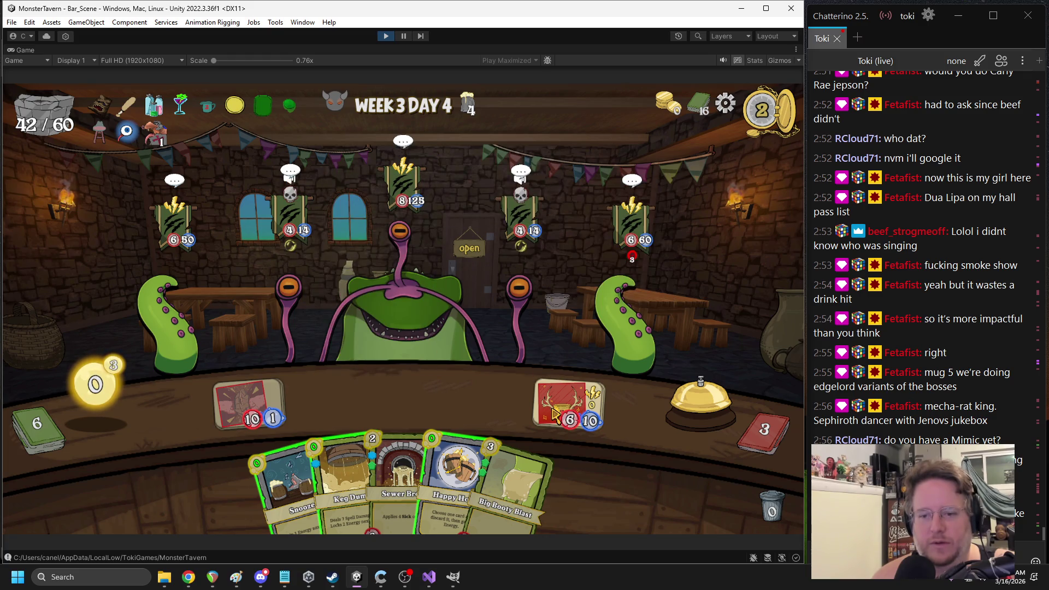
click(568, 404)
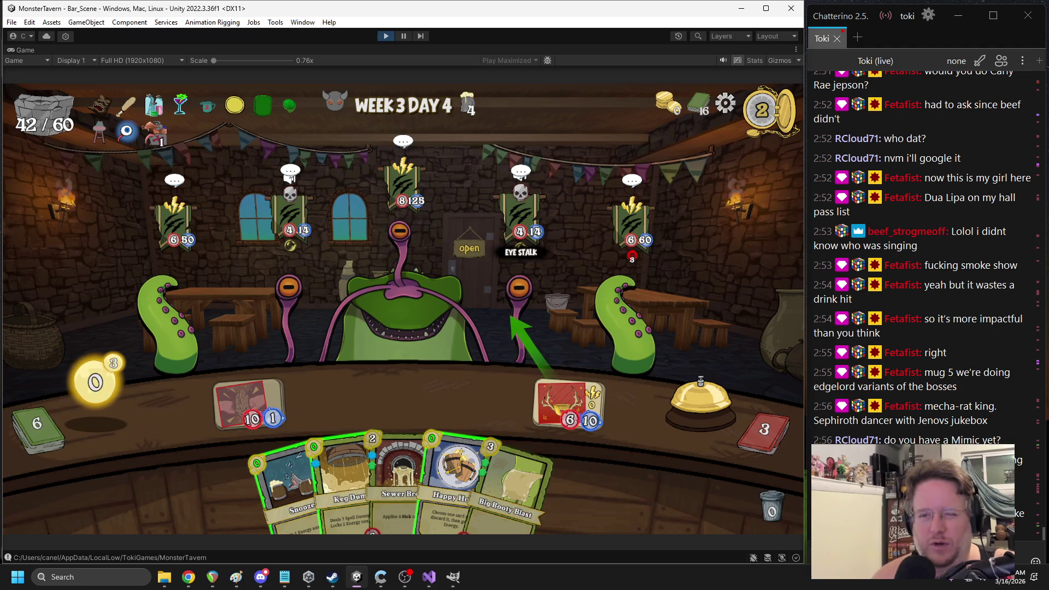
click(519, 325)
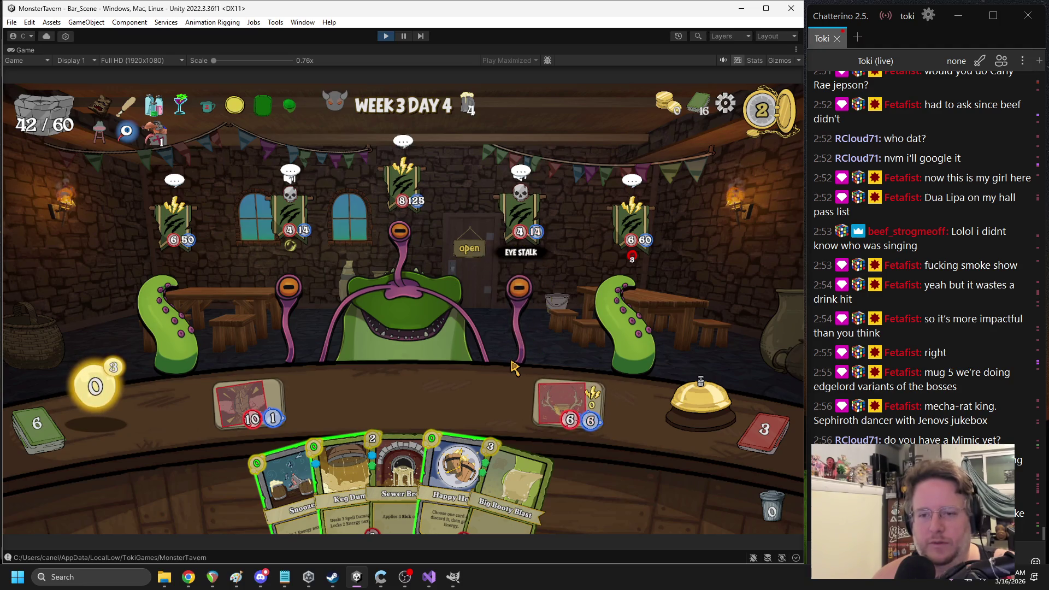
mouse_move(456, 470)
mouse_down()
mouse_move(434, 410)
mouse_move(447, 380)
mouse_move(465, 429)
mouse_move(461, 420)
mouse_up()
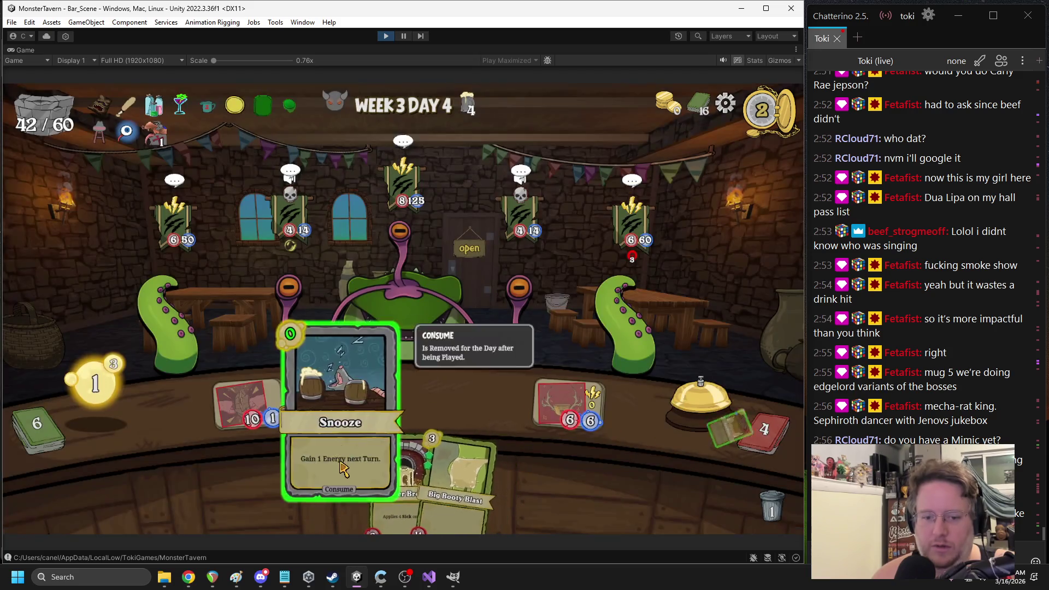
click(328, 481)
click(701, 396)
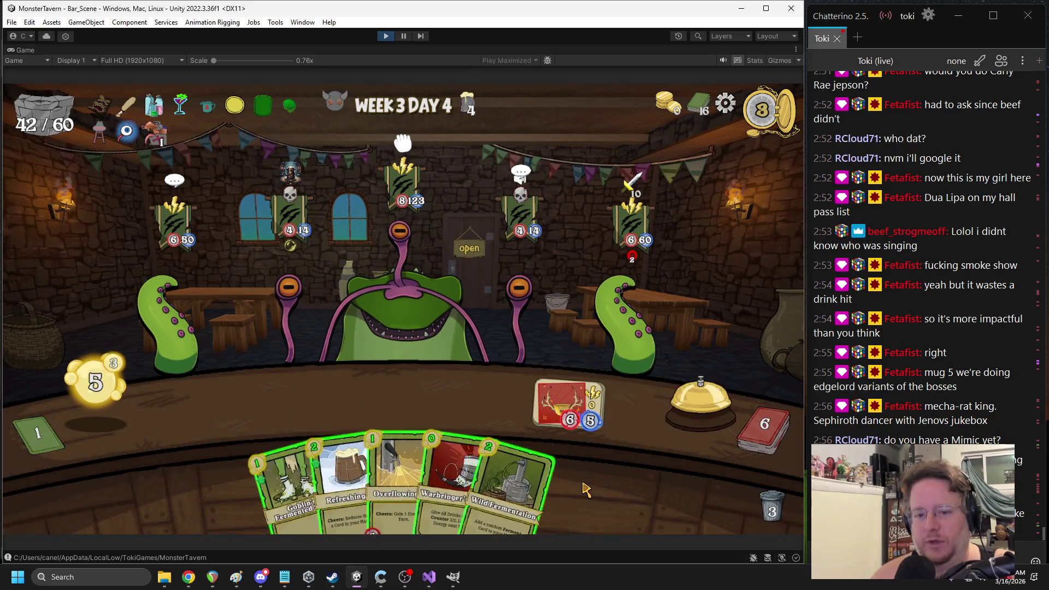
Target the right tentacle, then play Overflowing Tap, Wild Fermentation and Flashroot Ferment
drag(592, 436, 623, 330)
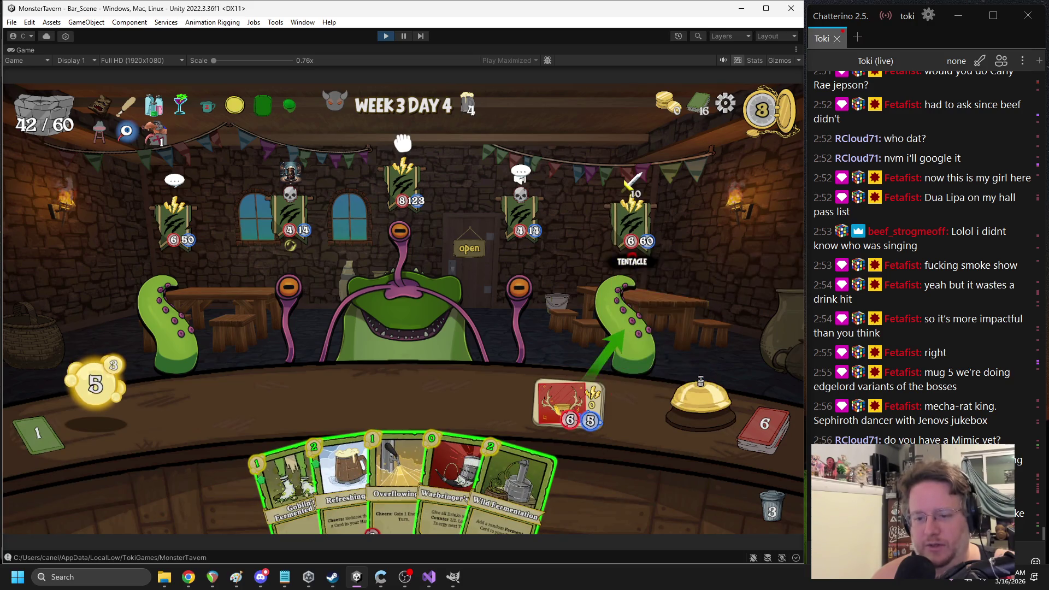
drag(385, 481, 253, 405)
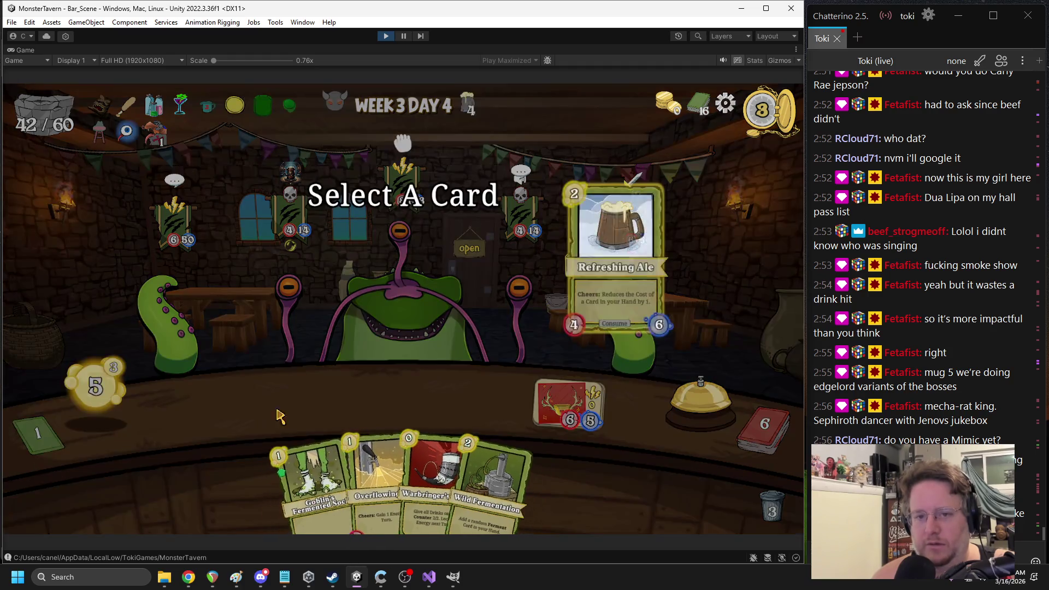
click(382, 461)
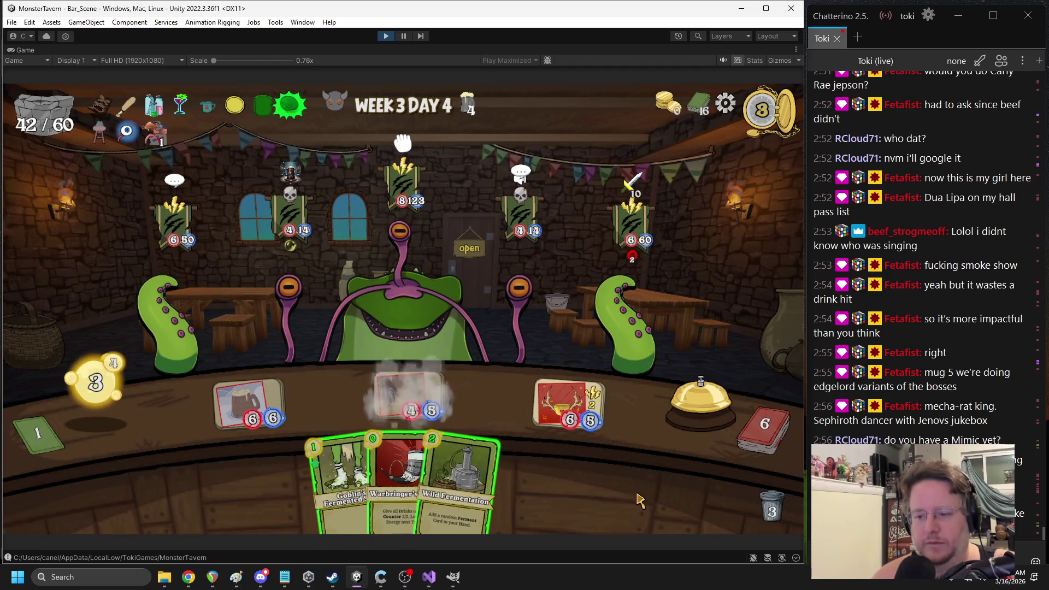
drag(465, 469, 492, 420)
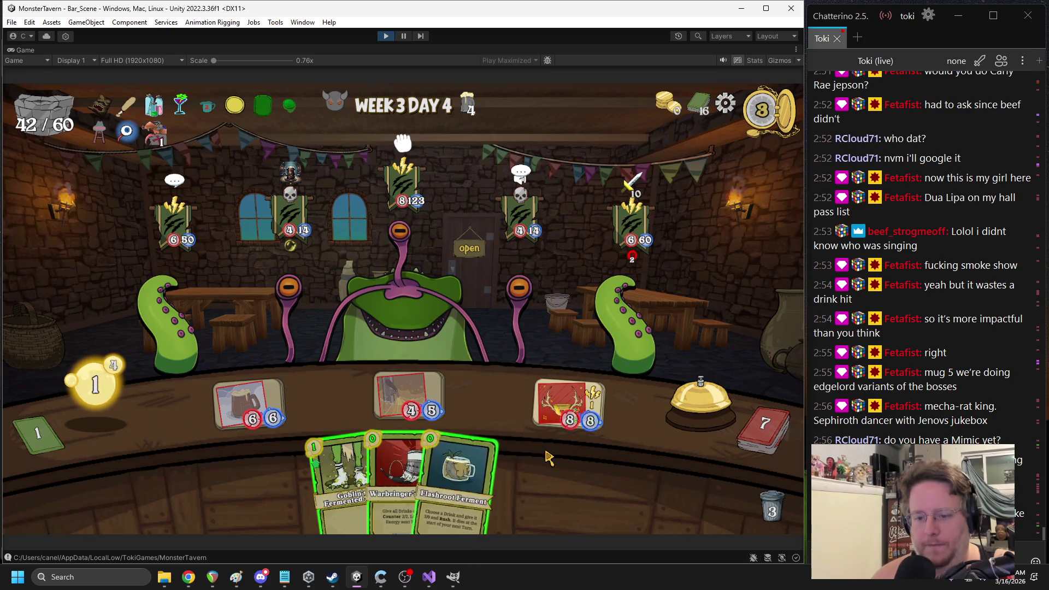
drag(464, 473, 413, 399)
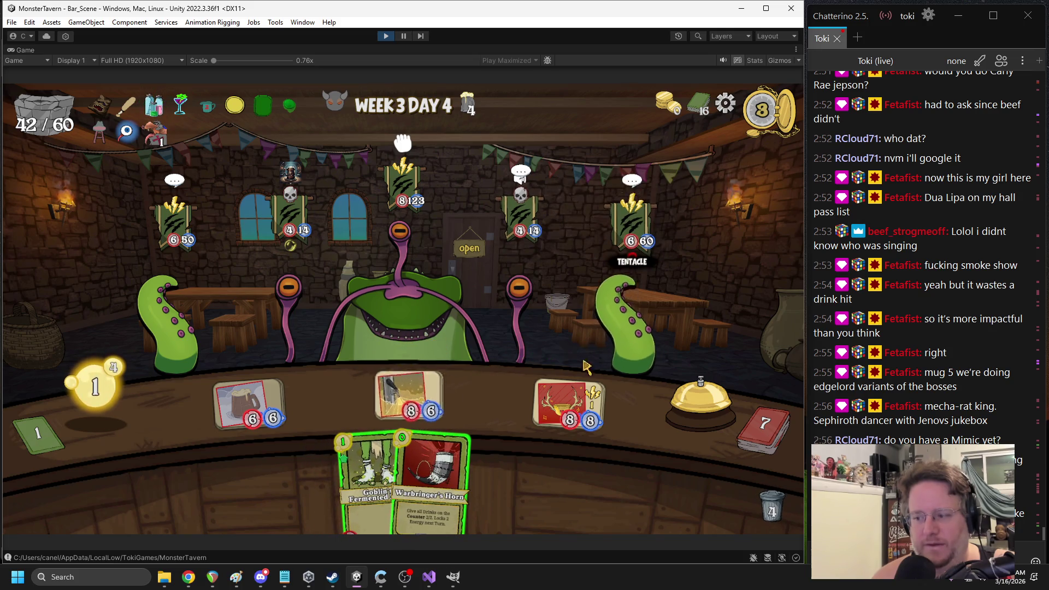
drag(366, 470, 404, 401)
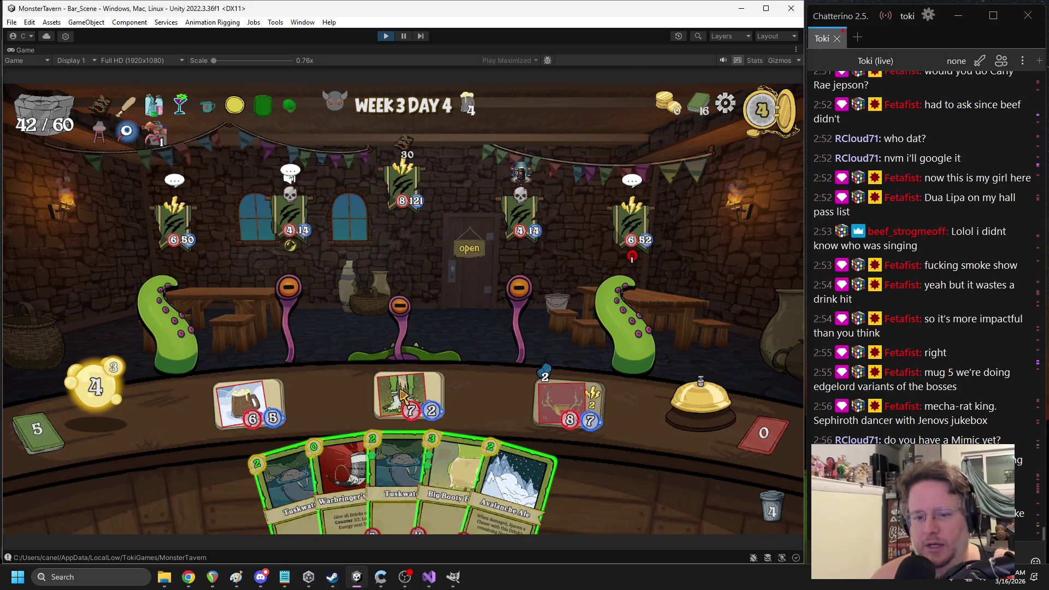
Play Warbringer's Horn and Big Booty, serve the 8/2 drink to the fish, then play Overflowing and Wild Ferment
drag(344, 481, 488, 404)
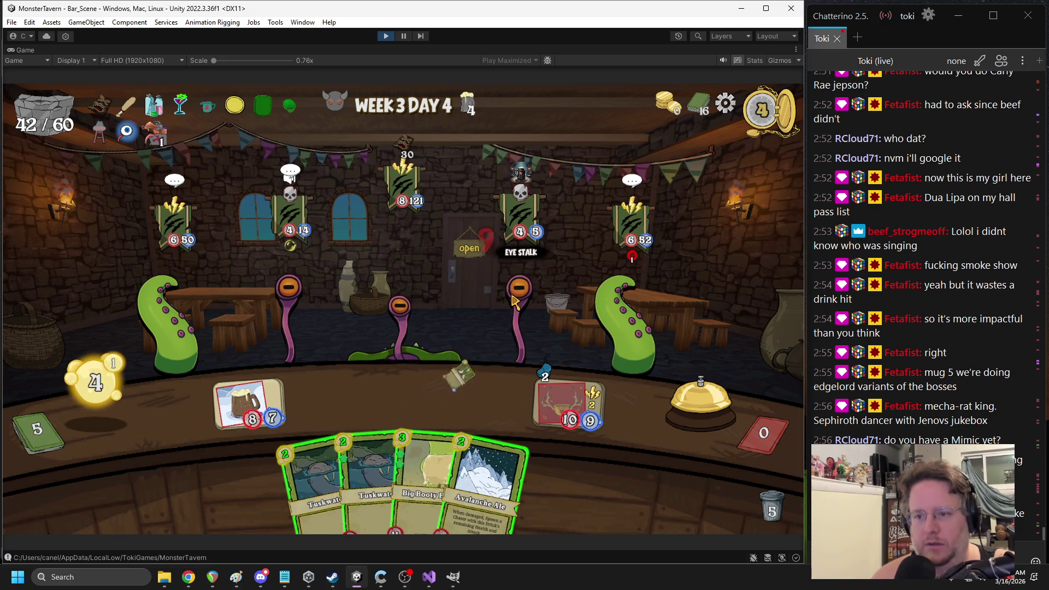
mouse_move(424, 491)
mouse_down()
mouse_move(388, 393)
mouse_move(407, 404)
mouse_up()
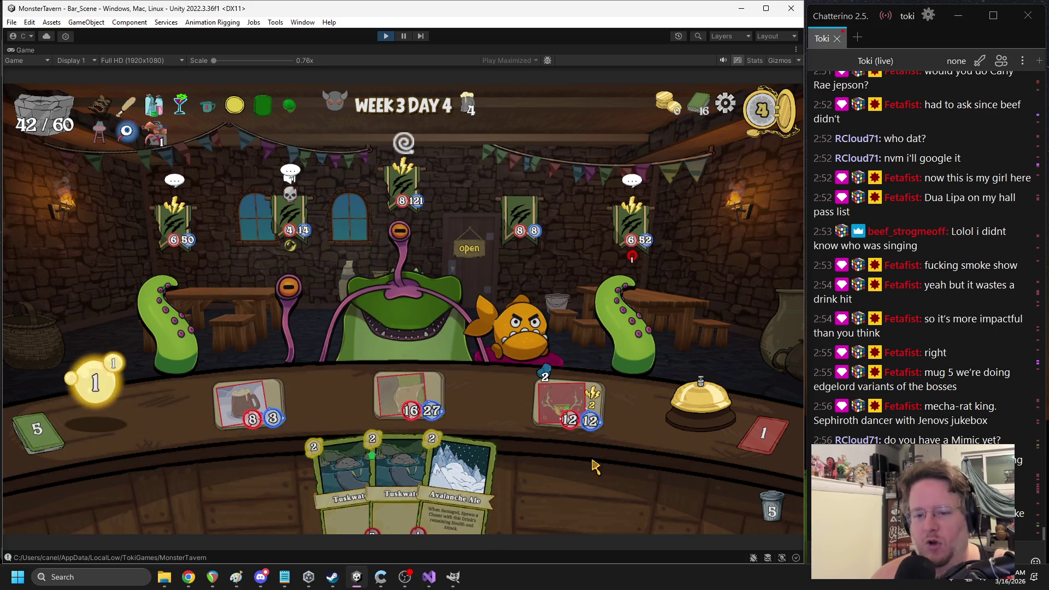
key(space)
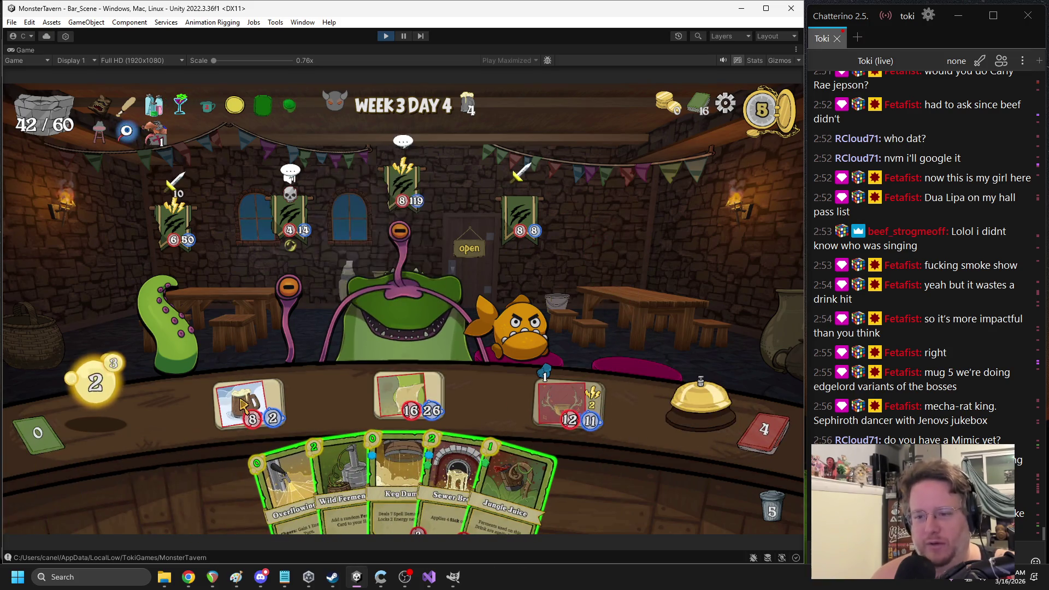
drag(240, 404, 519, 328)
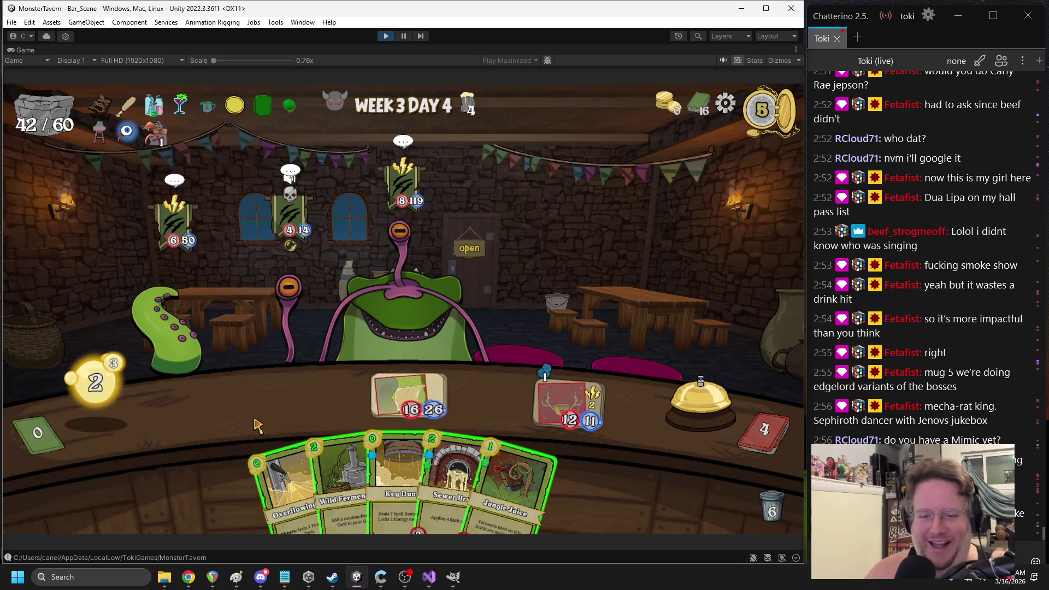
drag(289, 486, 240, 407)
drag(333, 483, 584, 240)
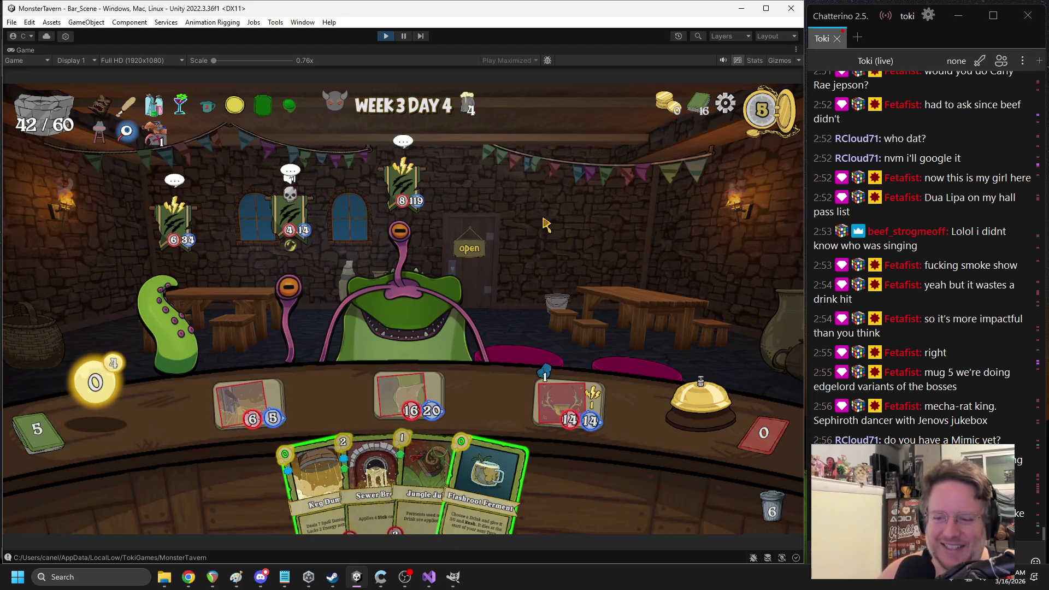
click(701, 401)
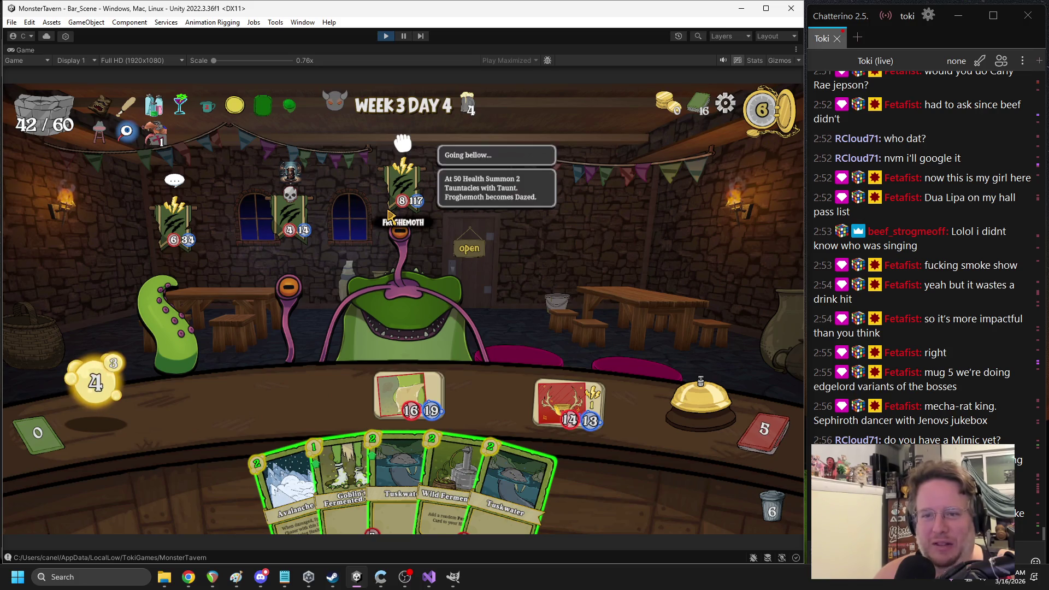
Play Avalanche, buff it with Wild Ferment, and end the turn
mouse_move(295, 276)
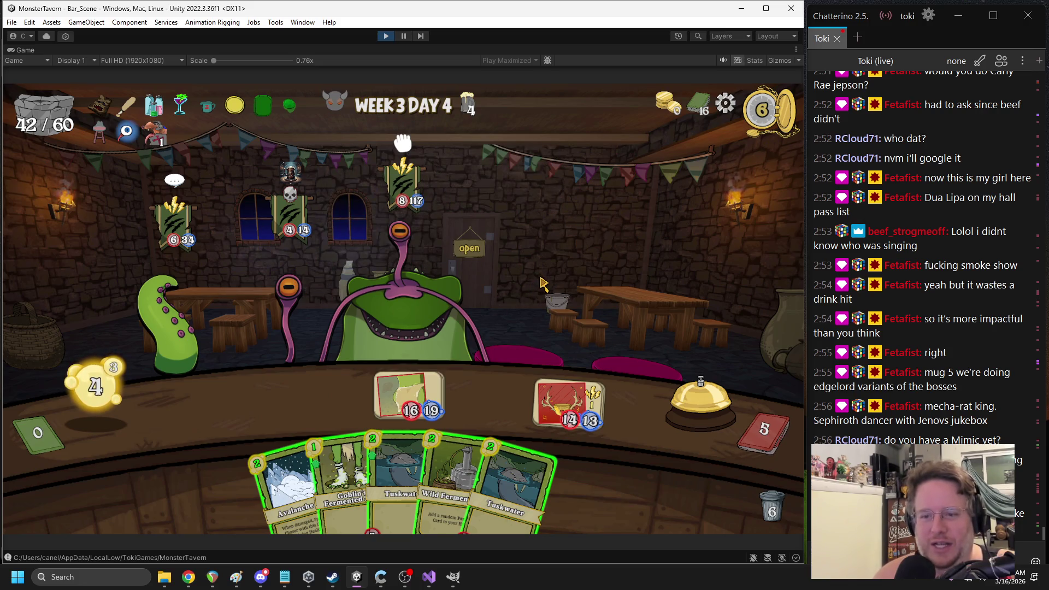
mouse_move(290, 491)
mouse_down()
mouse_move(273, 393)
mouse_move(248, 405)
mouse_up()
mouse_move(445, 491)
mouse_down()
mouse_move(479, 382)
mouse_move(568, 402)
mouse_move(492, 415)
mouse_move(248, 404)
mouse_up()
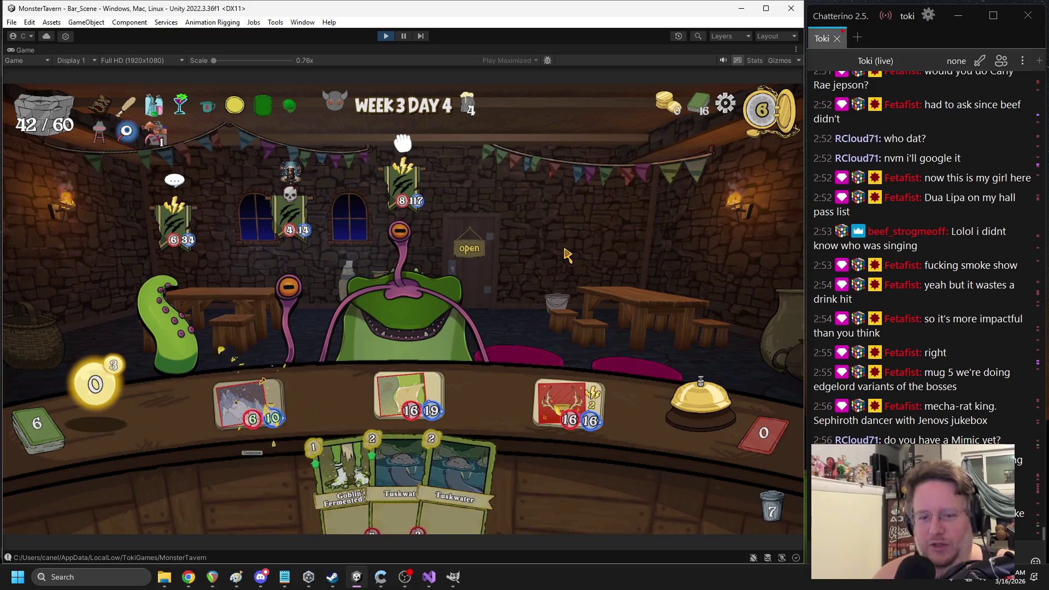
click(680, 404)
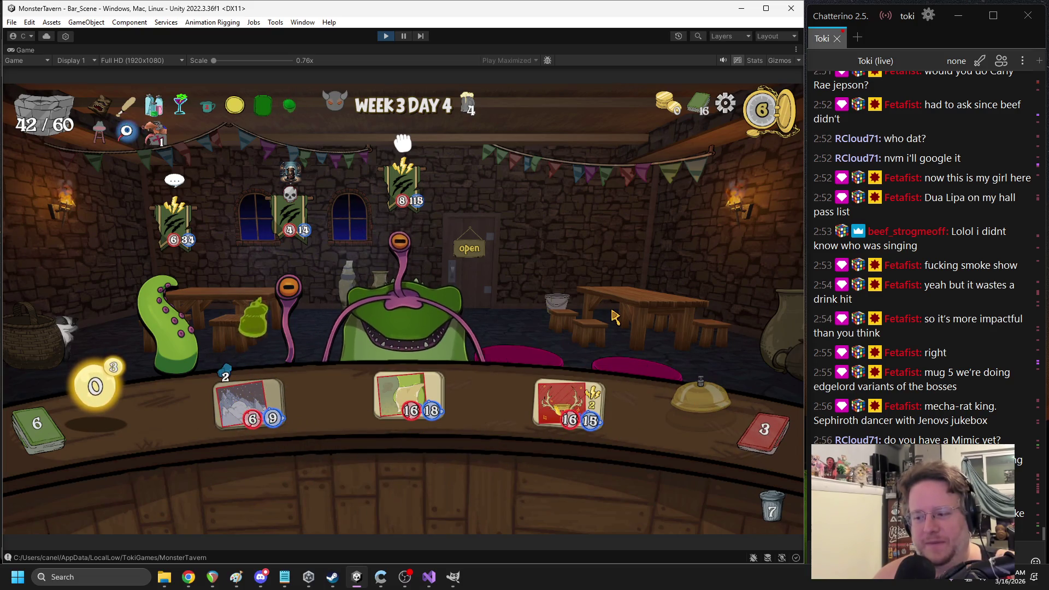
Buff drinks with Flashroot Ferment, Wild Ferment and Jungle Juice, serving the 12/6 drink to the big fish
drag(568, 401, 292, 314)
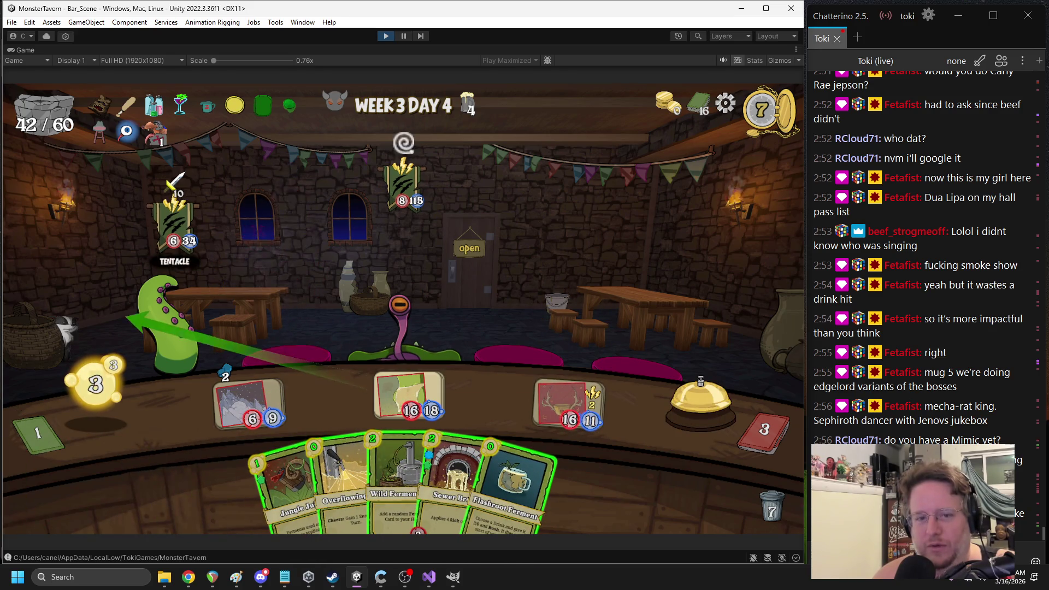
mouse_move(516, 467)
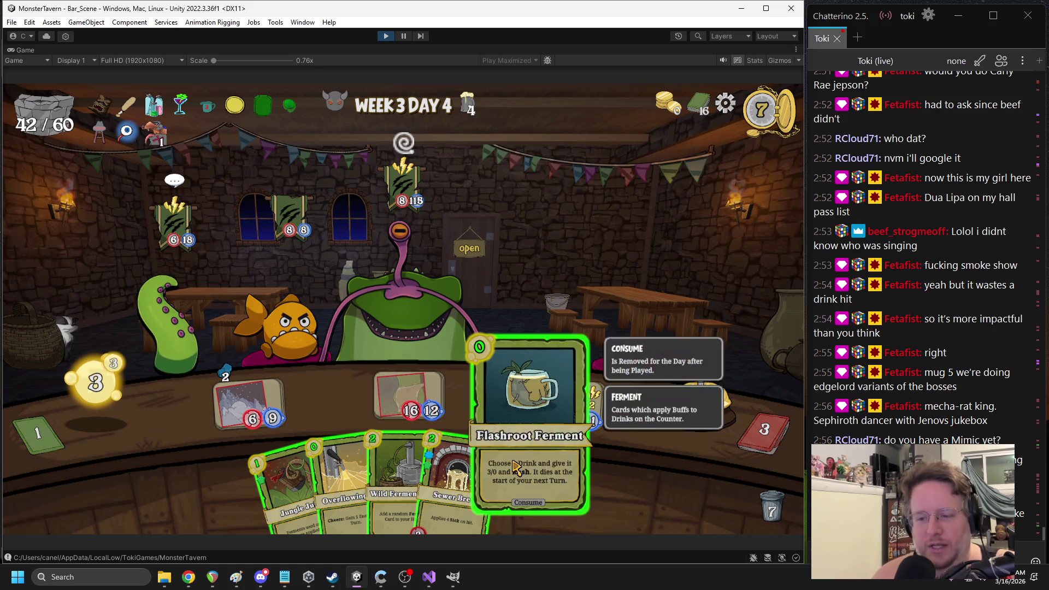
mouse_move(516, 467)
mouse_down()
mouse_move(261, 405)
mouse_move(273, 409)
mouse_up()
mouse_move(396, 475)
mouse_down()
mouse_move(494, 284)
mouse_move(502, 311)
mouse_up()
mouse_move(270, 469)
mouse_down()
mouse_move(470, 404)
mouse_move(494, 407)
mouse_up()
mouse_move(498, 453)
mouse_down()
mouse_move(492, 372)
mouse_move(507, 380)
mouse_up()
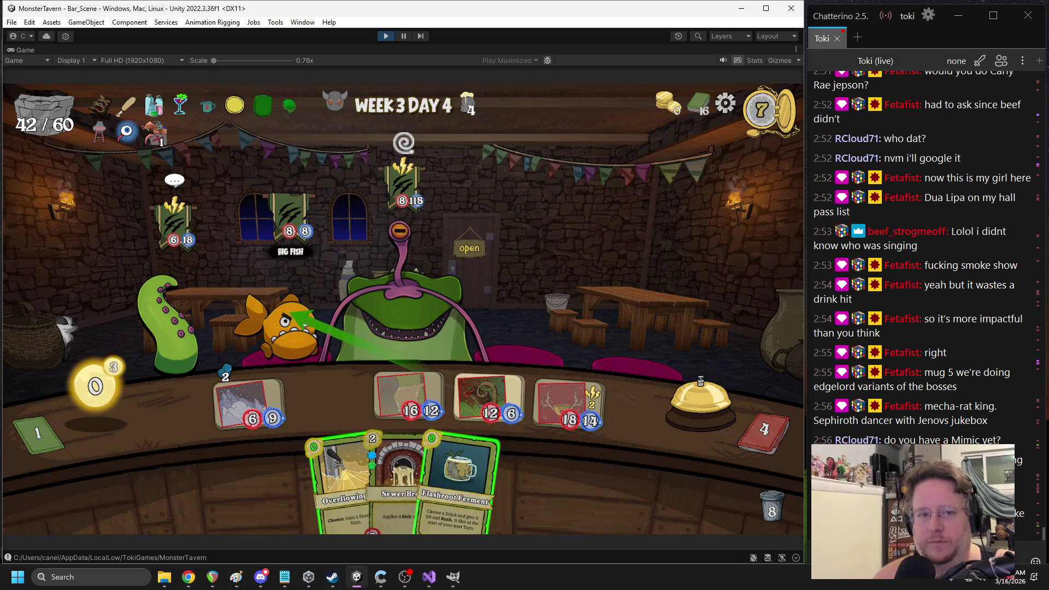
drag(336, 475, 328, 407)
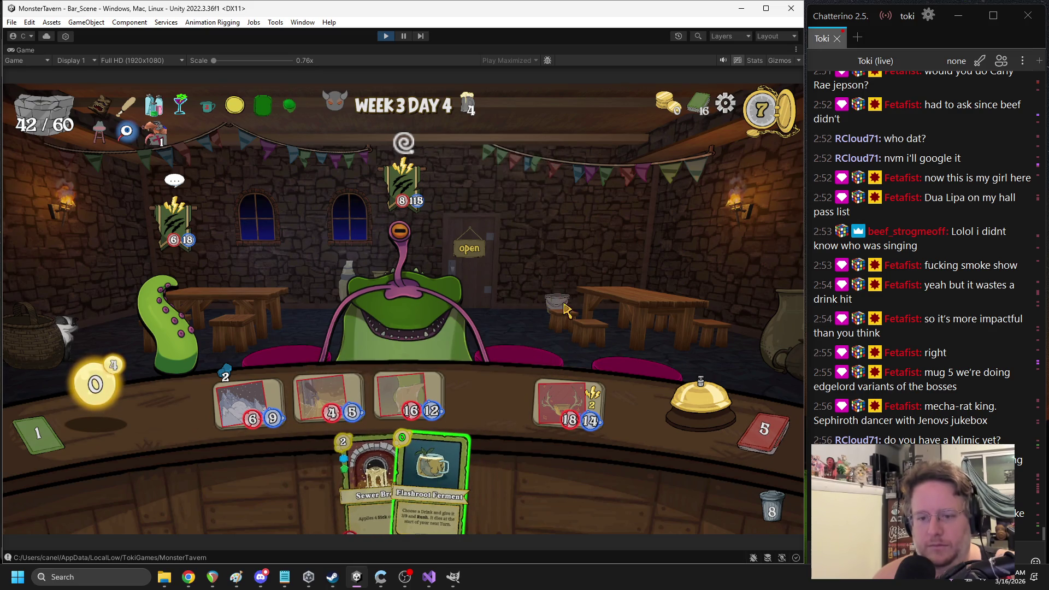
Buff the middle drink with Flashroot Ferment, serve the 8/6 drink to the Froghemoth, and end the turn
drag(431, 475, 329, 404)
click(356, 382)
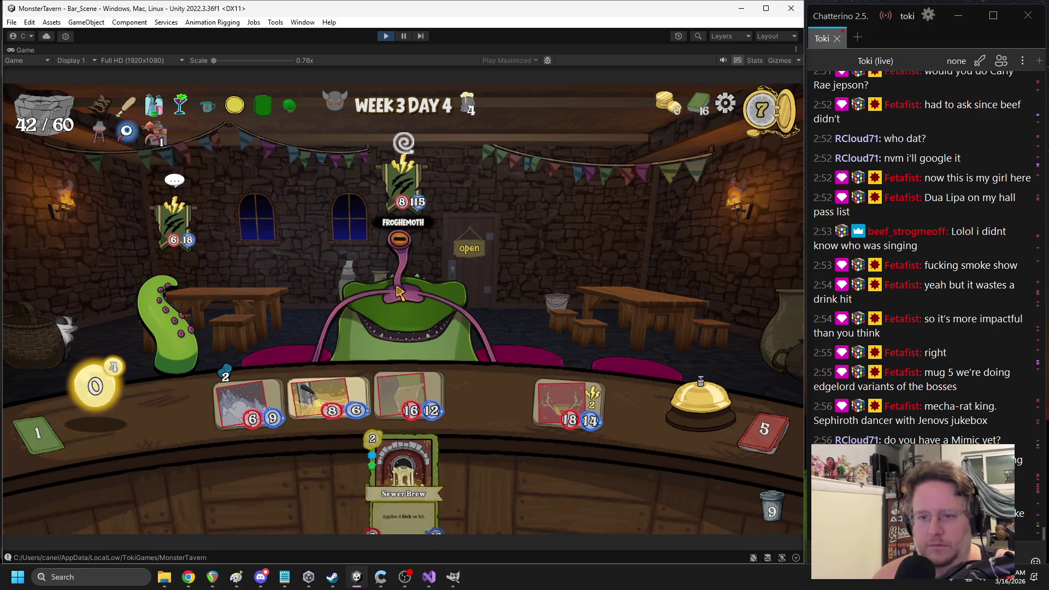
click(661, 337)
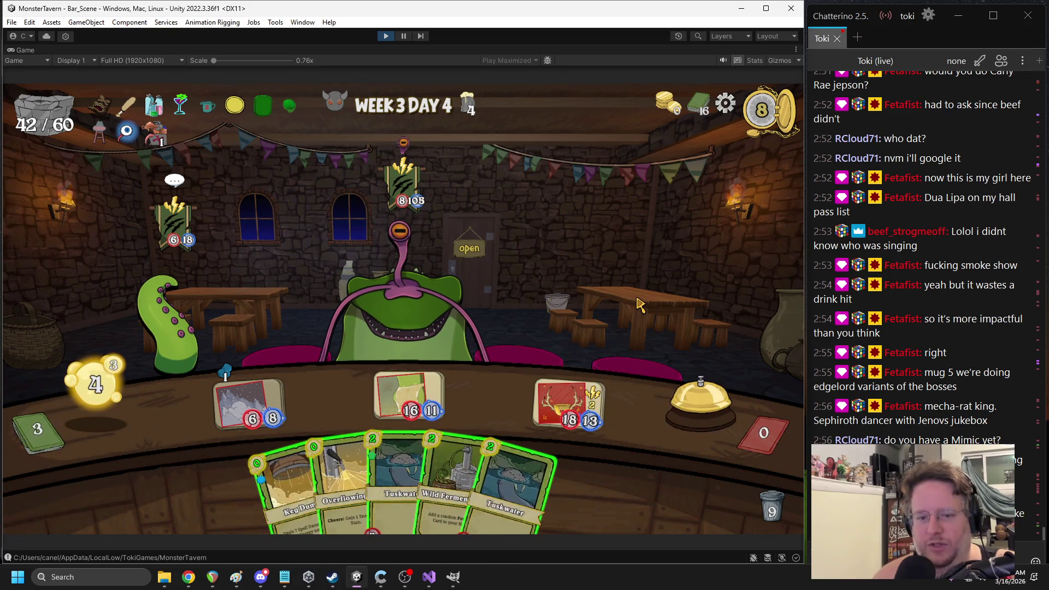
Buff the red drink with Wild Ferment, put Overflowing on the bar, and end the turn
drag(453, 480, 570, 404)
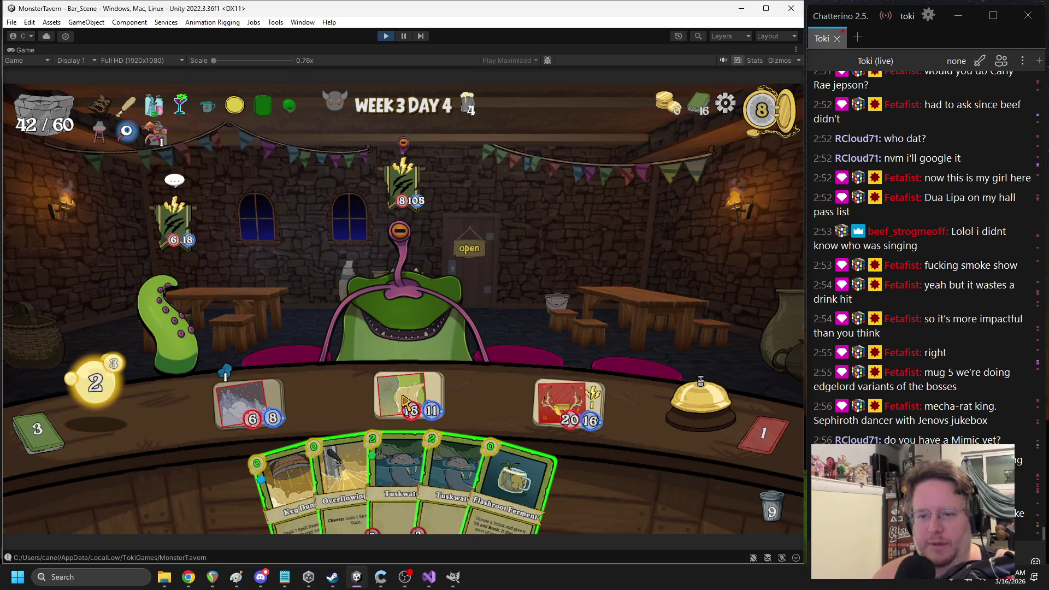
mouse_move(446, 298)
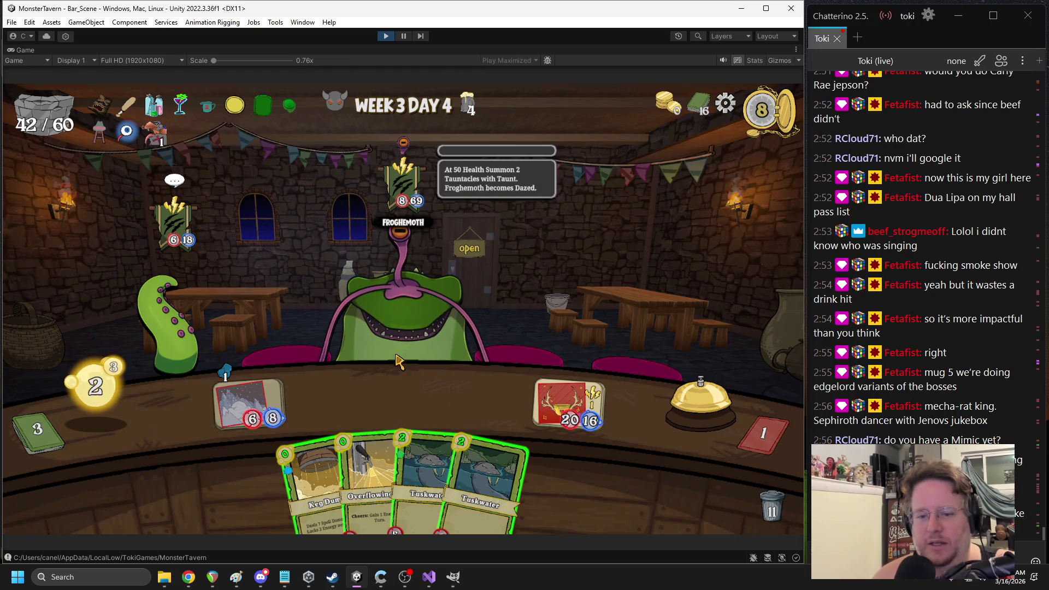
mouse_move(363, 483)
mouse_down()
mouse_move(341, 399)
mouse_move(379, 493)
mouse_move(409, 396)
mouse_up()
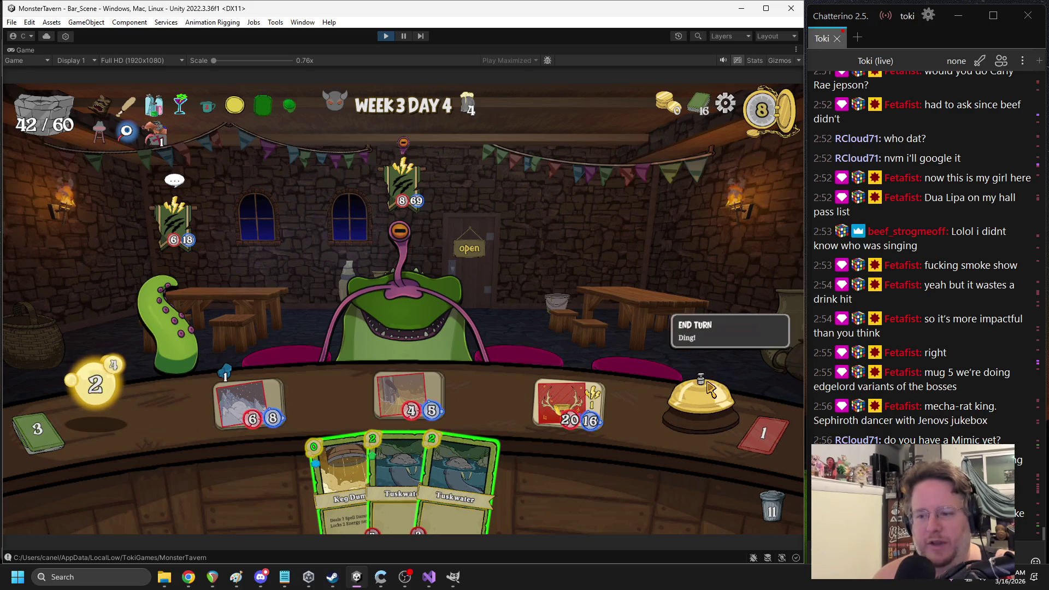
click(703, 402)
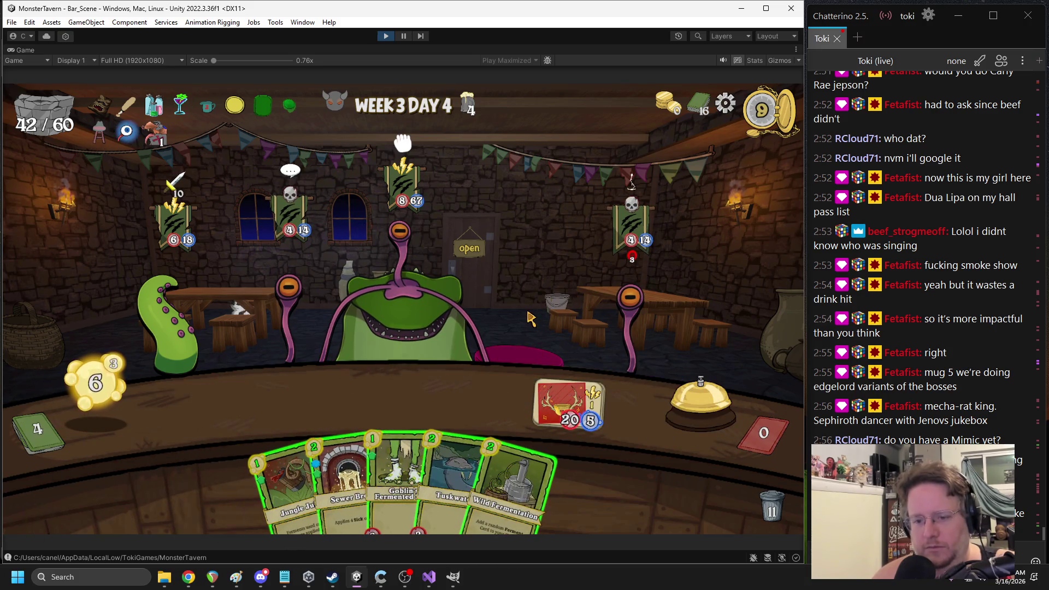
Place Jungle Juice and buff the left drink with Ironbark Ferment, then serve the right drink to the eye stalk
drag(267, 426, 257, 416)
drag(510, 480, 507, 276)
mouse_move(489, 475)
mouse_down()
mouse_move(502, 409)
mouse_move(554, 399)
mouse_move(235, 393)
mouse_move(243, 404)
mouse_up()
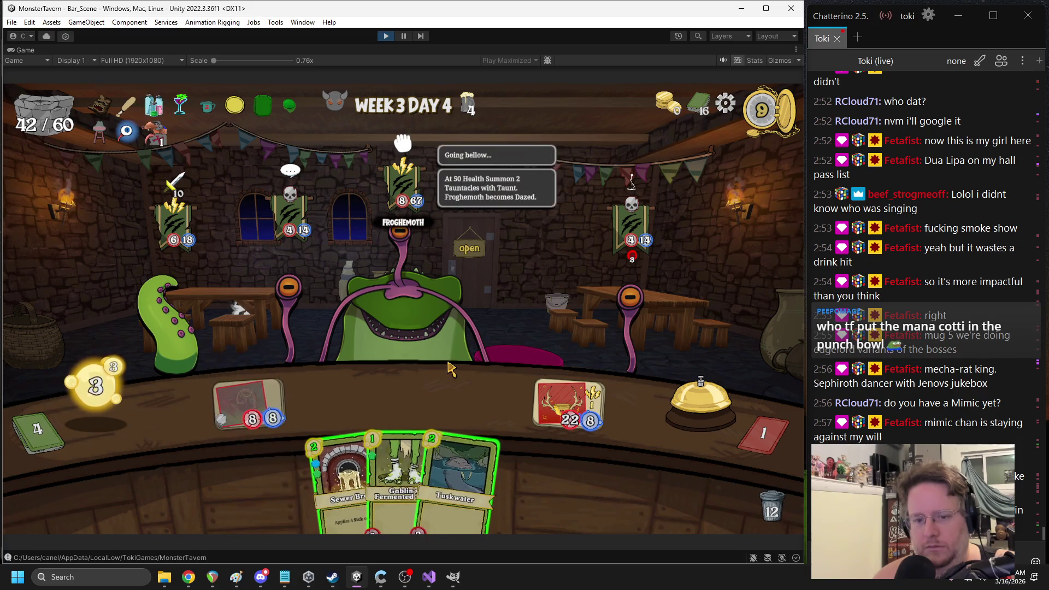
mouse_move(628, 343)
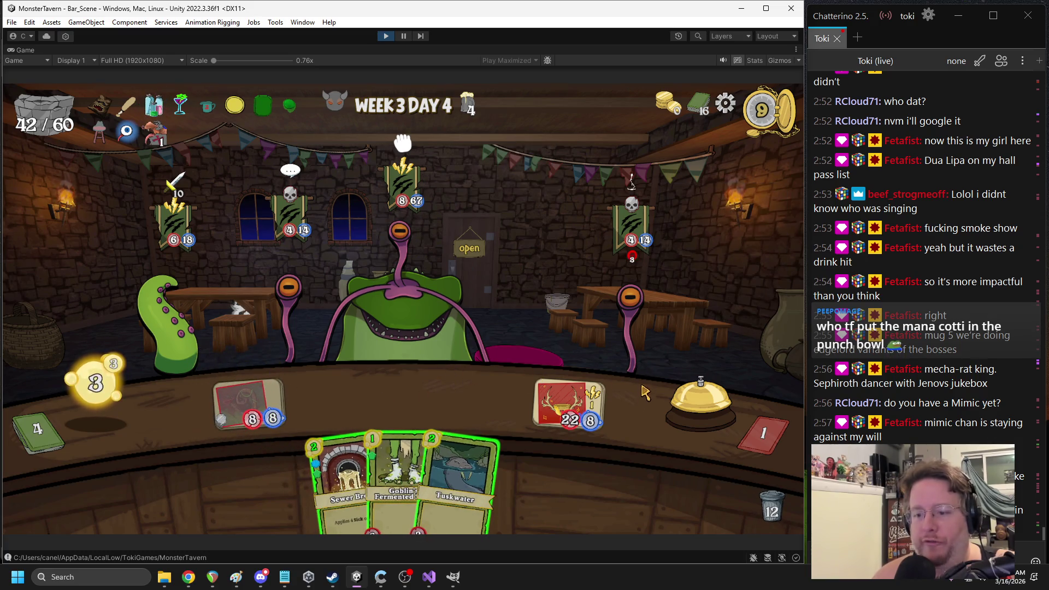
click(570, 423)
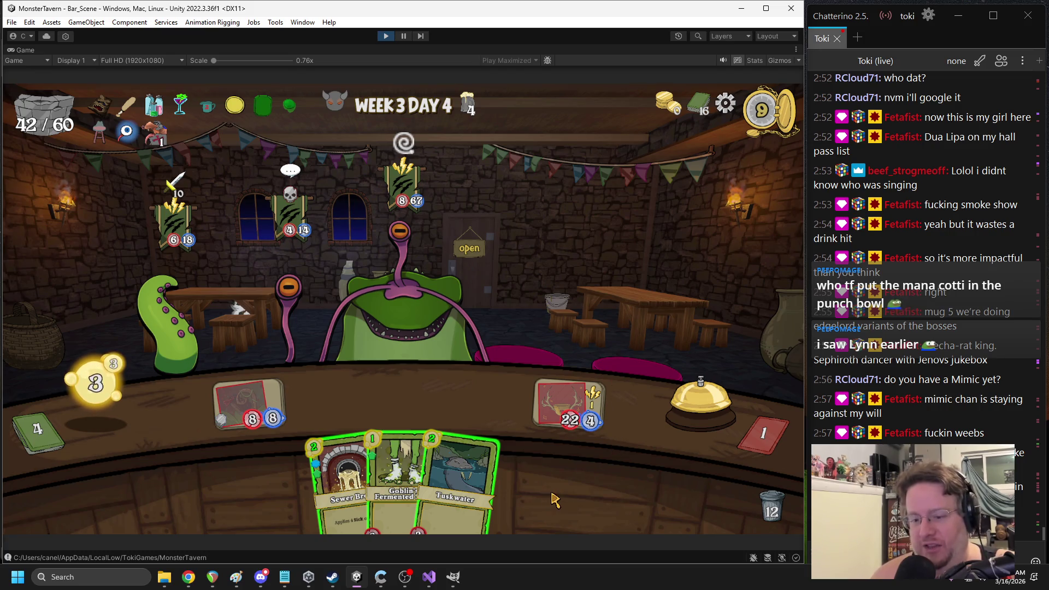
Place Sewer Brew, the goblin ferment, Overflowing and Avalanche drinks, serve one to the Tentacle, and end the turn
mouse_move(341, 481)
mouse_down()
mouse_move(445, 382)
mouse_move(413, 387)
mouse_up()
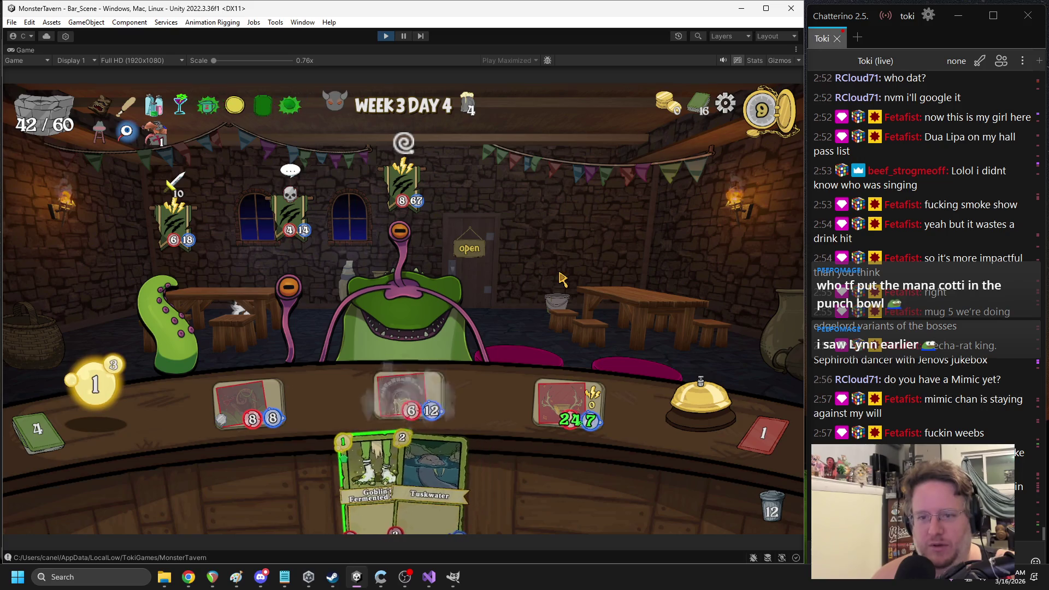
drag(371, 469, 489, 396)
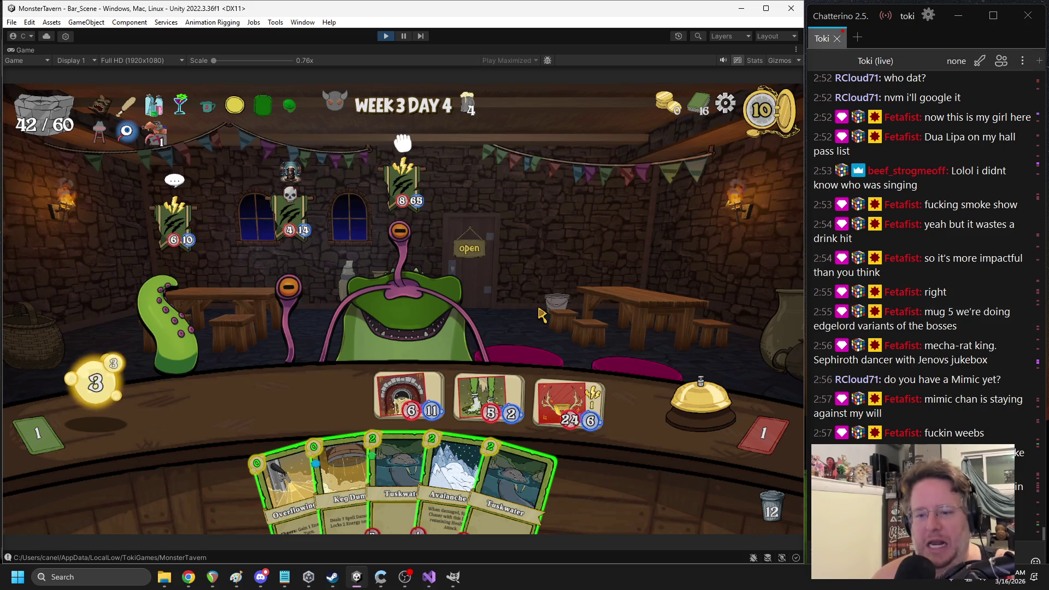
mouse_move(290, 491)
mouse_down()
mouse_move(262, 415)
mouse_move(257, 426)
mouse_up()
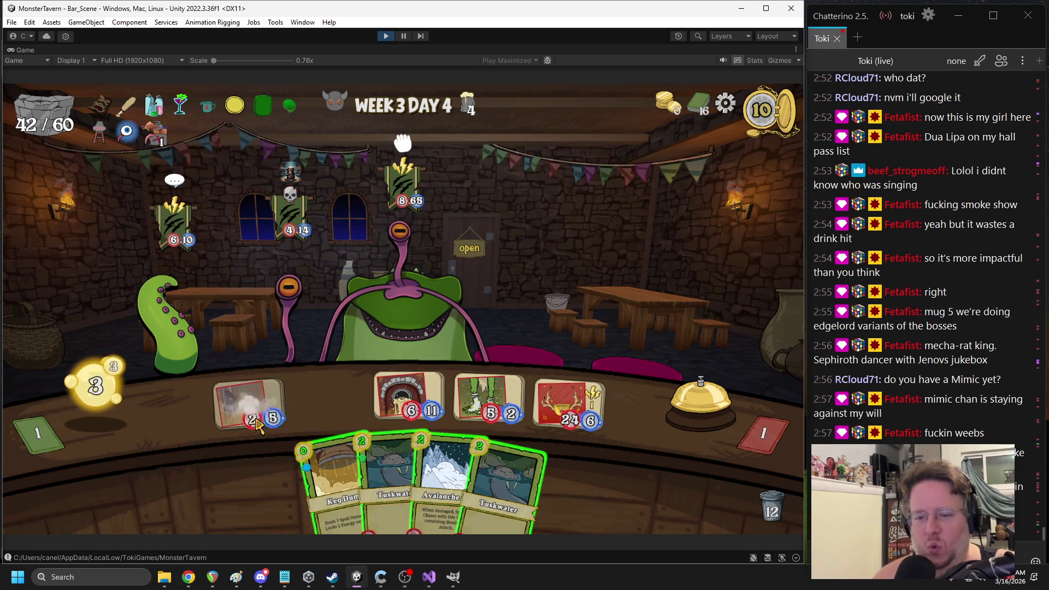
drag(436, 454, 328, 404)
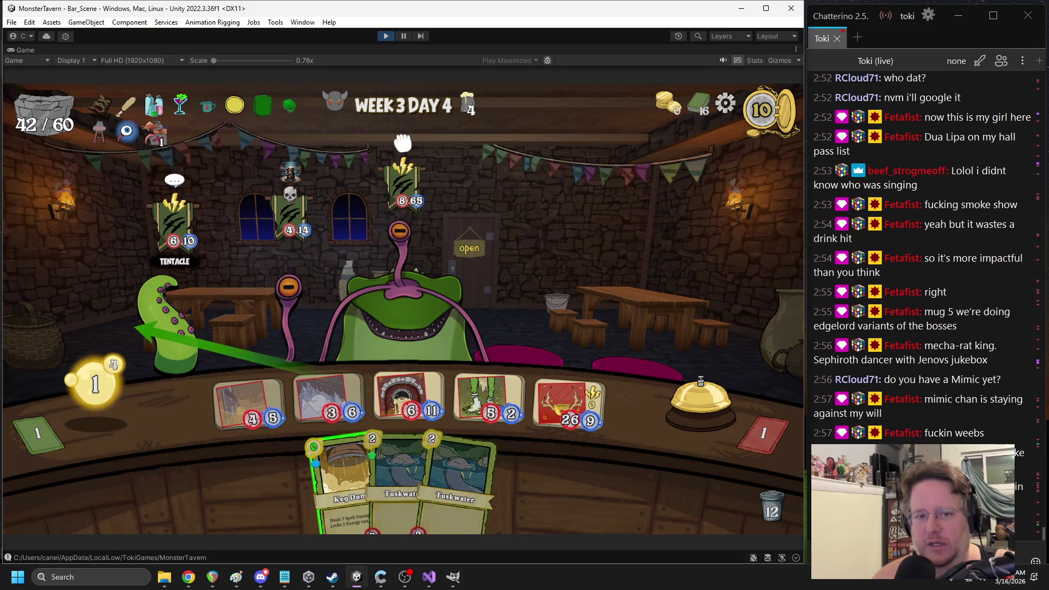
drag(143, 327, 158, 322)
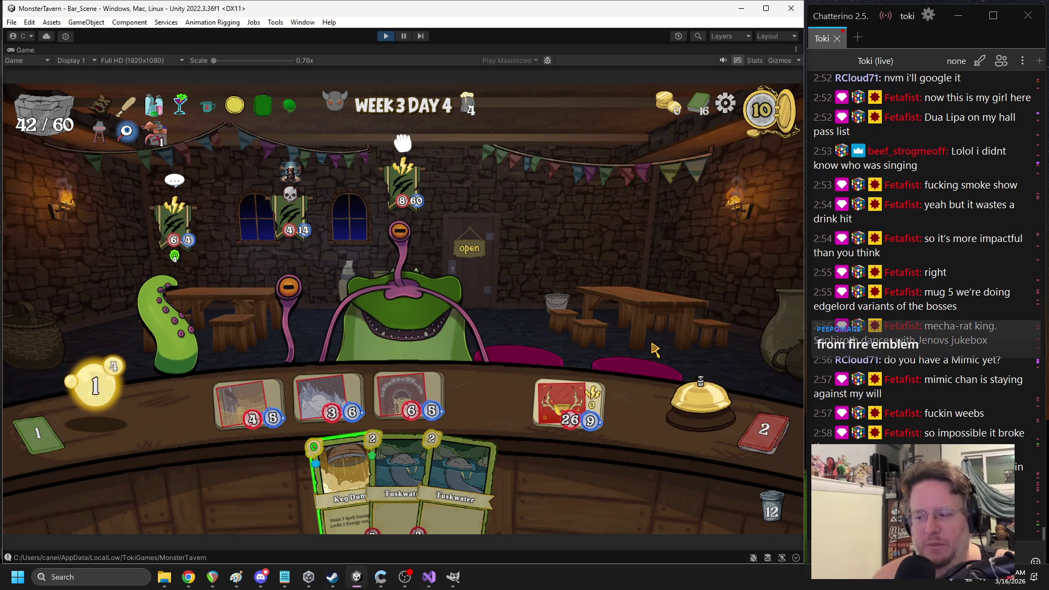
key(space)
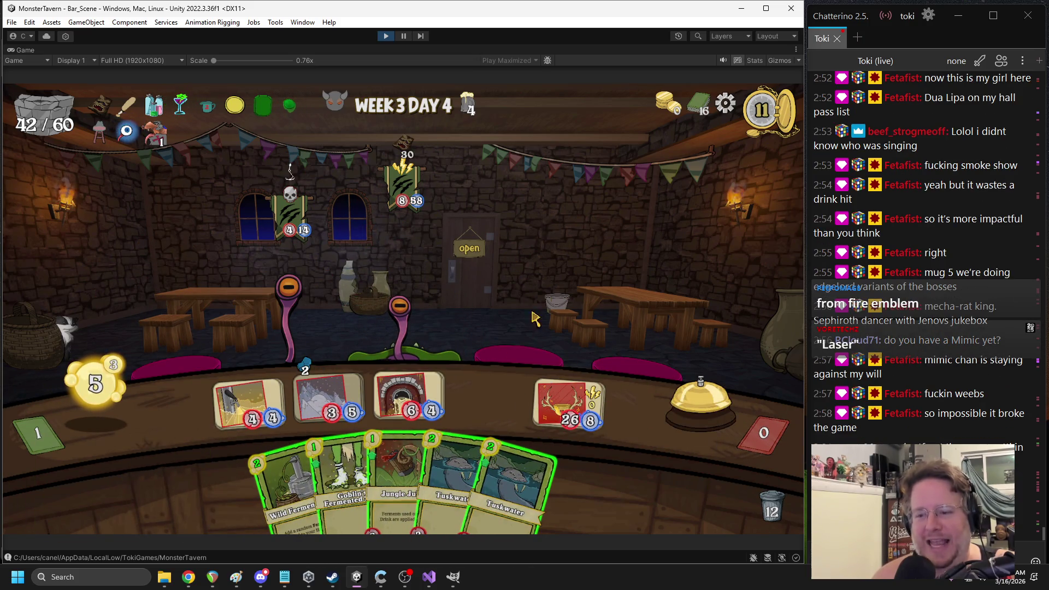
Defeat the Eye Stalk with the 26/8 drink and buff the counter drink with Ironbark Ferment
drag(552, 407, 276, 309)
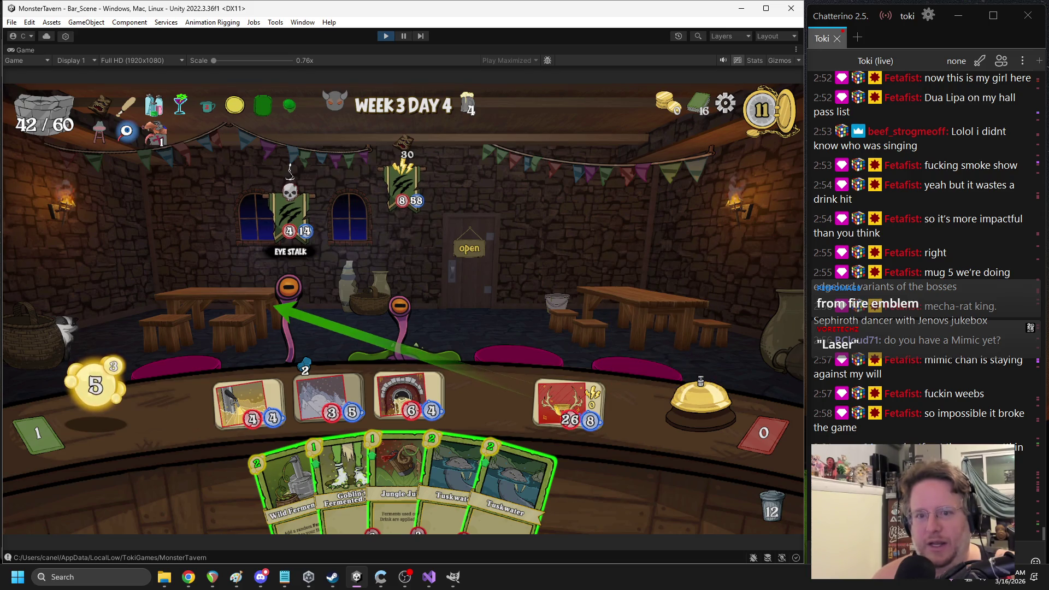
drag(276, 309, 279, 306)
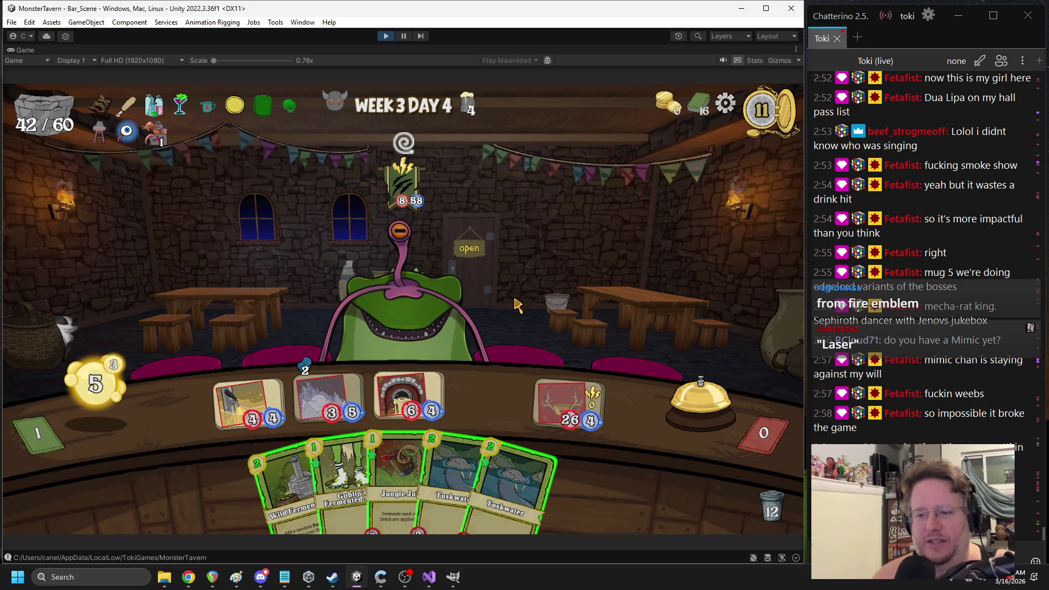
drag(290, 486, 566, 258)
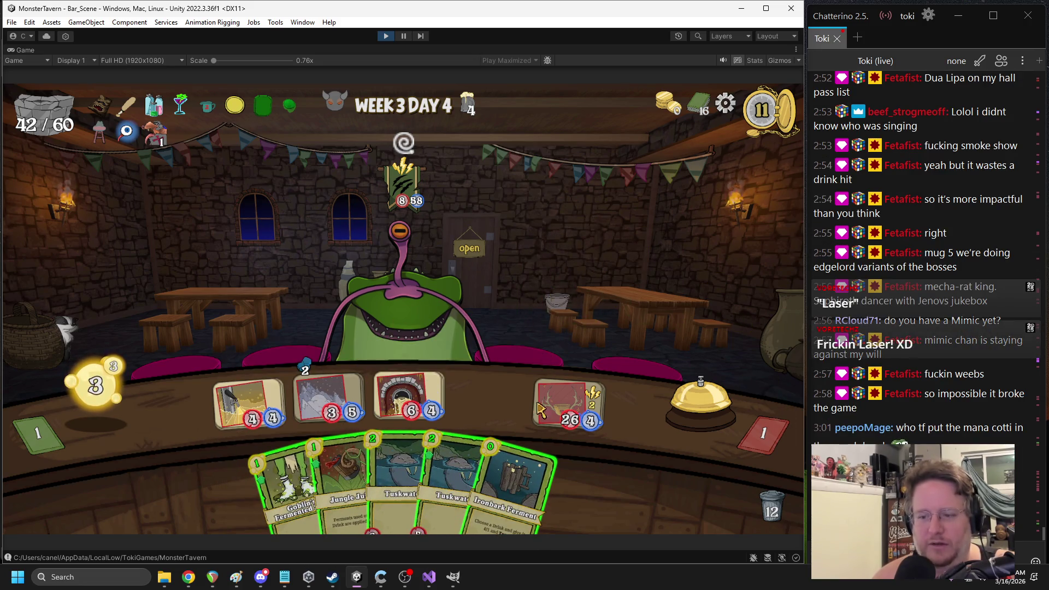
mouse_move(519, 481)
mouse_down()
mouse_move(601, 387)
mouse_move(546, 415)
mouse_move(524, 311)
mouse_up()
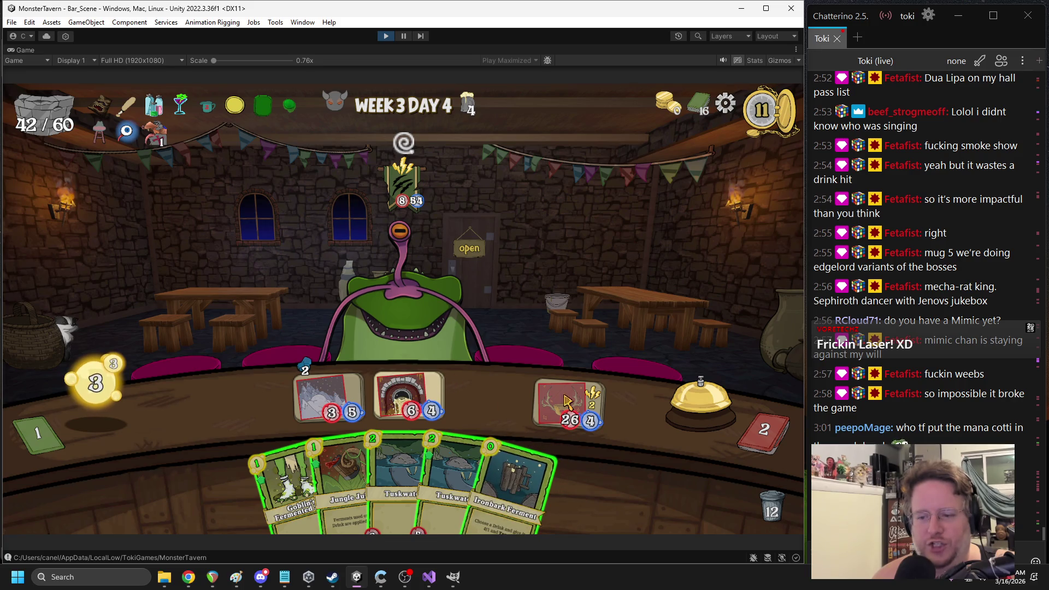
mouse_move(573, 405)
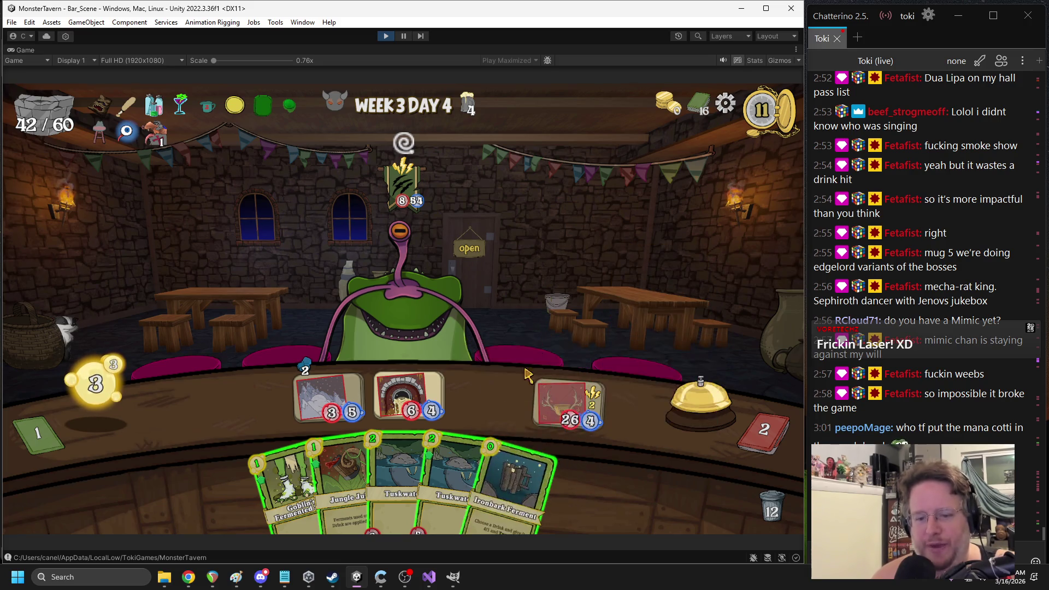
drag(514, 481, 565, 407)
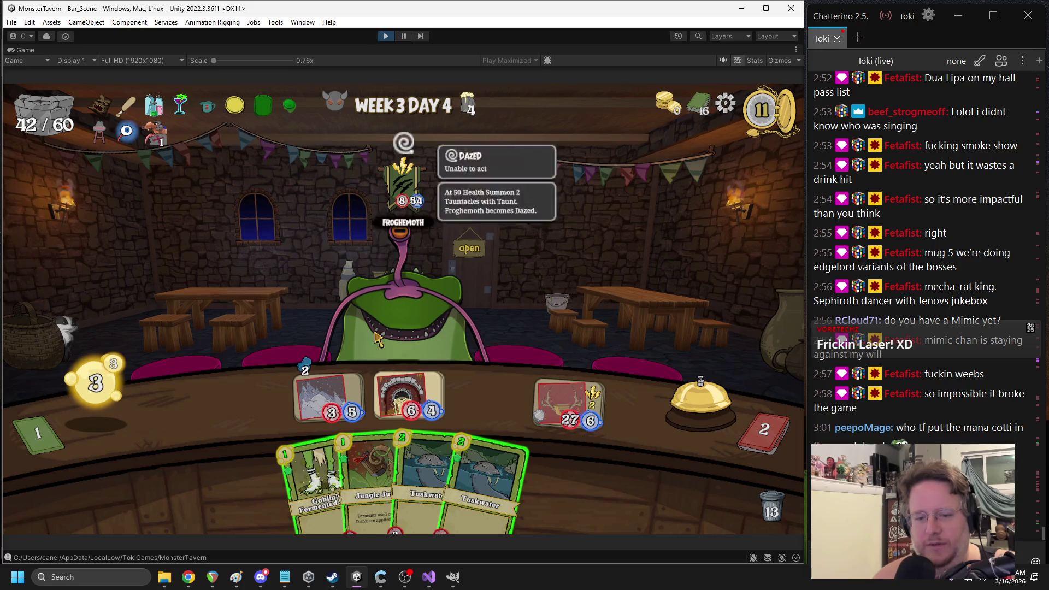
Play Tuskwater and Goblin's Fermented Sock, then attack to defeat the Tauntacle and hit the Froghemoth
mouse_move(481, 480)
mouse_down()
mouse_move(241, 404)
mouse_move(249, 407)
mouse_up()
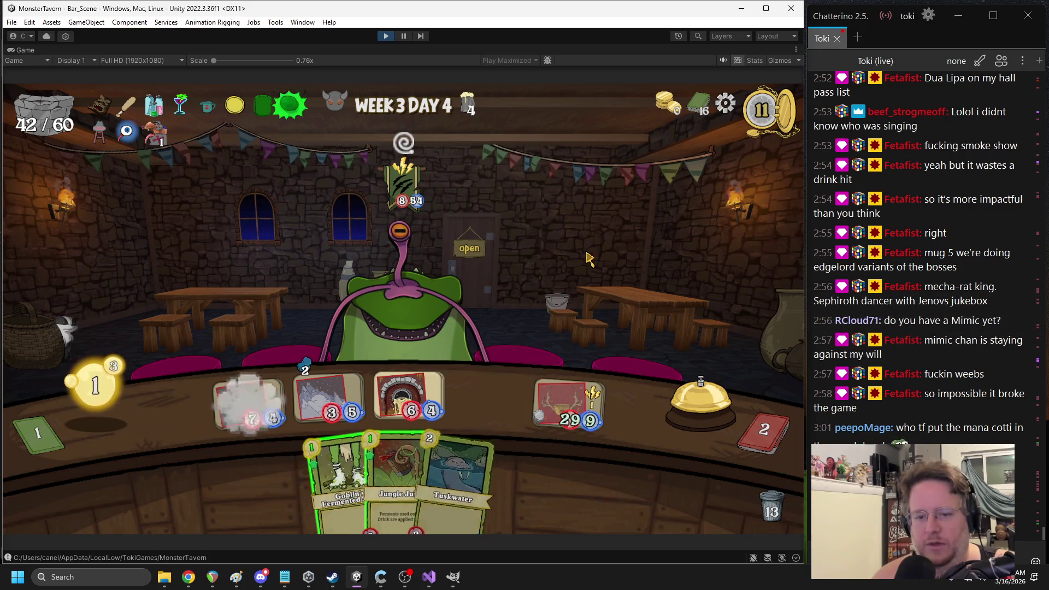
mouse_move(341, 480)
mouse_down()
mouse_move(459, 390)
mouse_move(500, 399)
mouse_up()
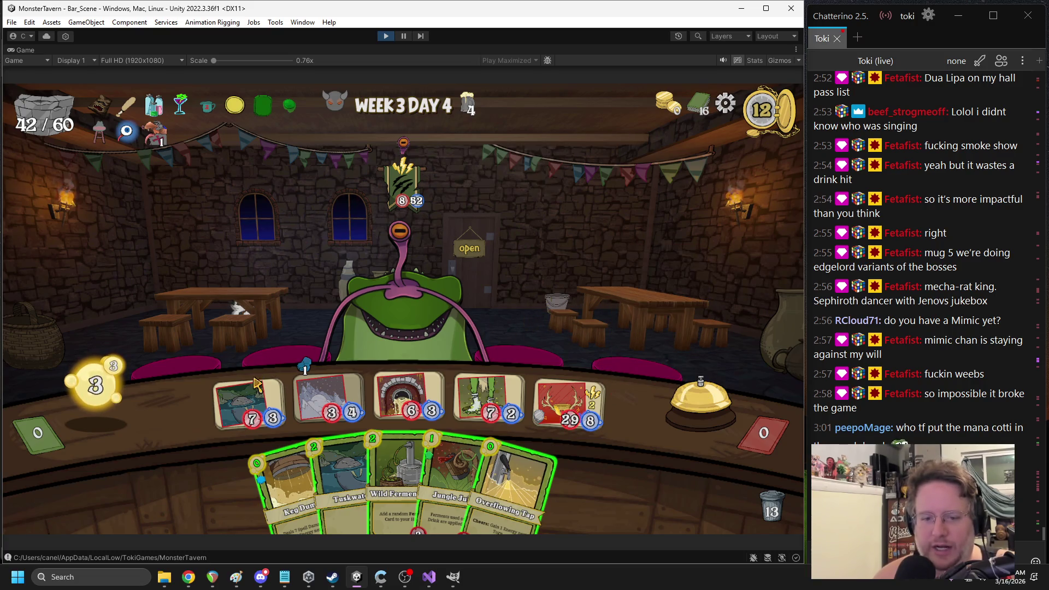
mouse_move(304, 367)
mouse_down()
mouse_move(396, 297)
mouse_move(383, 272)
mouse_up()
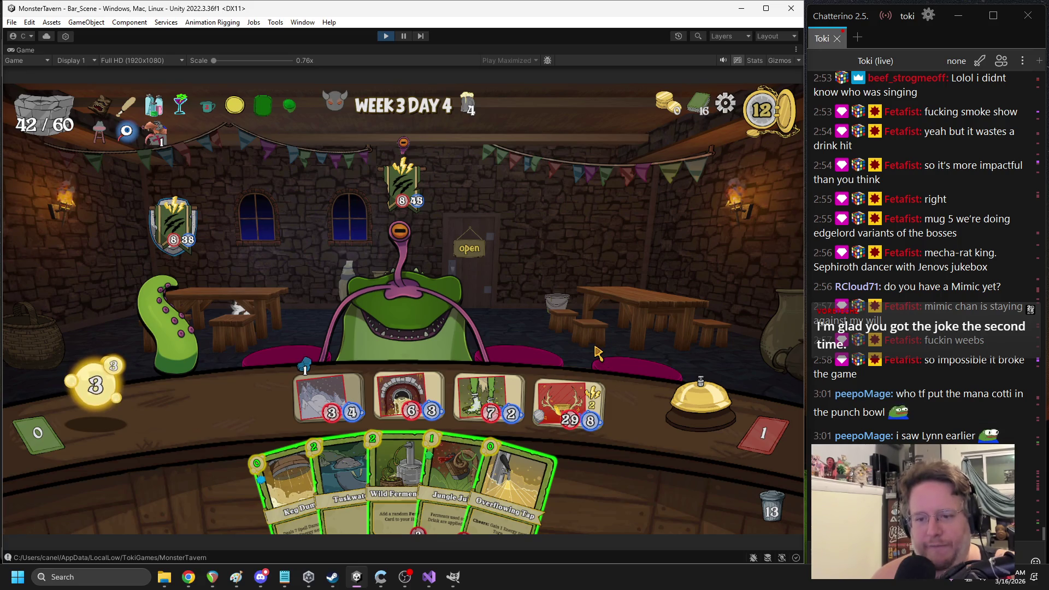
drag(576, 410, 175, 263)
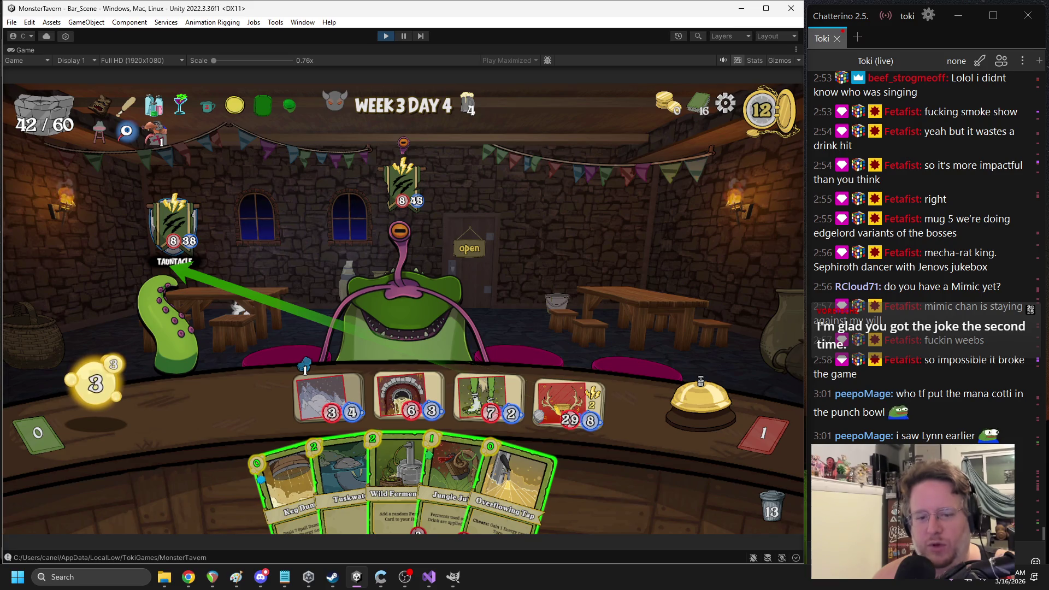
drag(175, 263, 175, 263)
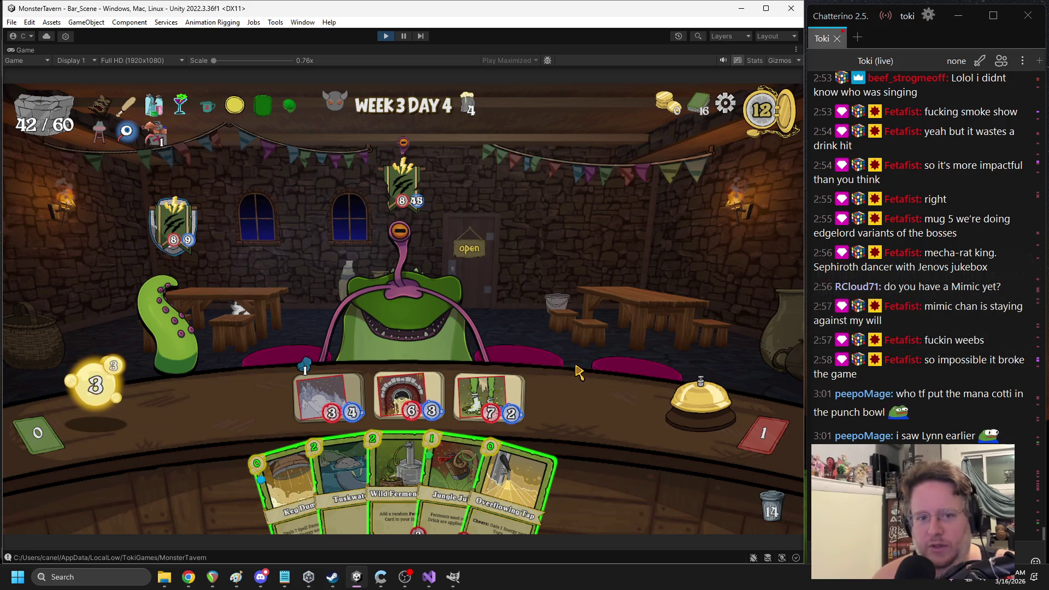
drag(423, 389, 185, 278)
drag(490, 392, 175, 257)
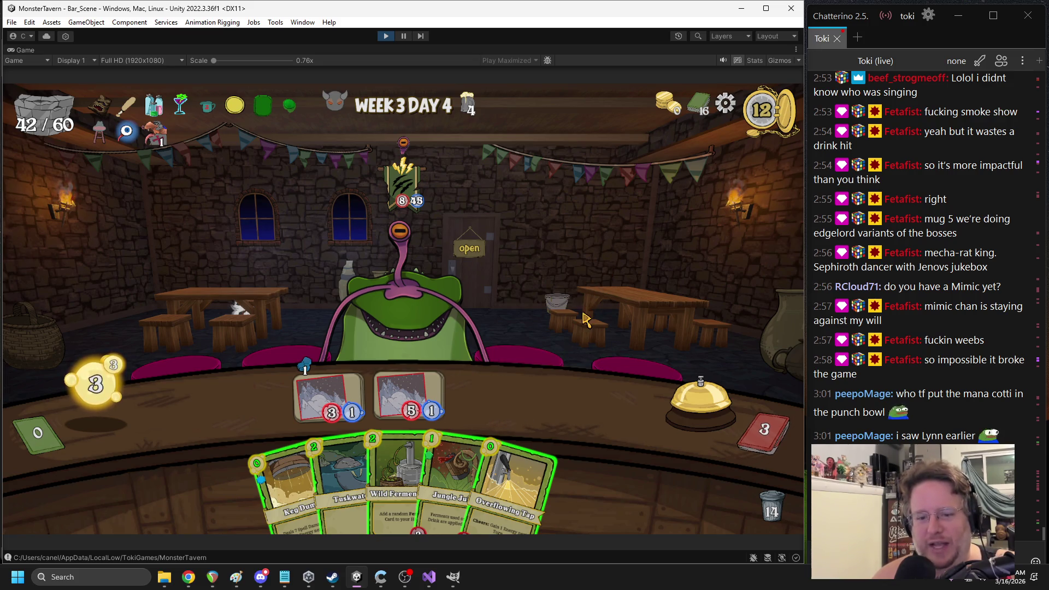
Play Wild Fermentation, place Overflowing Tap in the left bar slot, and end the turn
drag(364, 444, 507, 303)
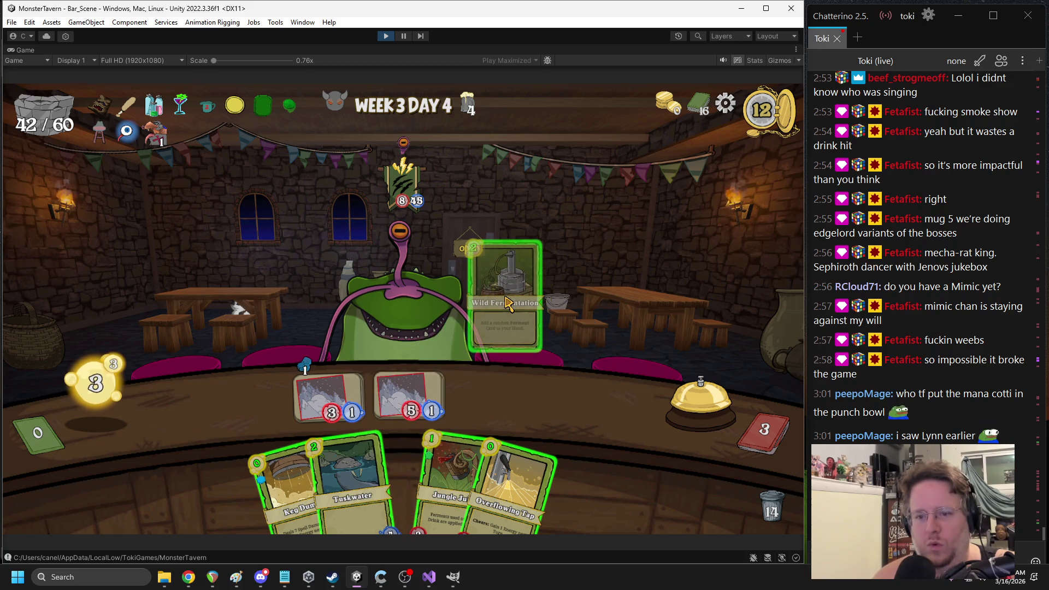
drag(507, 303, 506, 303)
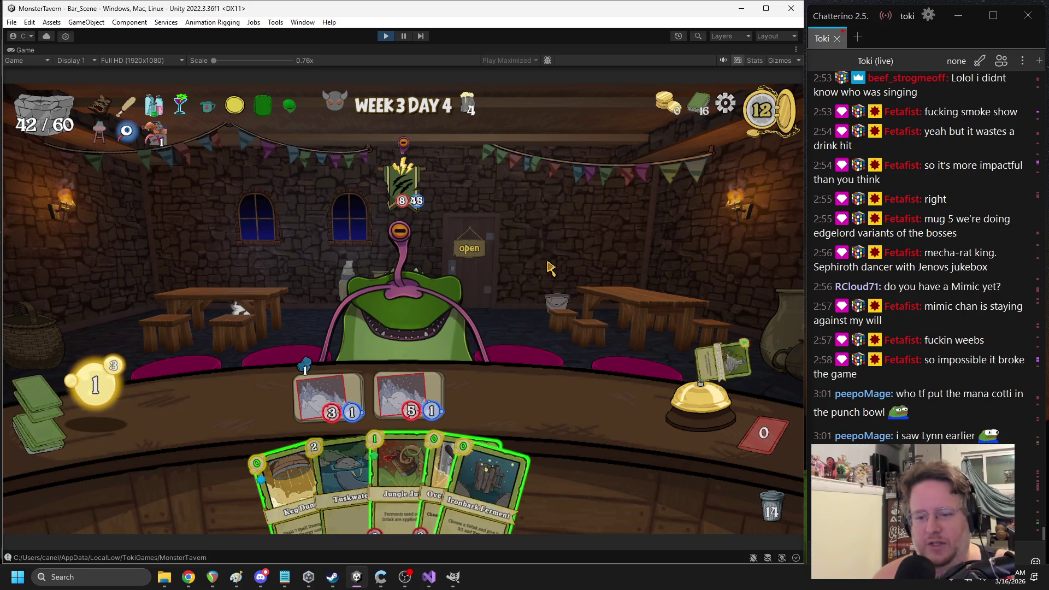
drag(497, 481, 291, 389)
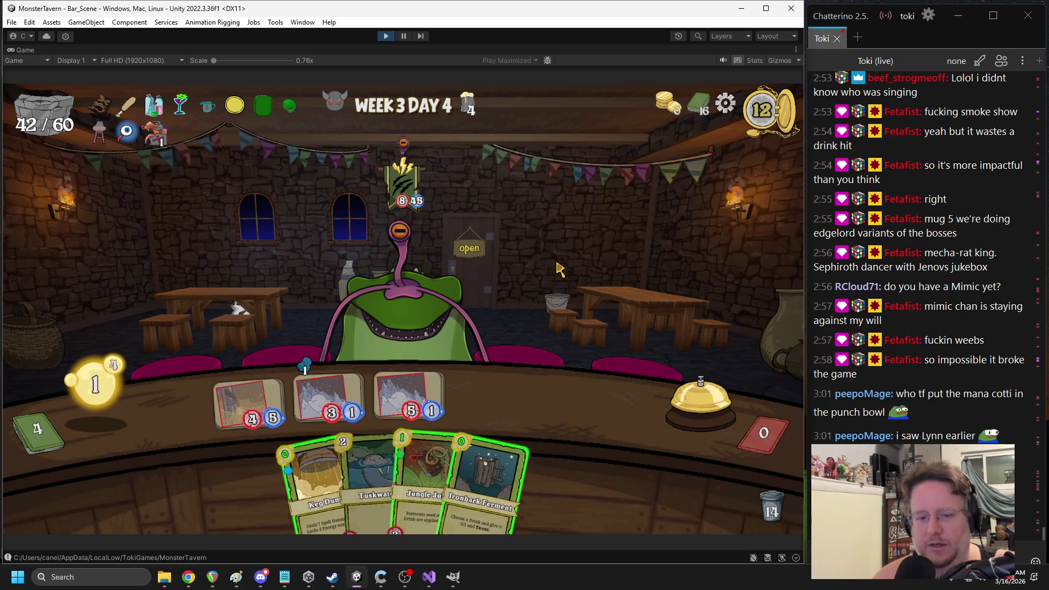
click(669, 409)
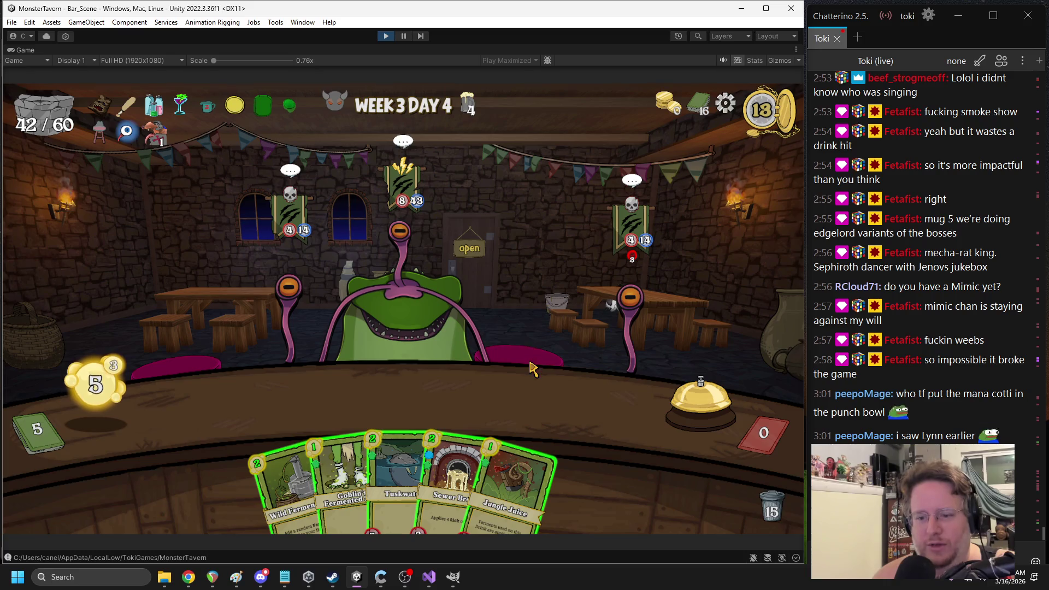
Play Wild Fermenter, Sewer Brewery, Jungle Juice and Flashroot Ferment onto the bar, then end the turn
drag(286, 475, 273, 344)
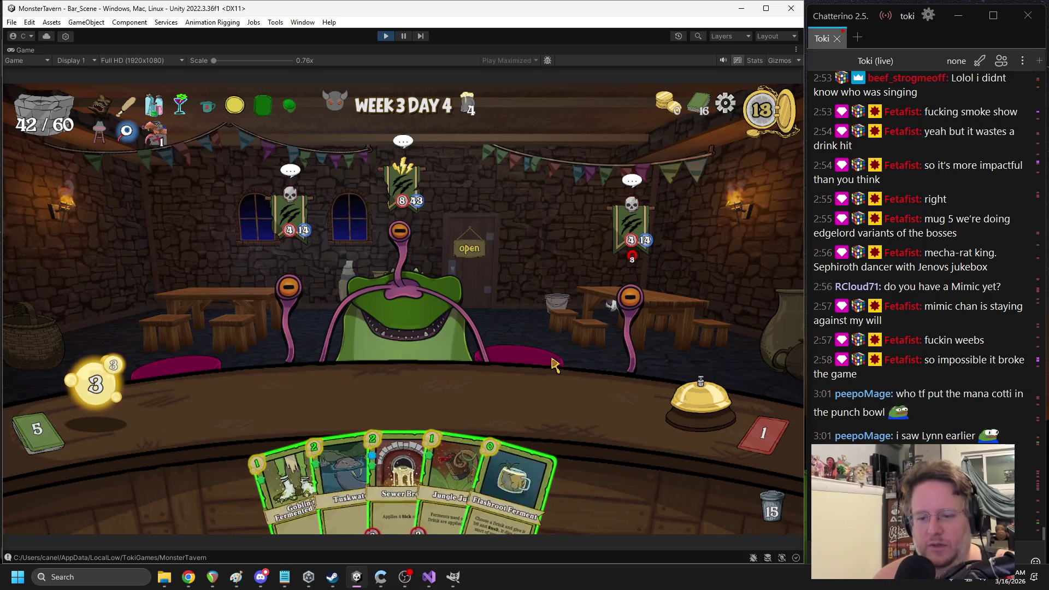
mouse_move(634, 266)
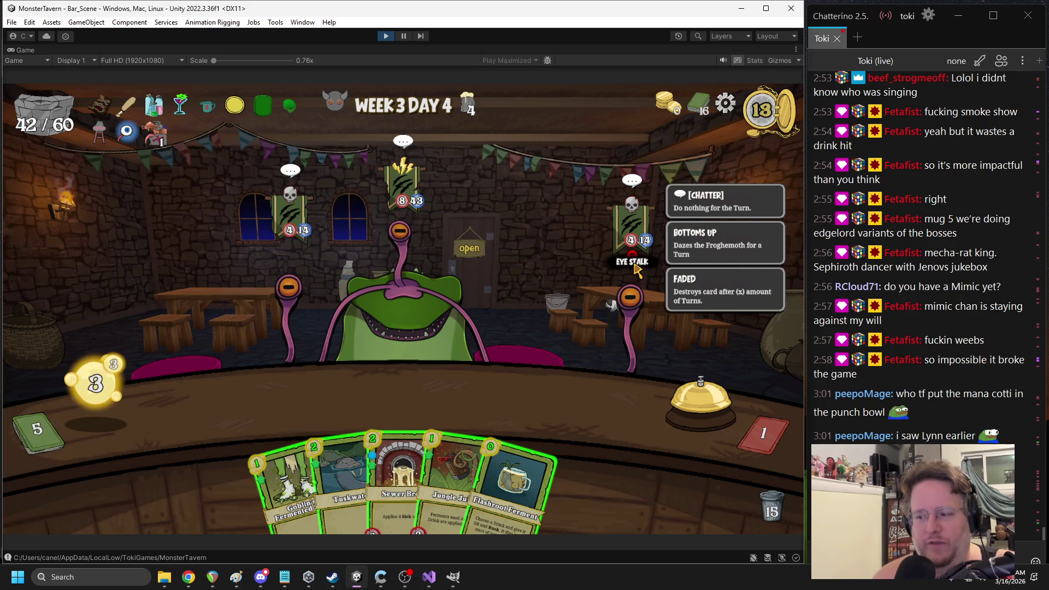
mouse_move(400, 481)
mouse_down()
mouse_move(339, 433)
mouse_move(248, 404)
mouse_up()
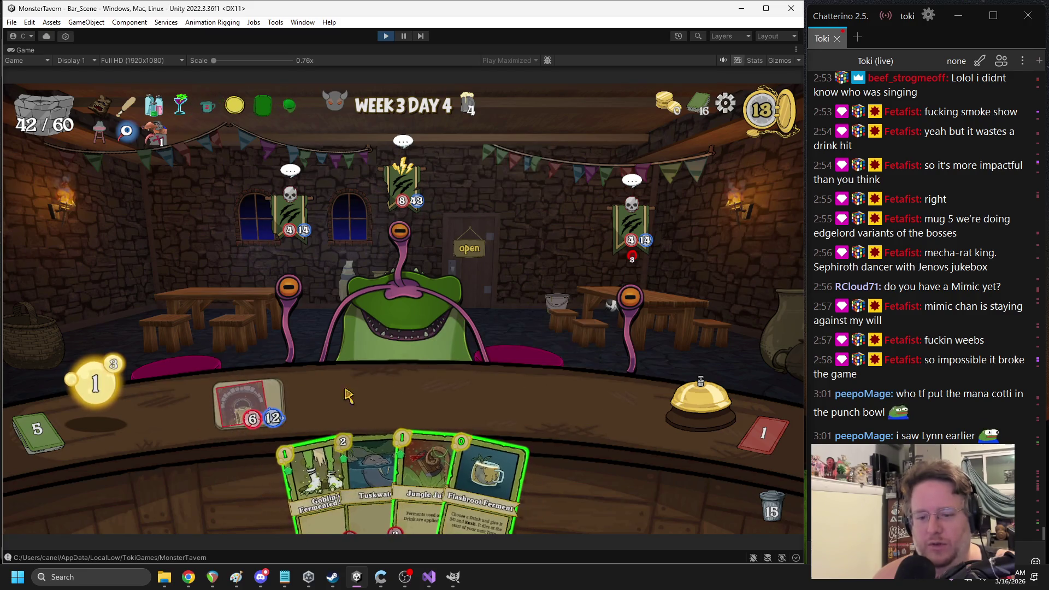
drag(426, 481, 410, 378)
drag(480, 481, 431, 393)
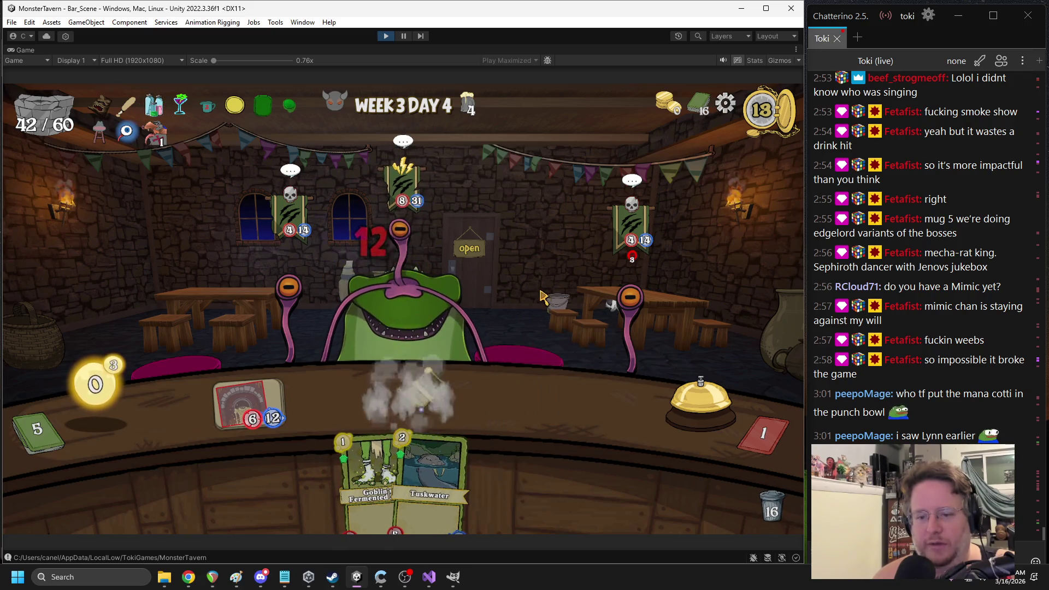
click(699, 398)
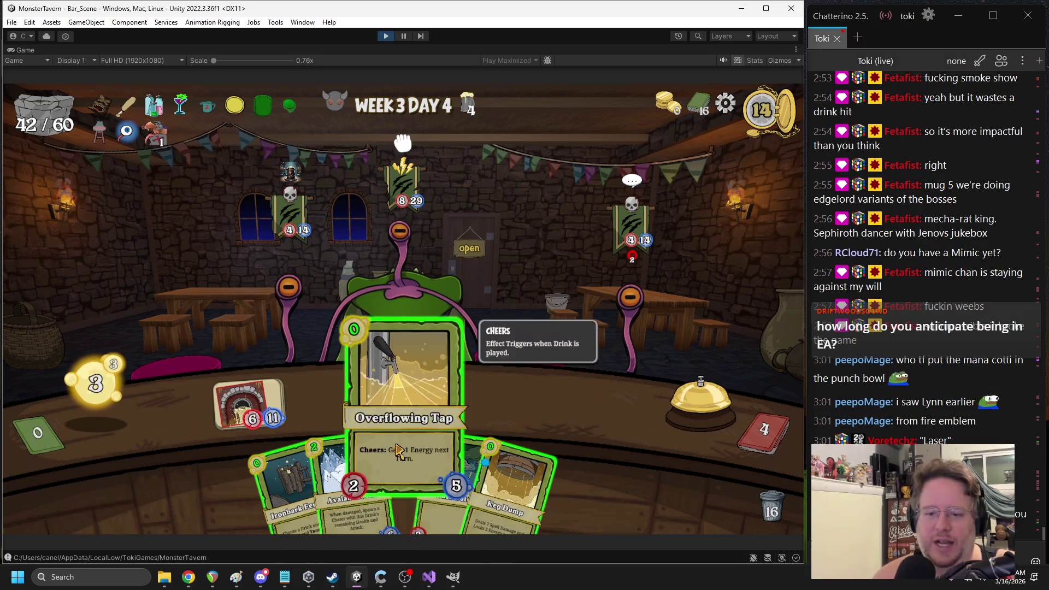
Play Overflowing Tap, attack the Froghemoth, and add Avalanche Ale in the right bar slot
drag(397, 451, 415, 349)
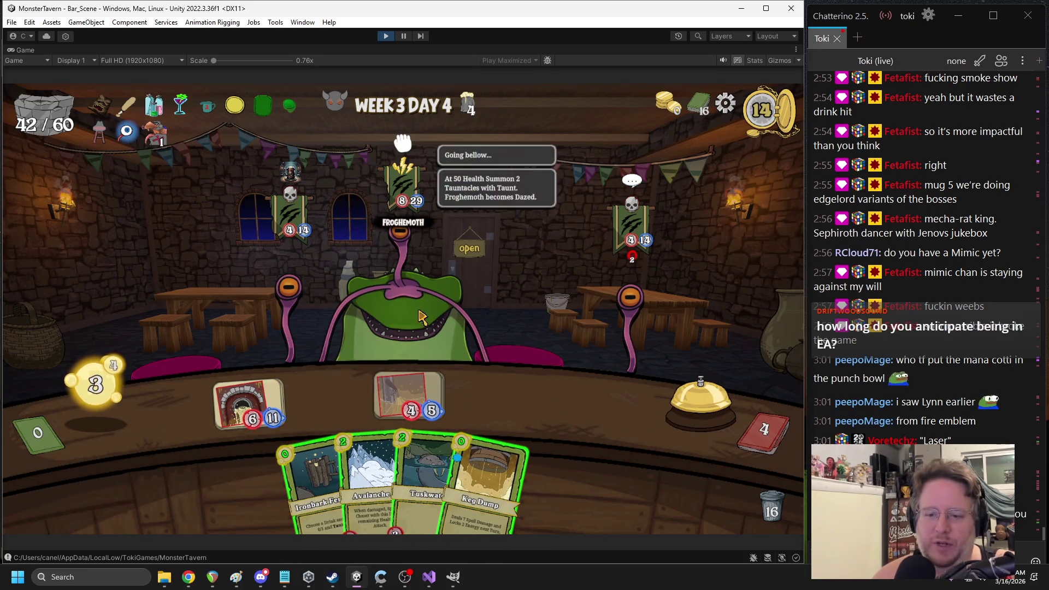
mouse_move(252, 396)
mouse_down()
mouse_move(377, 290)
mouse_move(289, 224)
mouse_up()
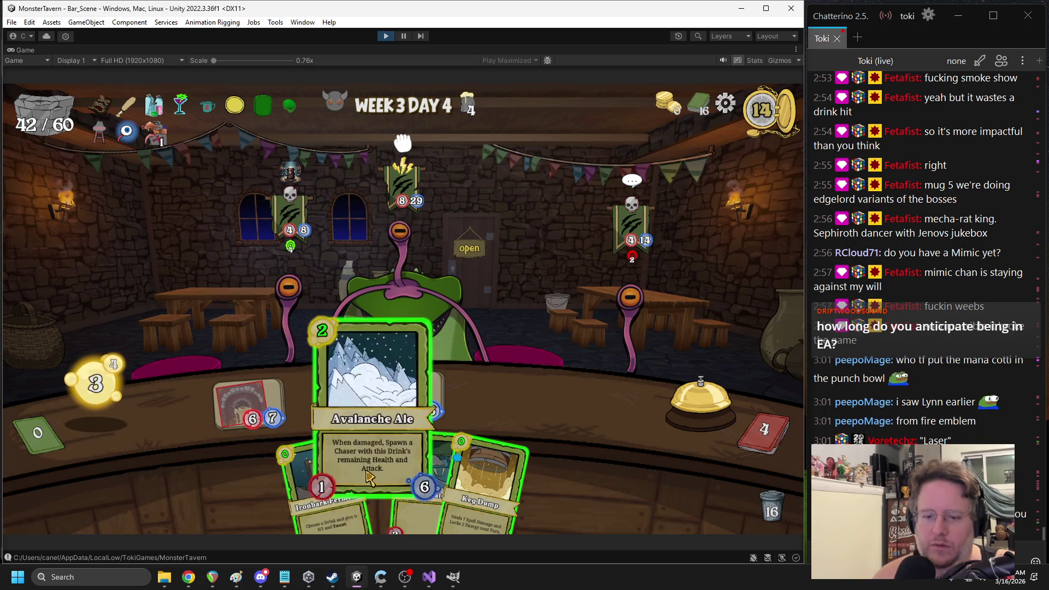
drag(371, 481, 568, 349)
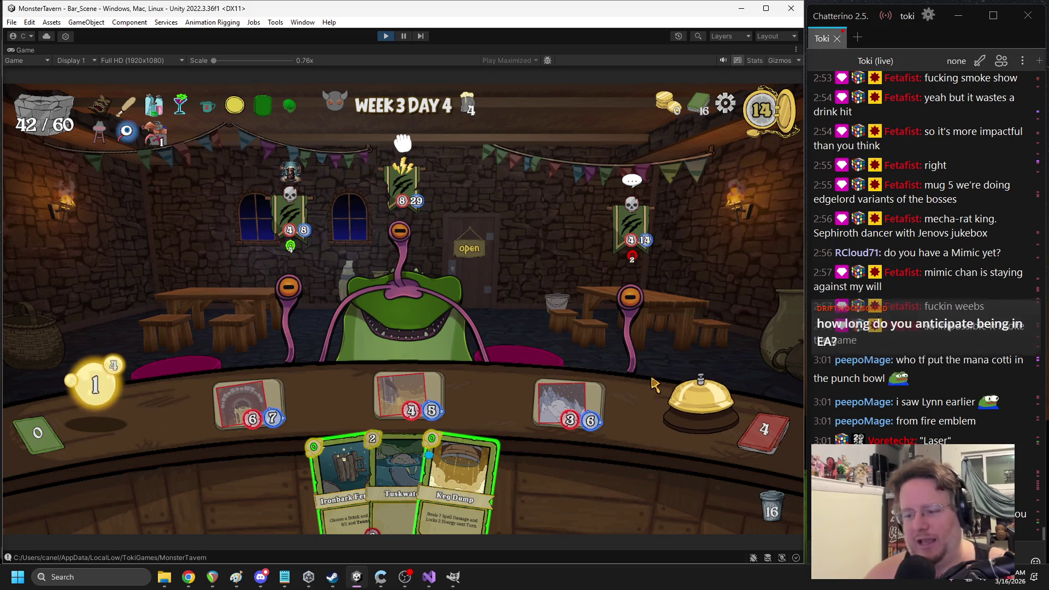
mouse_move(593, 347)
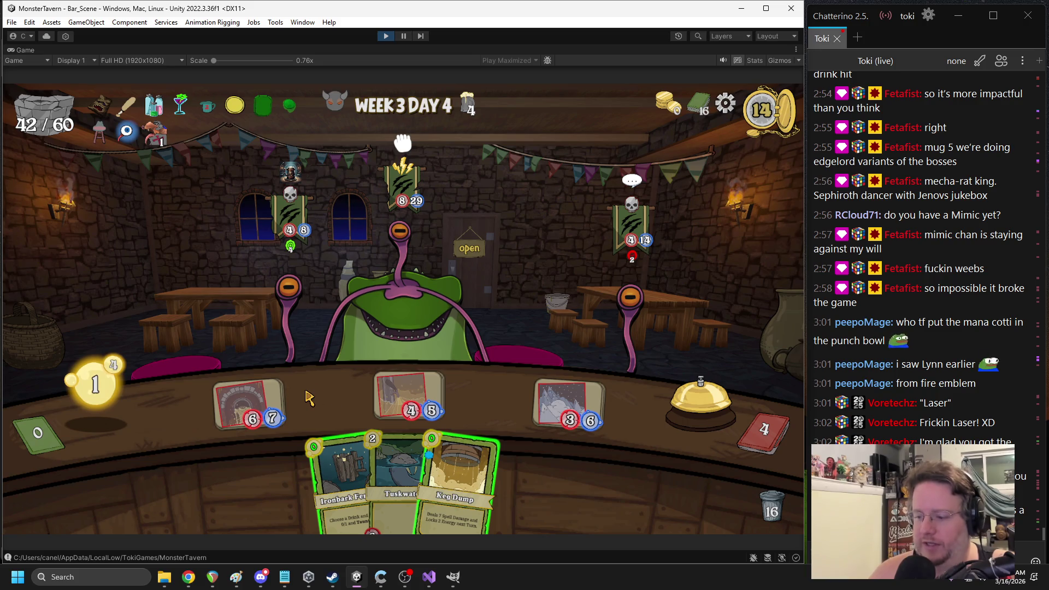
Buff the right drink with Ironbark Ferment, end the turn, then try placing Jungle Juice on the table
mouse_move(325, 448)
mouse_down()
mouse_move(549, 461)
mouse_move(540, 464)
mouse_up()
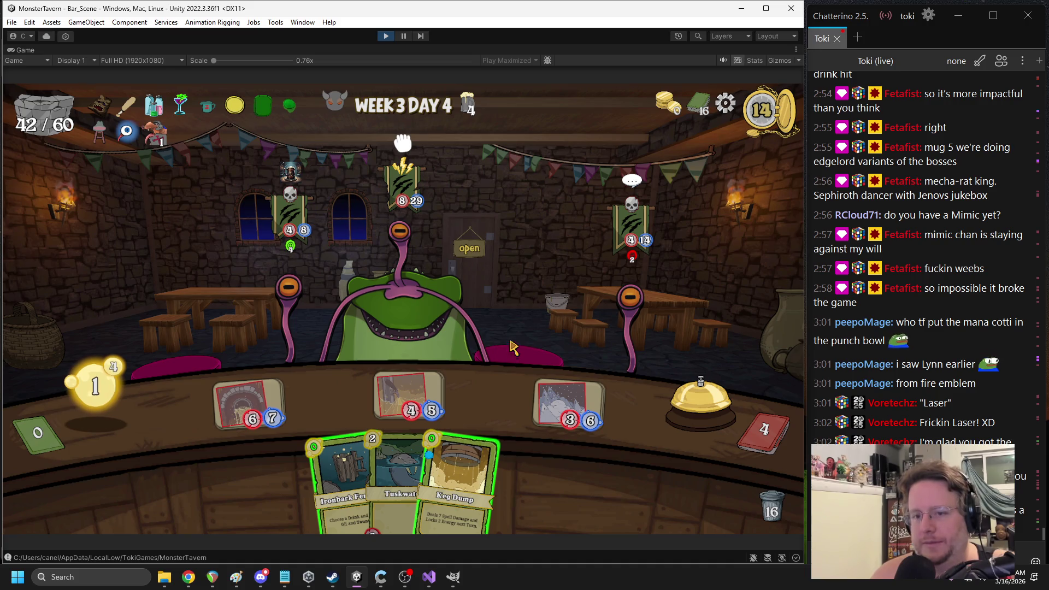
drag(327, 453, 570, 382)
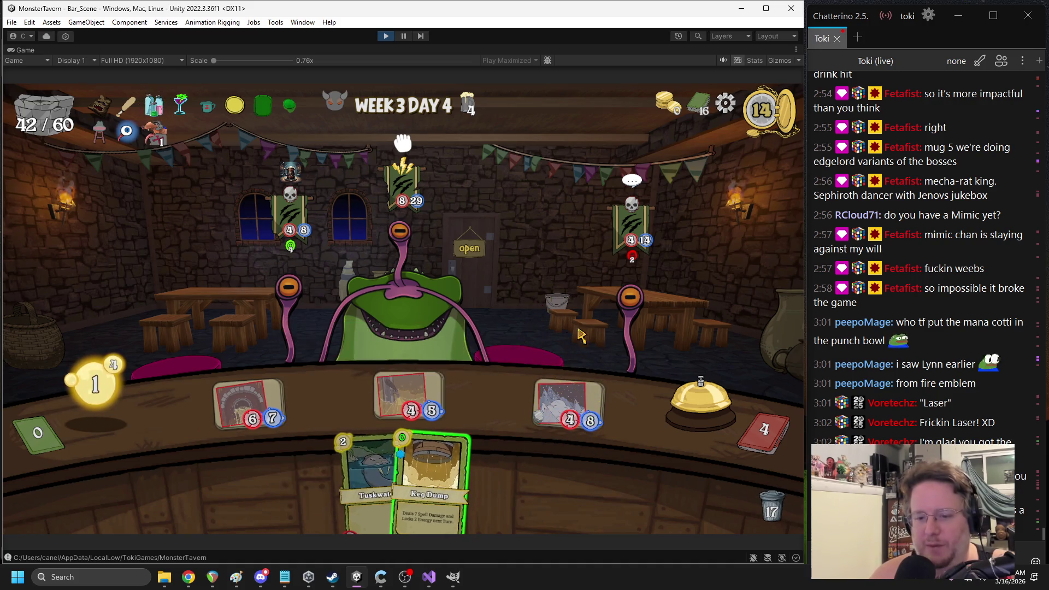
click(682, 413)
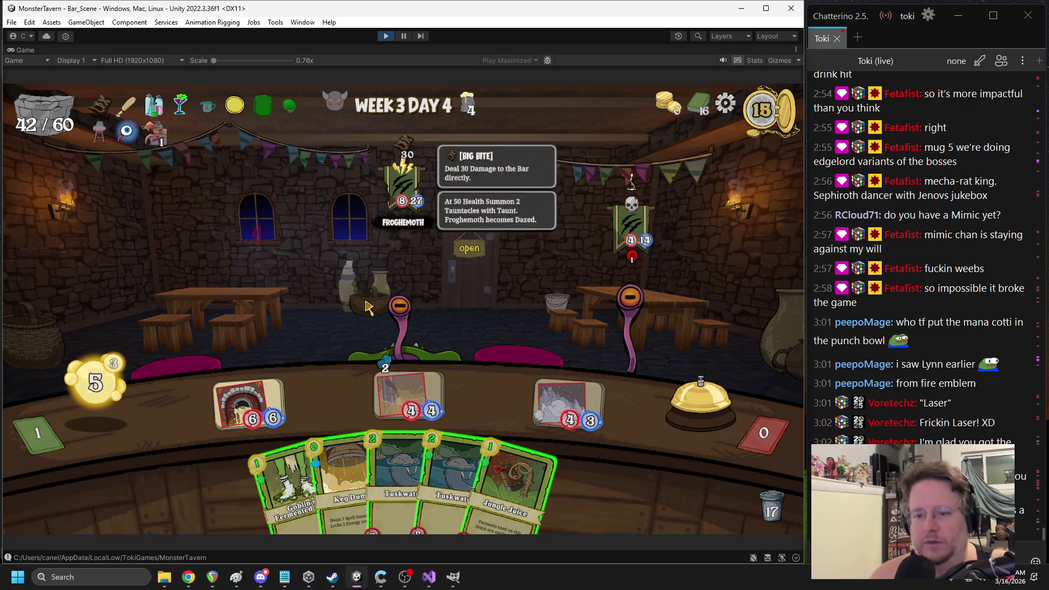
mouse_move(513, 481)
mouse_down()
mouse_move(293, 405)
mouse_move(251, 402)
mouse_up()
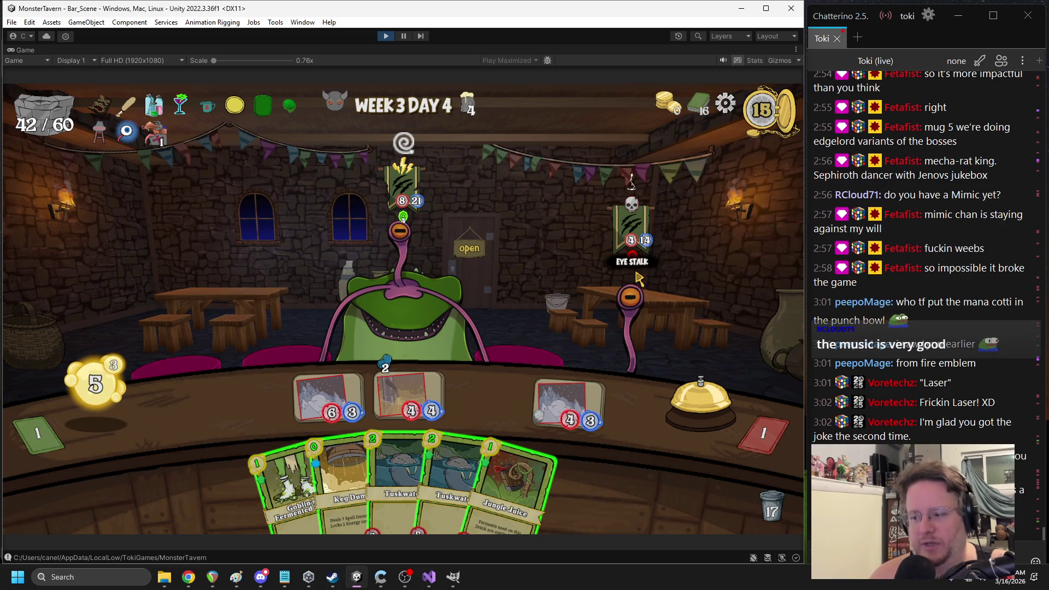
mouse_move(631, 257)
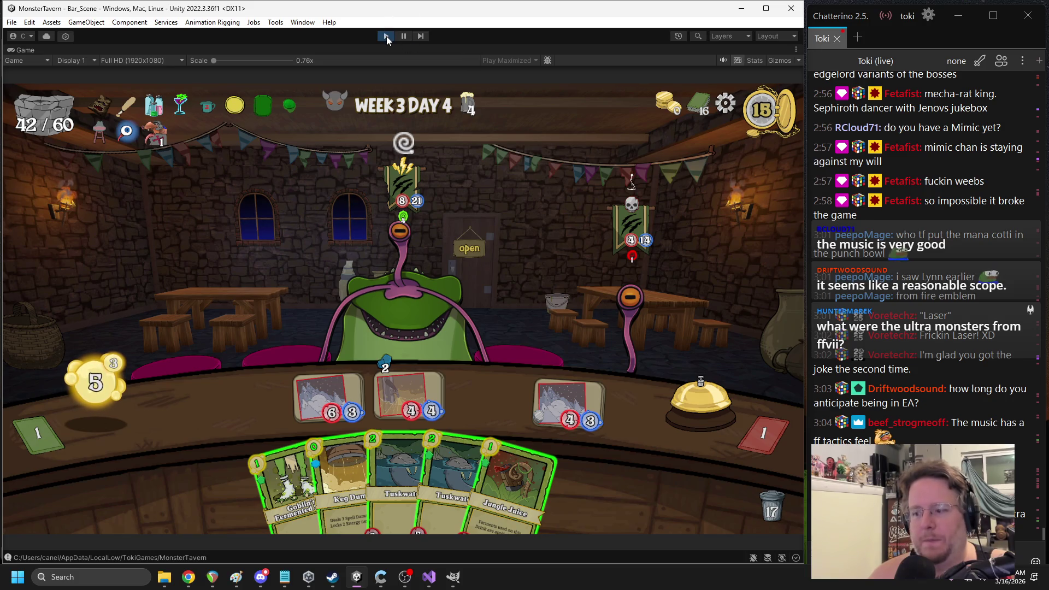
Stop the play-test, duplicate the Froghemoth_1 prefab, and rename the copy Froghemoth_2
click(385, 36)
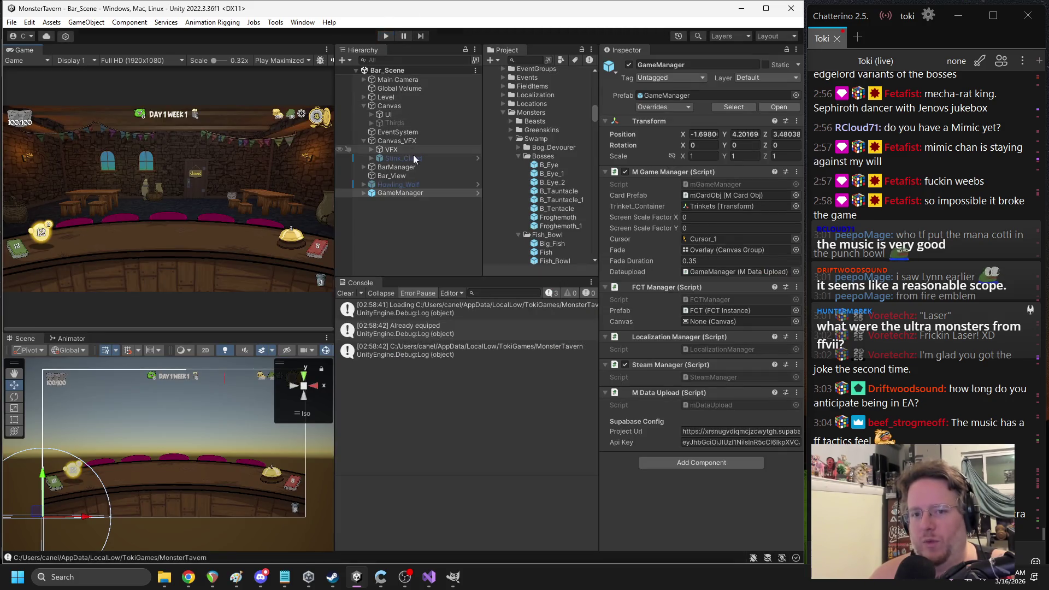
click(405, 184)
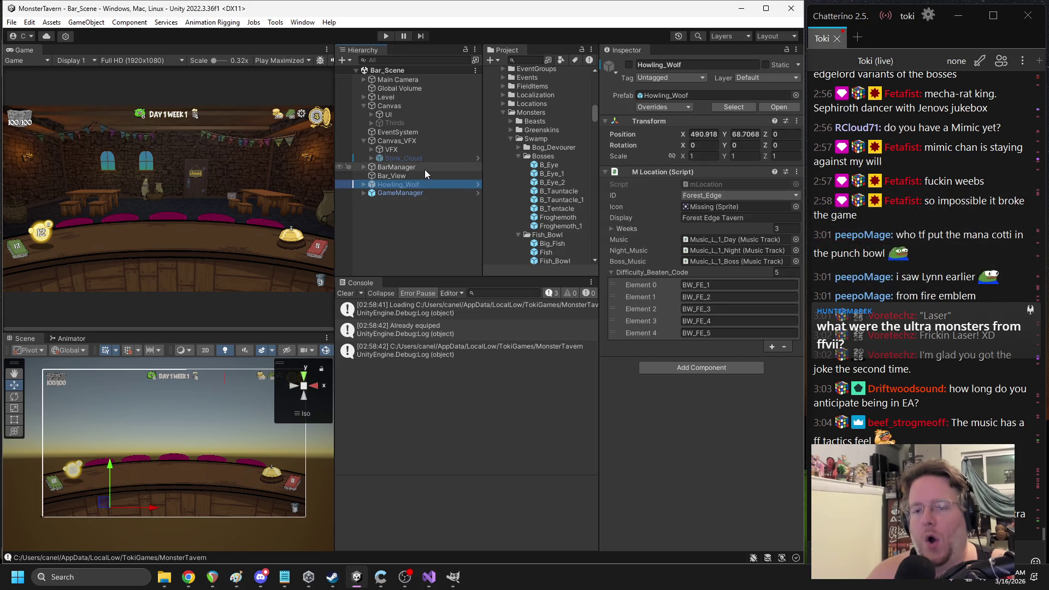
click(555, 224)
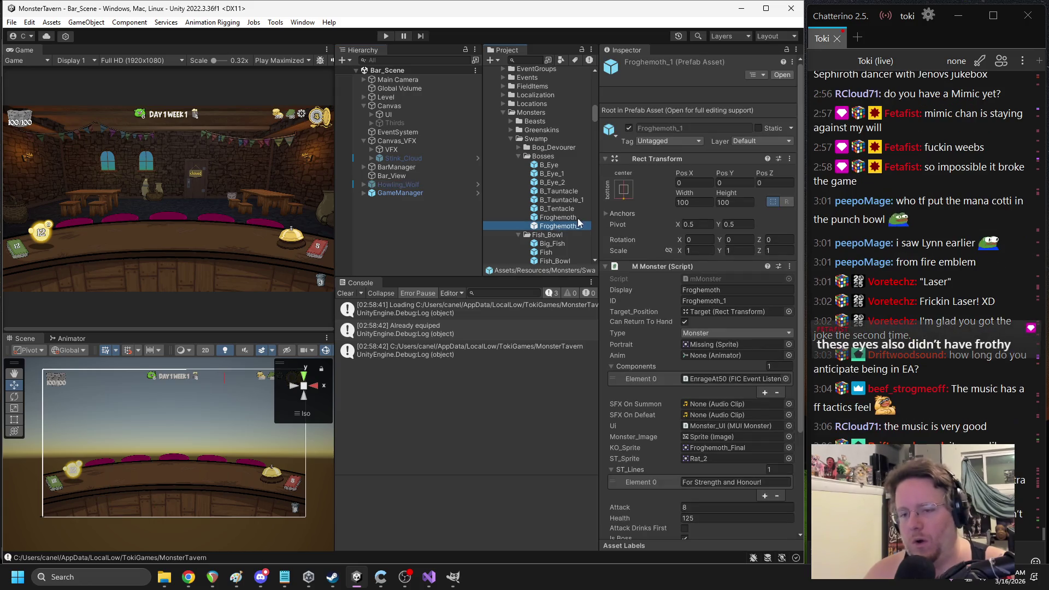
key(ctrl+d)
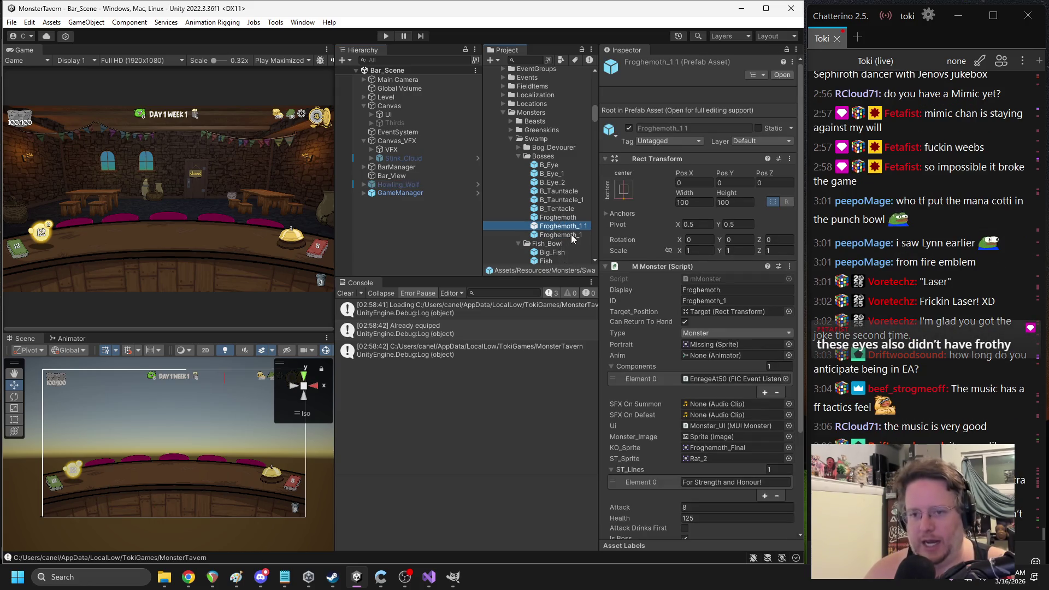
key(F2)
double_click(586, 225)
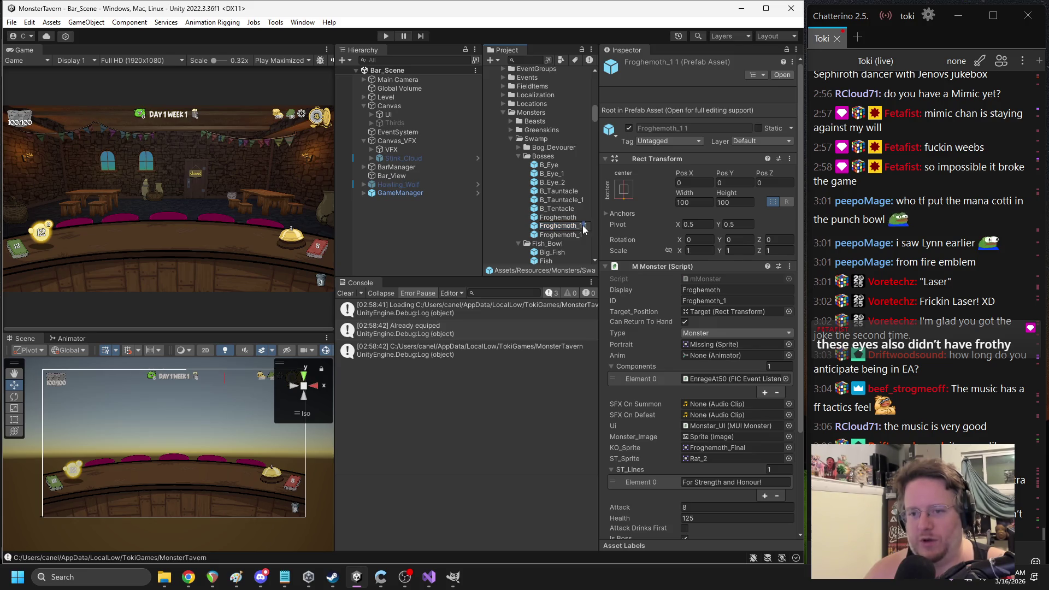
text(2)
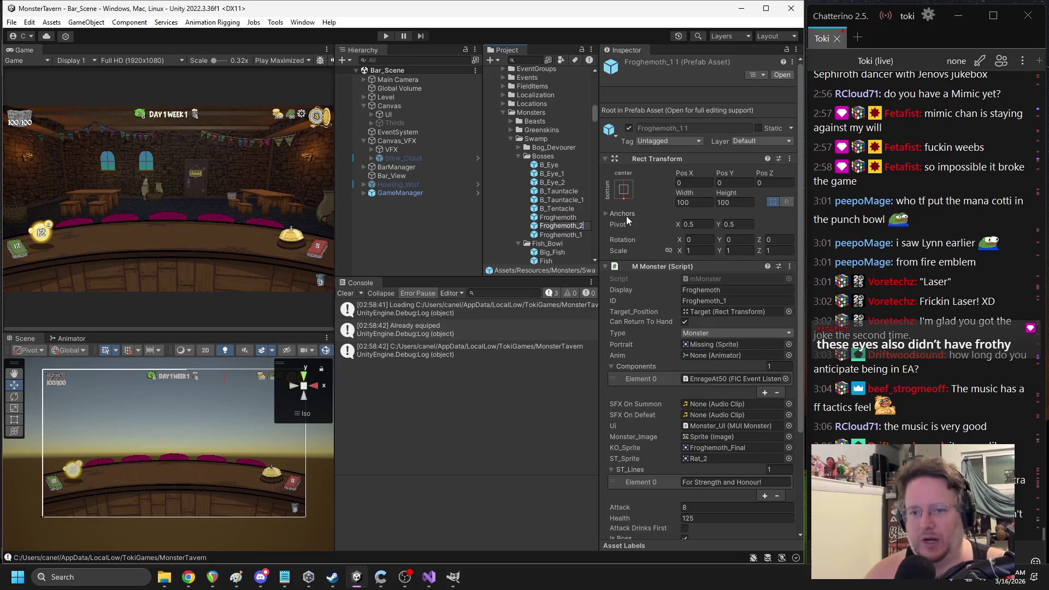
key(Return)
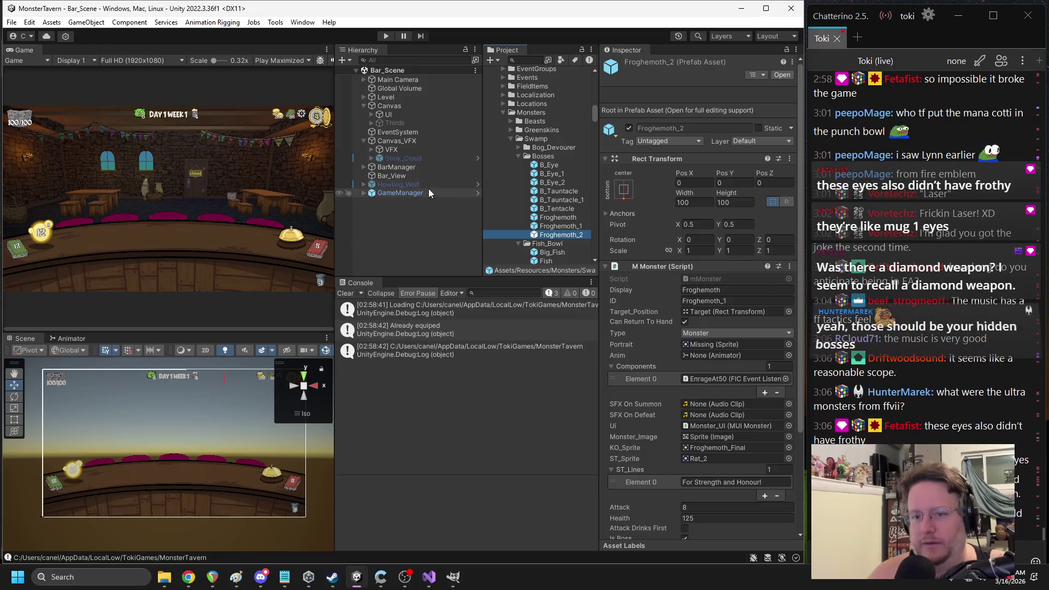
Open the Howling_Woof prefab's Week_3 Day_4 boss settings and collapse boss list Elements 1–4
click(428, 184)
click(770, 107)
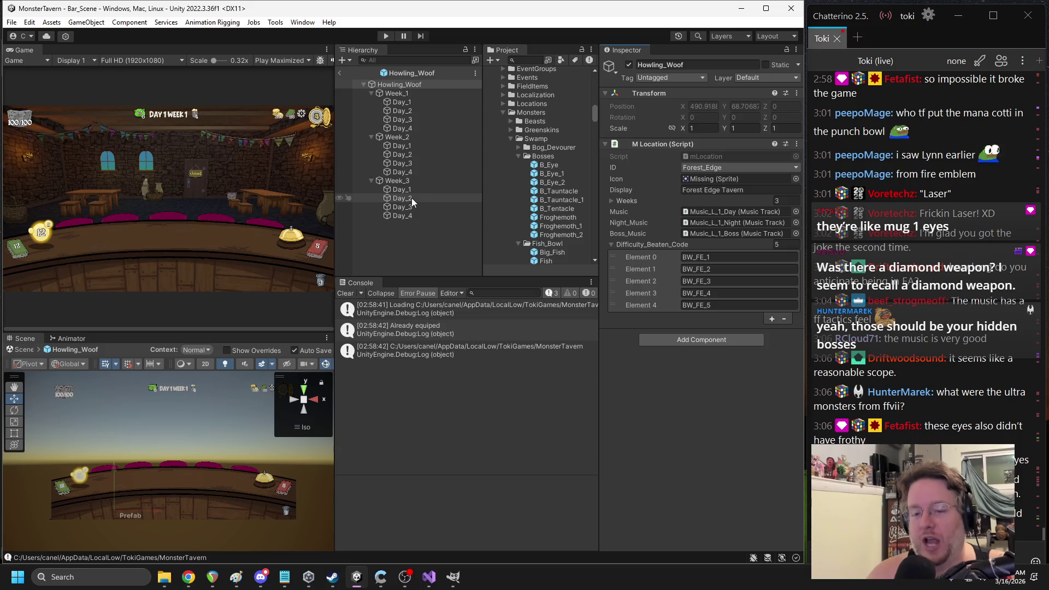
click(412, 217)
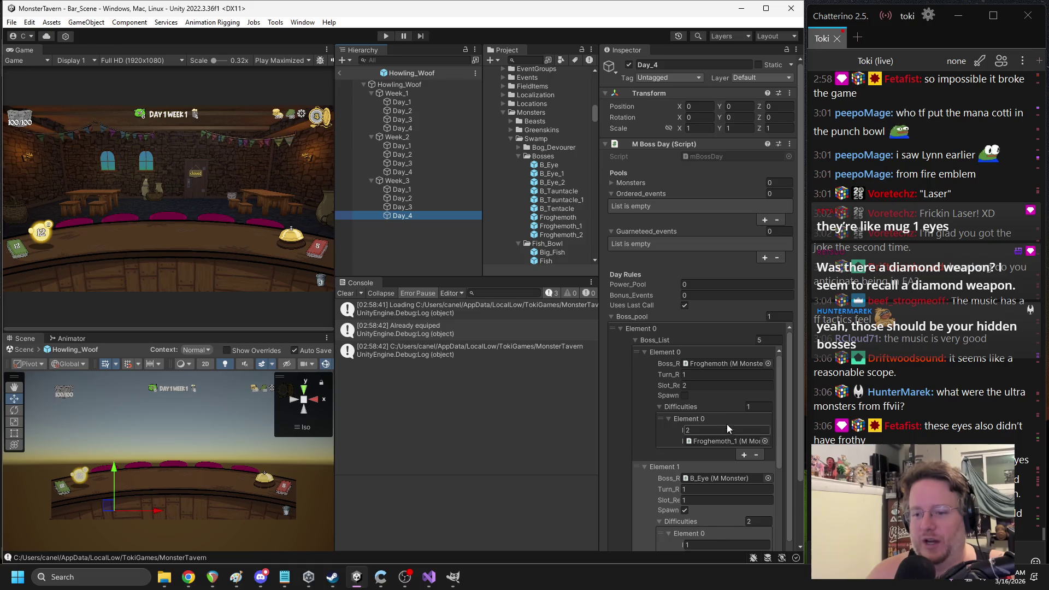
click(644, 467)
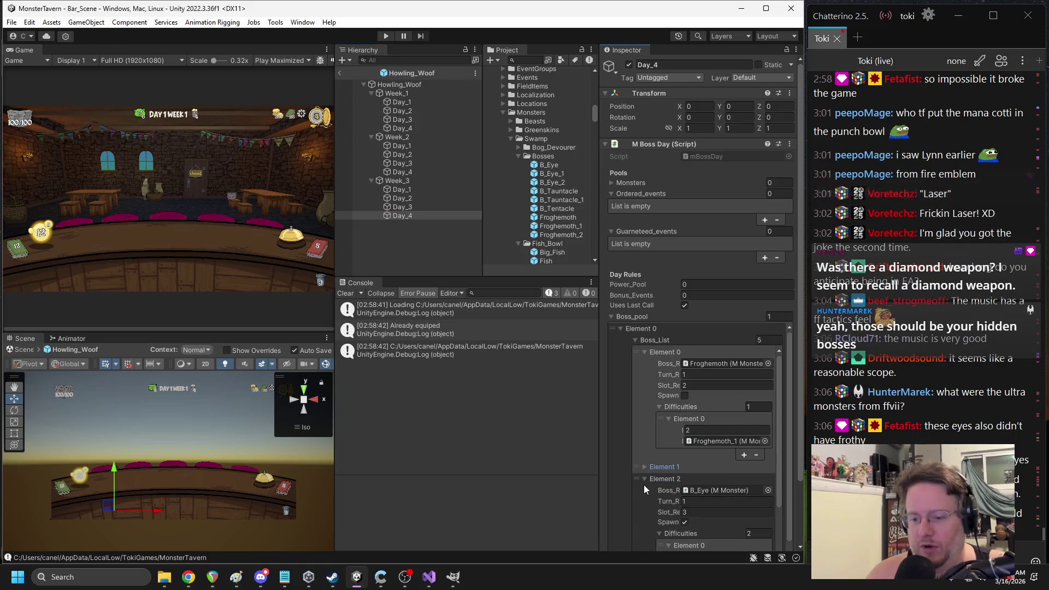
click(644, 479)
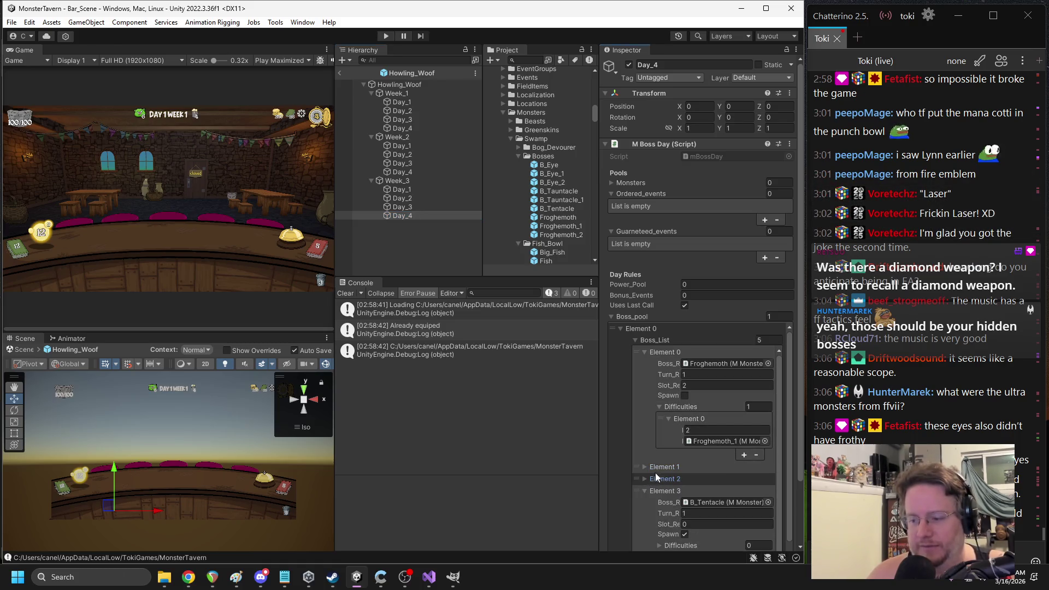
scroll(647, 478, down, 1)
click(643, 479)
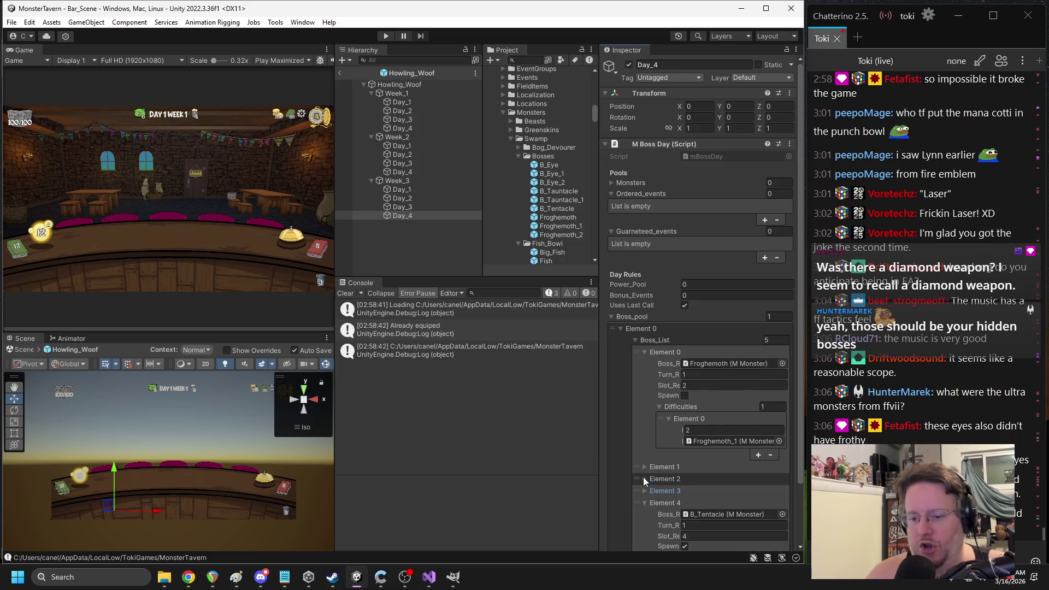
scroll(646, 470, down, 2)
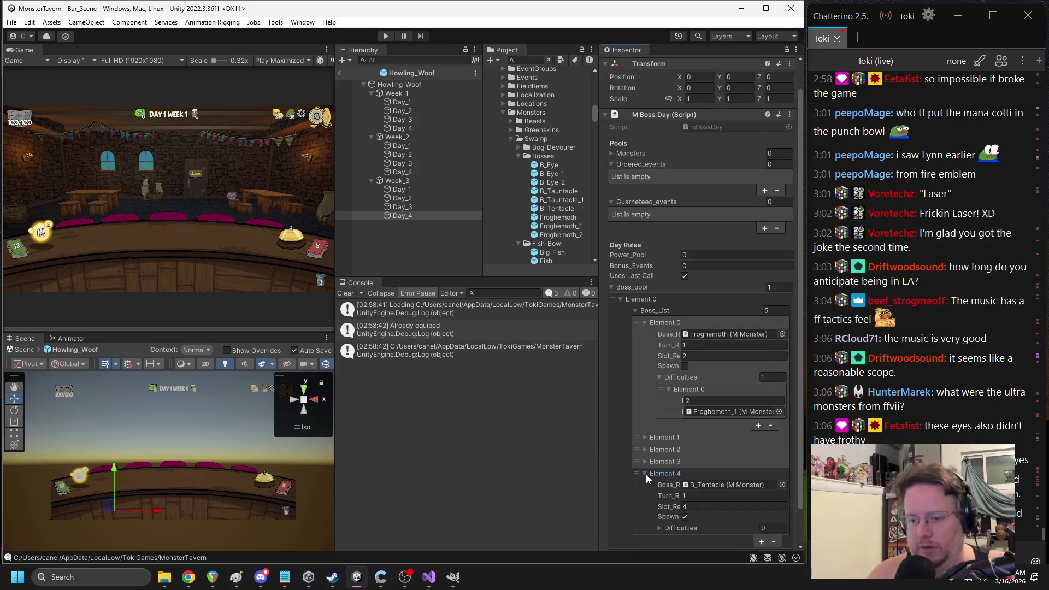
click(646, 474)
Add Froghemoth difficulty entries 1, 2 and 3, assigning Froghemoth_2 to difficulty 2
click(758, 440)
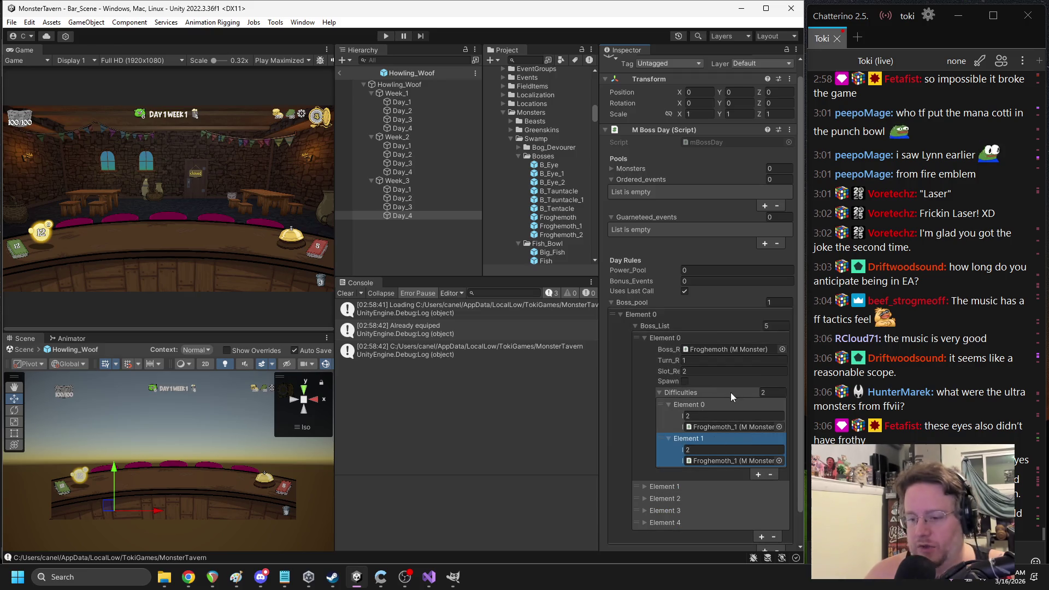
click(704, 417)
text(1)
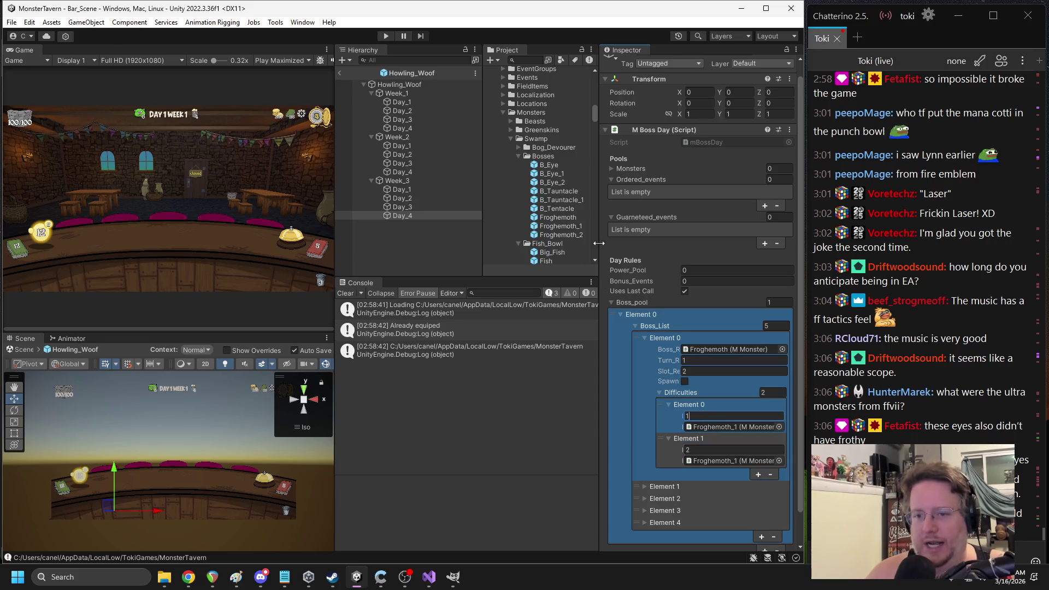
scroll(571, 235, down, 1)
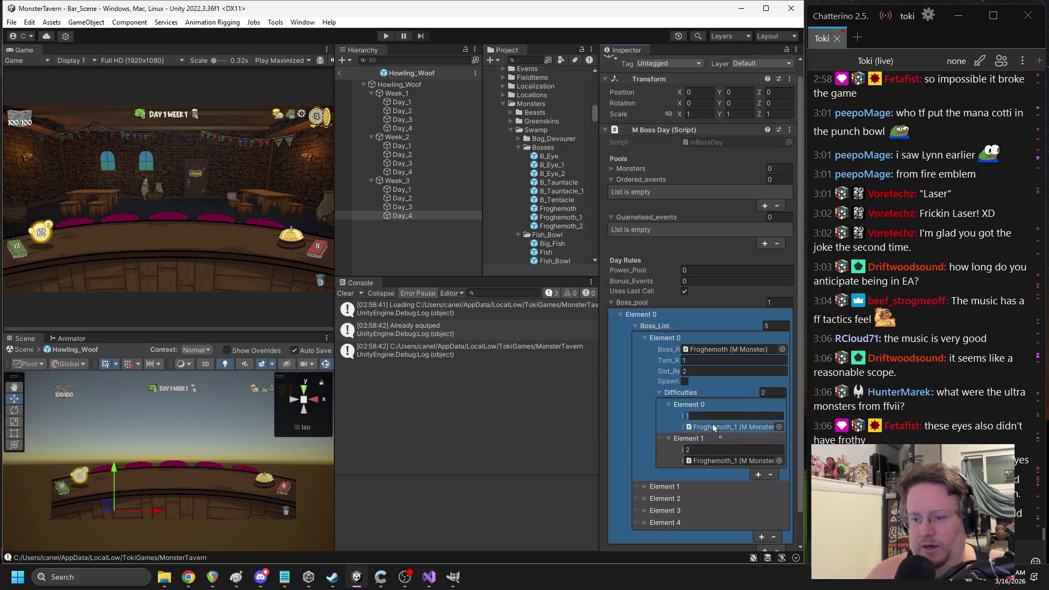
scroll(575, 235, down, 1)
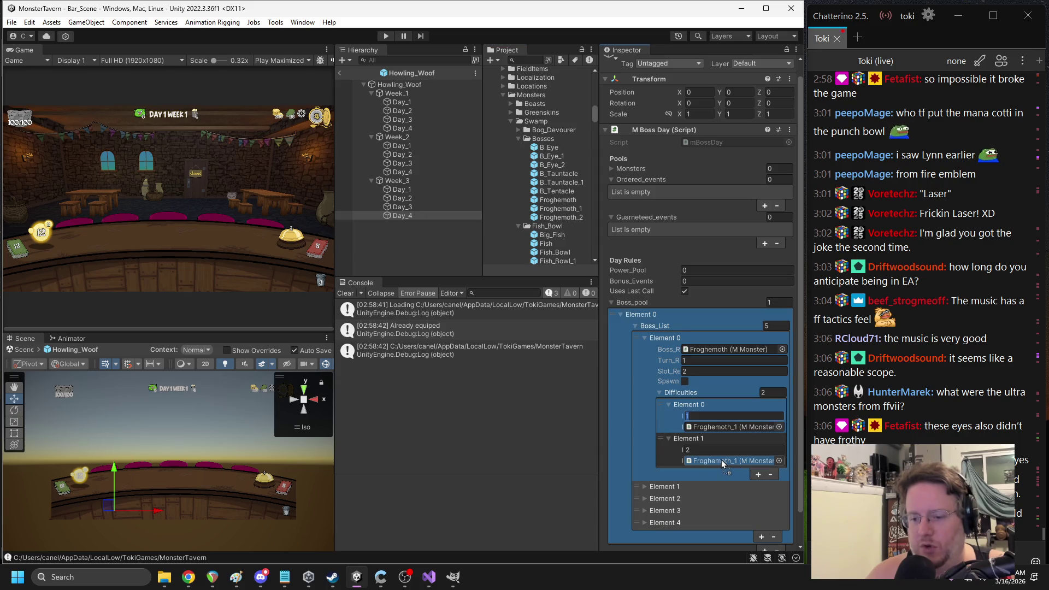
drag(721, 459, 721, 459)
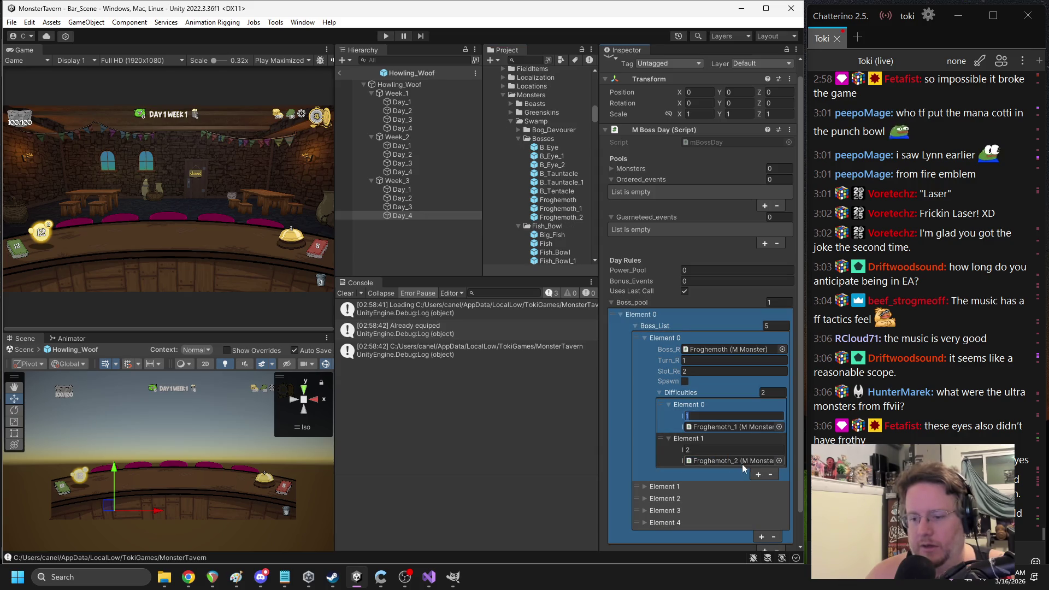
click(756, 474)
click(704, 482)
text(3)
Duplicate Froghemoth_2, assign the copy to difficulty 3, and rename it Froghemoth_3
click(566, 217)
key(ctrl+d)
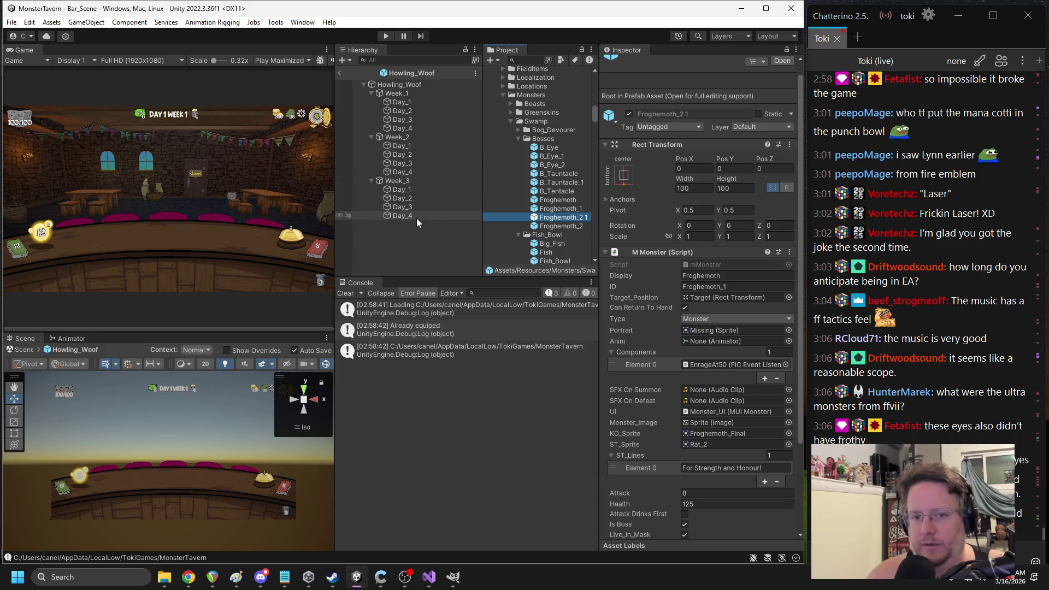
click(410, 216)
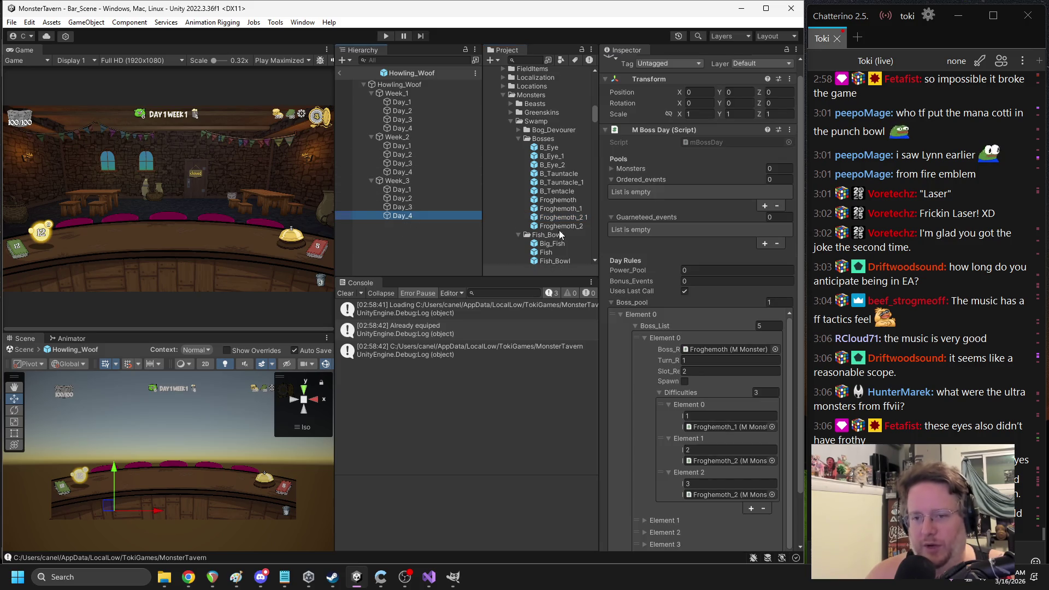
scroll(562, 235, down, 1)
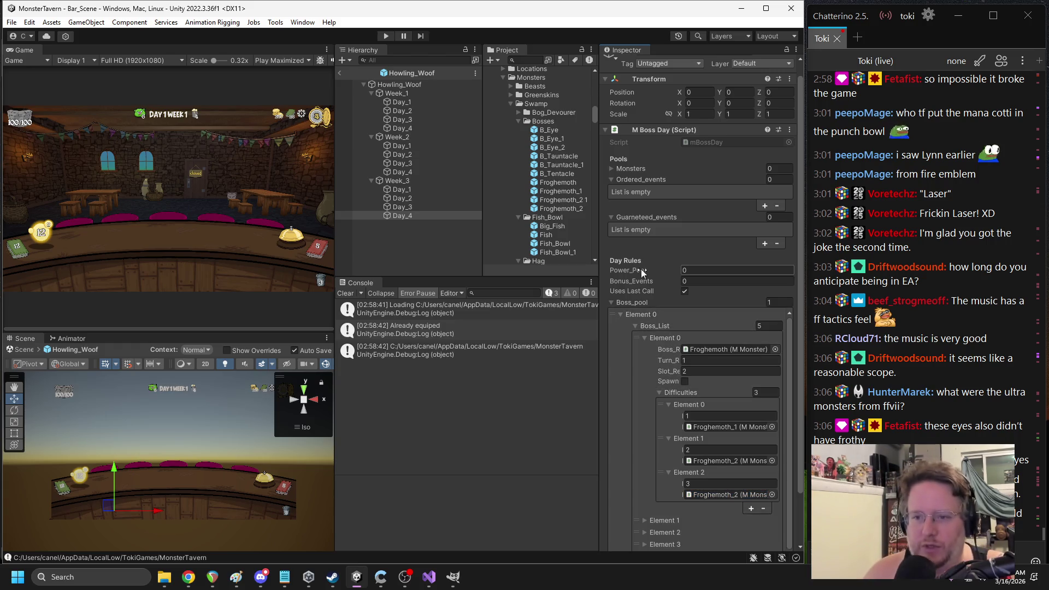
mouse_move(559, 200)
mouse_down()
mouse_move(628, 382)
mouse_move(728, 496)
mouse_up()
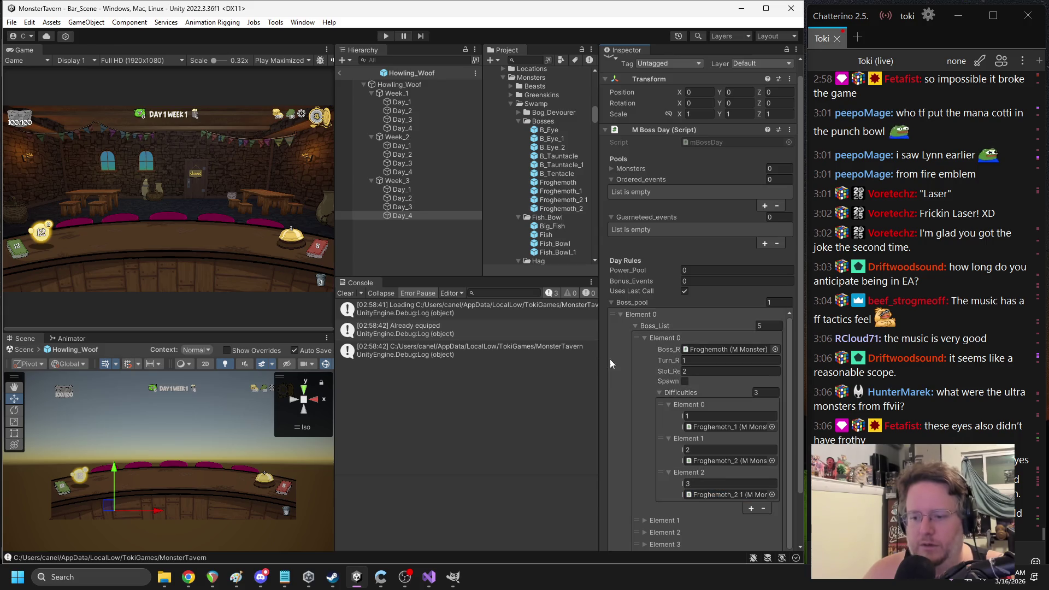
click(574, 200)
text(3)
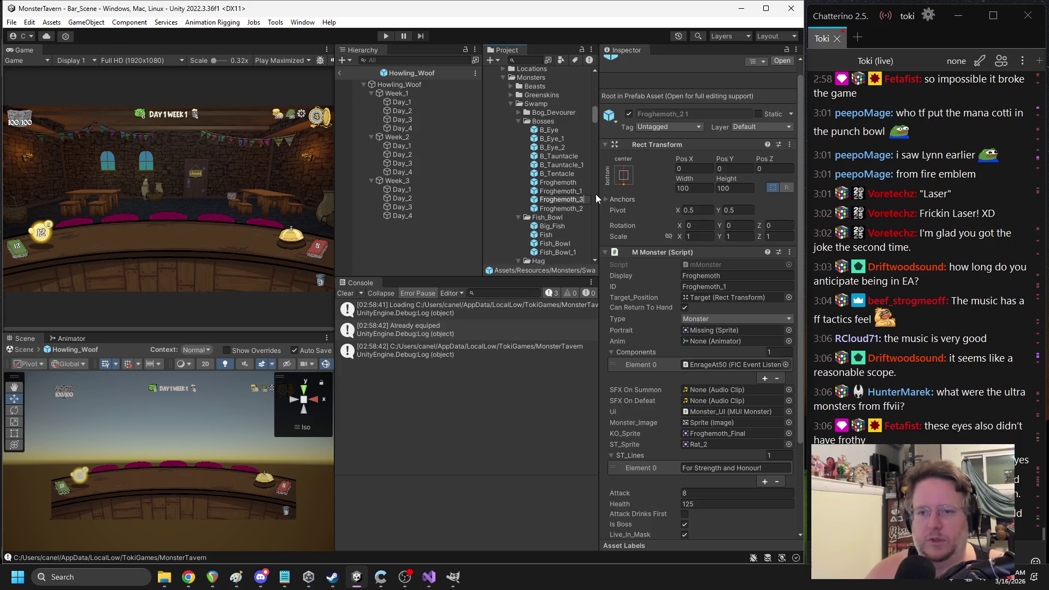
key(Return)
click(341, 72)
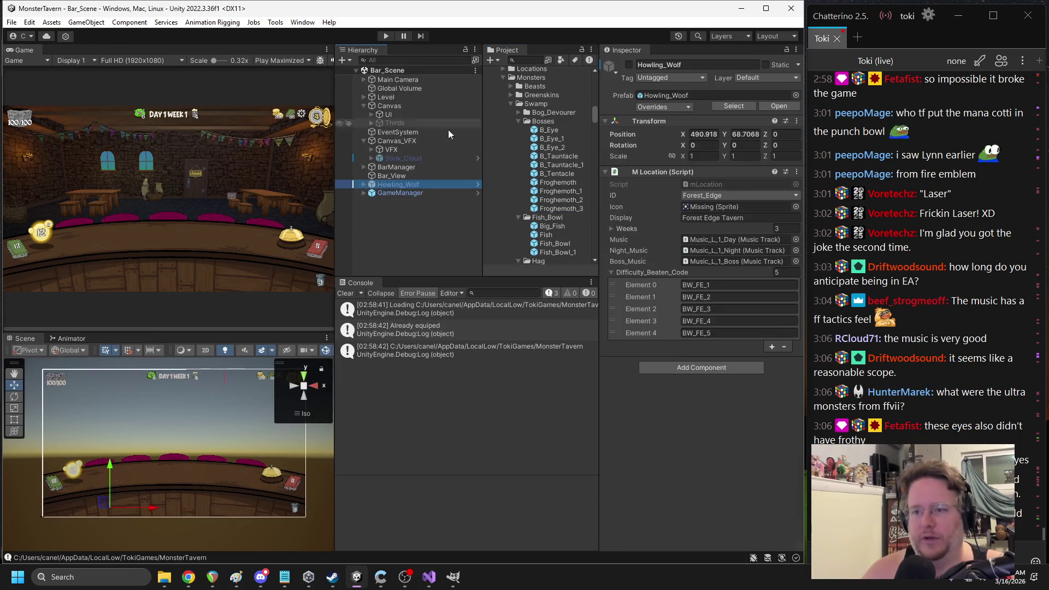
In the Froghemoth_1 prefab, set the SummonTaunts passive to summon B_Tauntacle
click(569, 200)
double_click(568, 192)
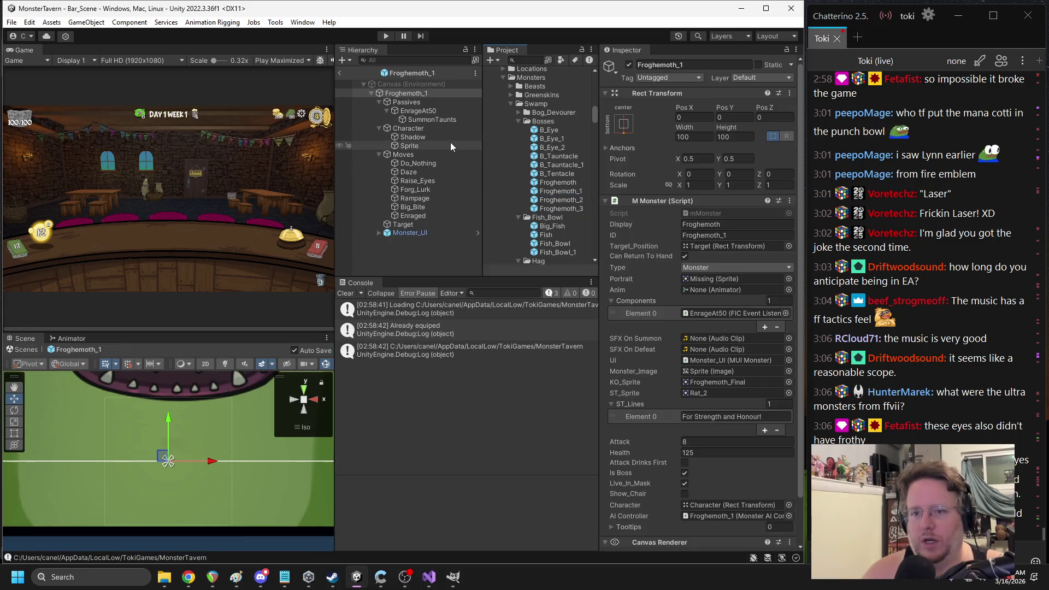
click(428, 119)
click(430, 110)
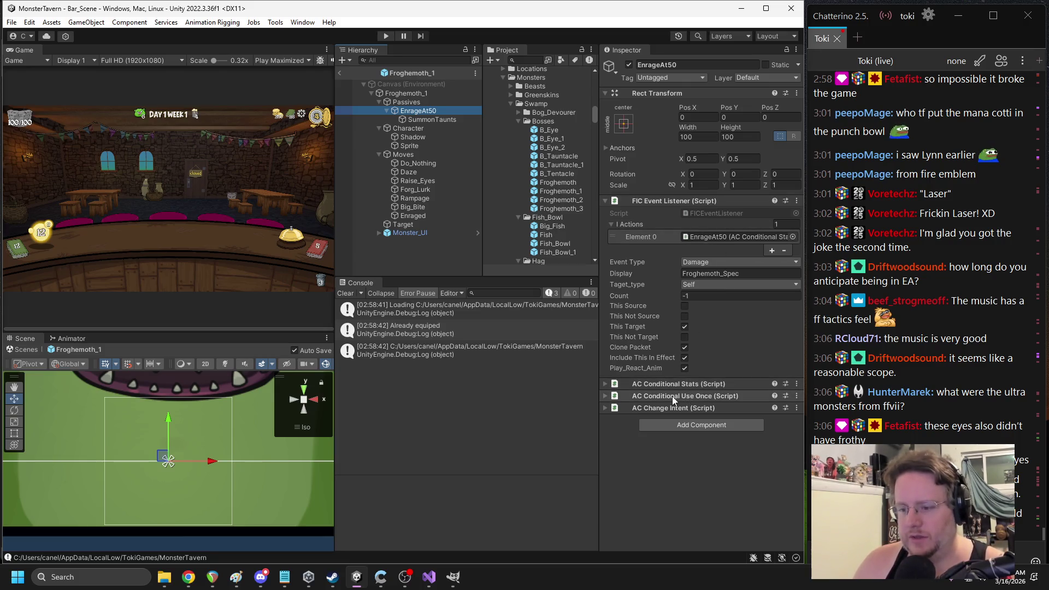
click(419, 120)
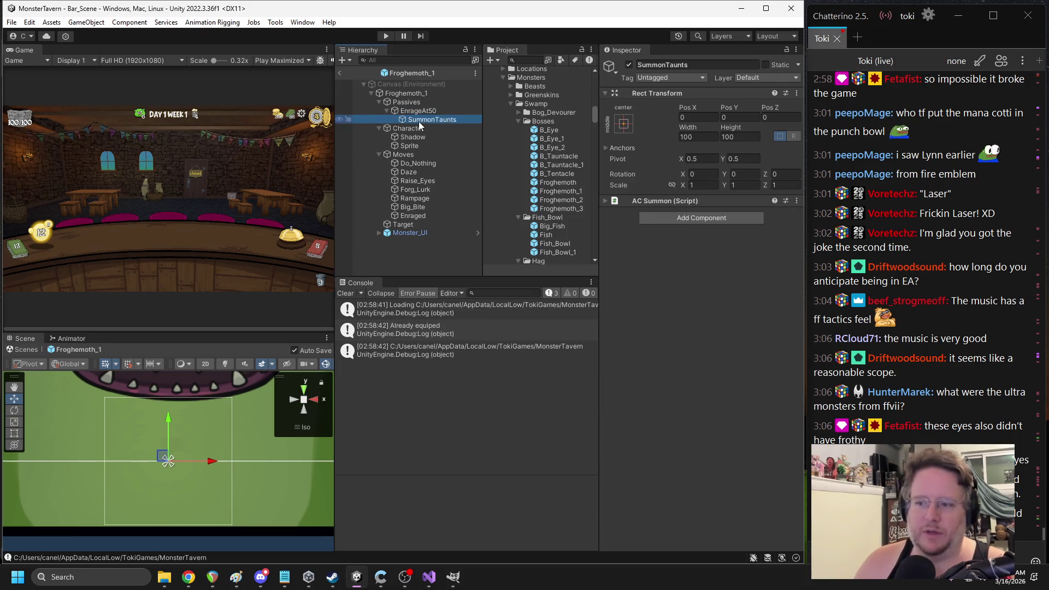
click(667, 201)
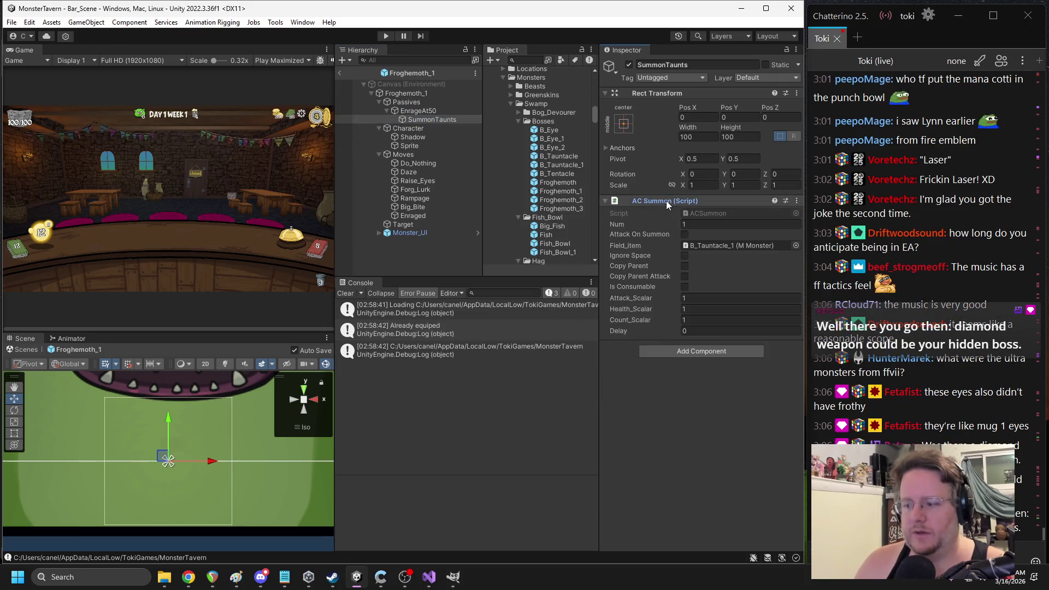
drag(559, 157, 746, 243)
click(339, 73)
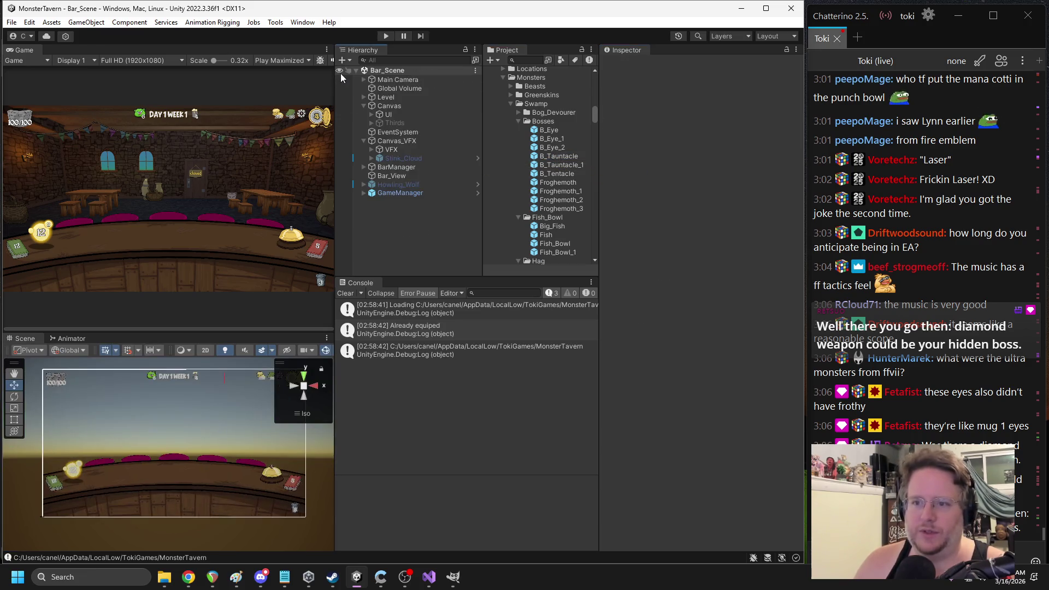
Reopen Froghemoth_1 and set the Raise_Eyes move to summon B_Eye_1 instead of B_Eye
click(566, 191)
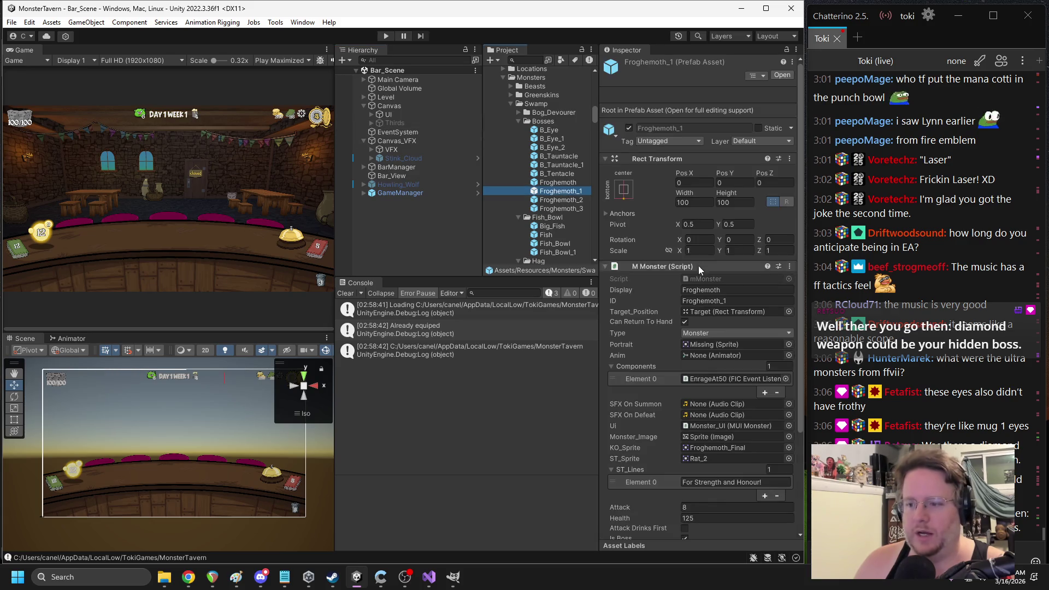
scroll(697, 266, down, 5)
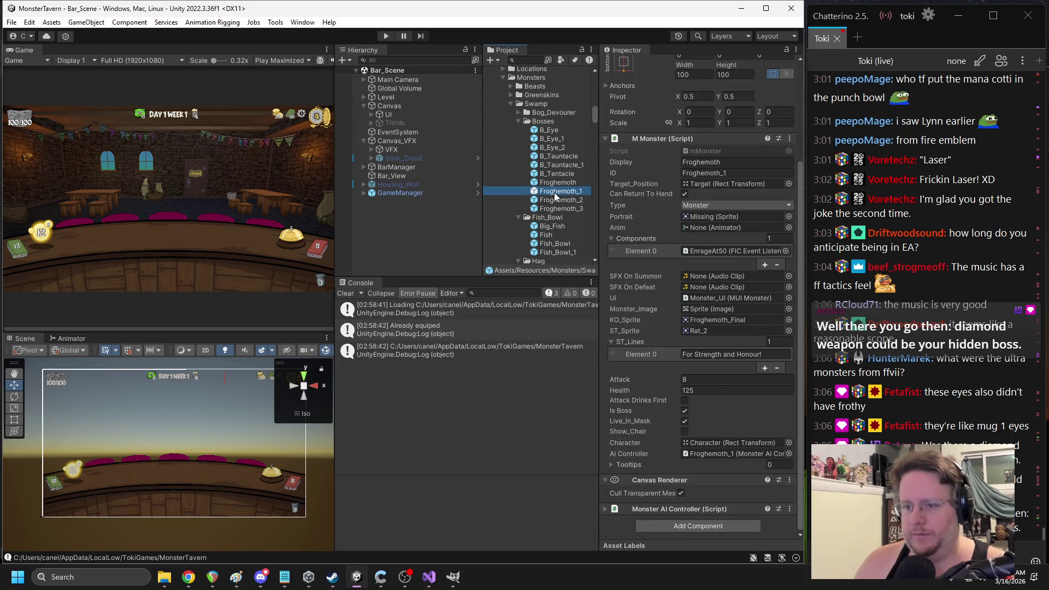
double_click(554, 192)
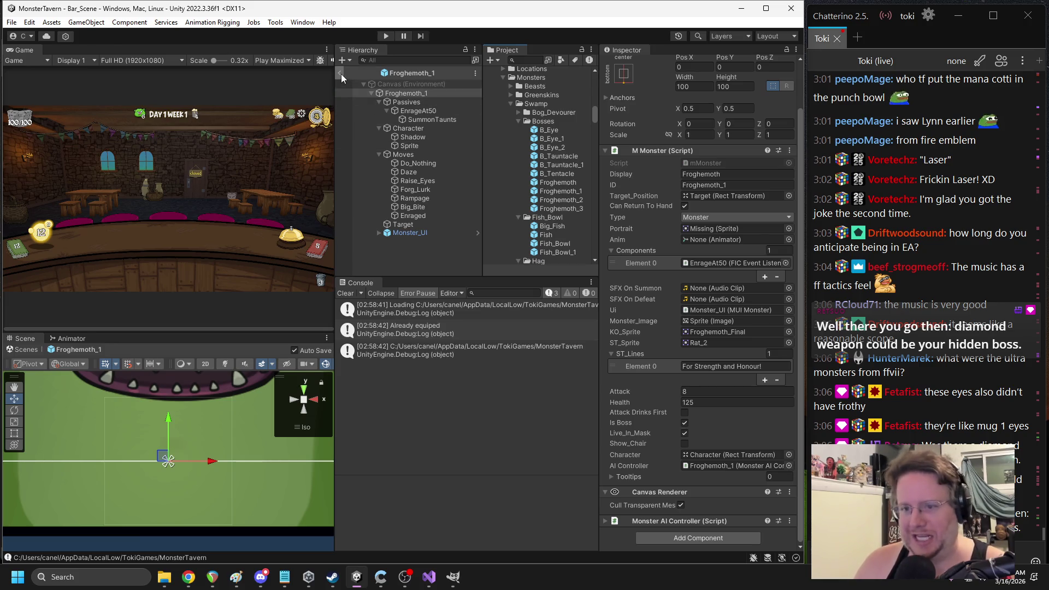
click(421, 182)
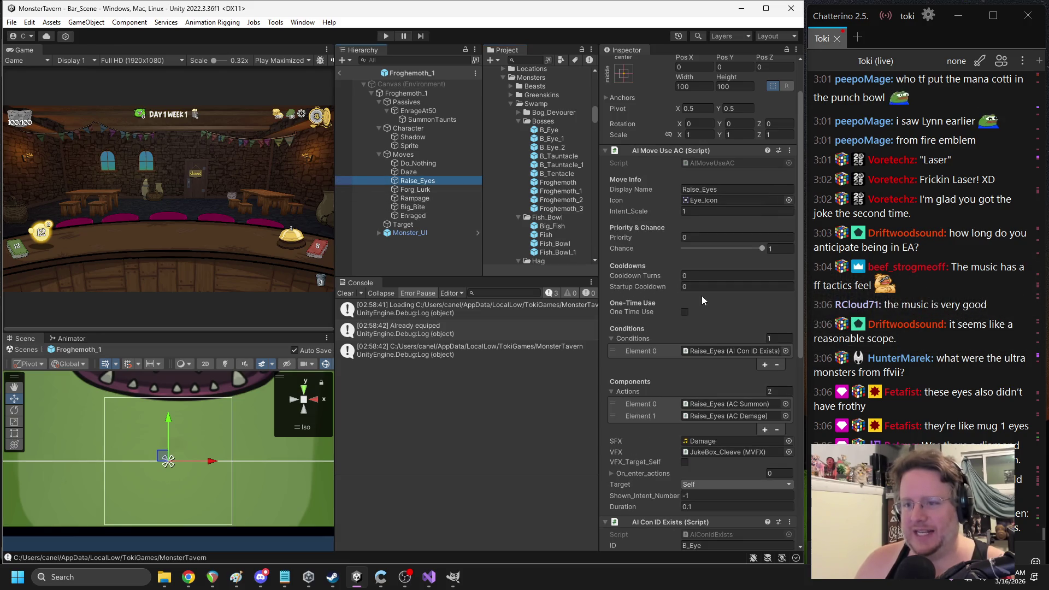
scroll(701, 296, down, 9)
drag(552, 140, 735, 360)
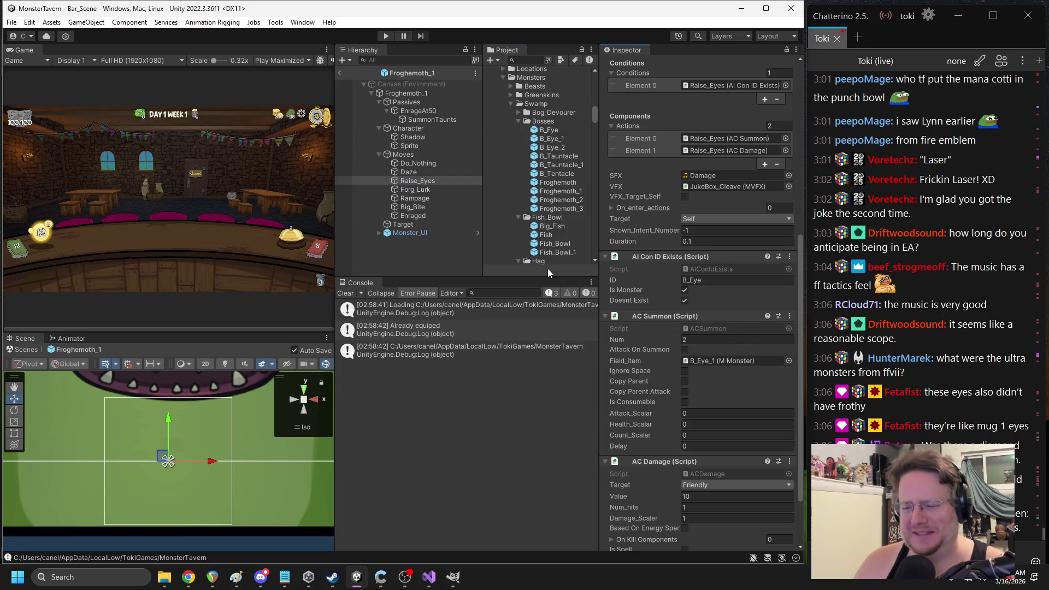
Check Froghemoth_2's SummonTaunts and Raise_Eyes, locating the eye monster it summons
double_click(569, 201)
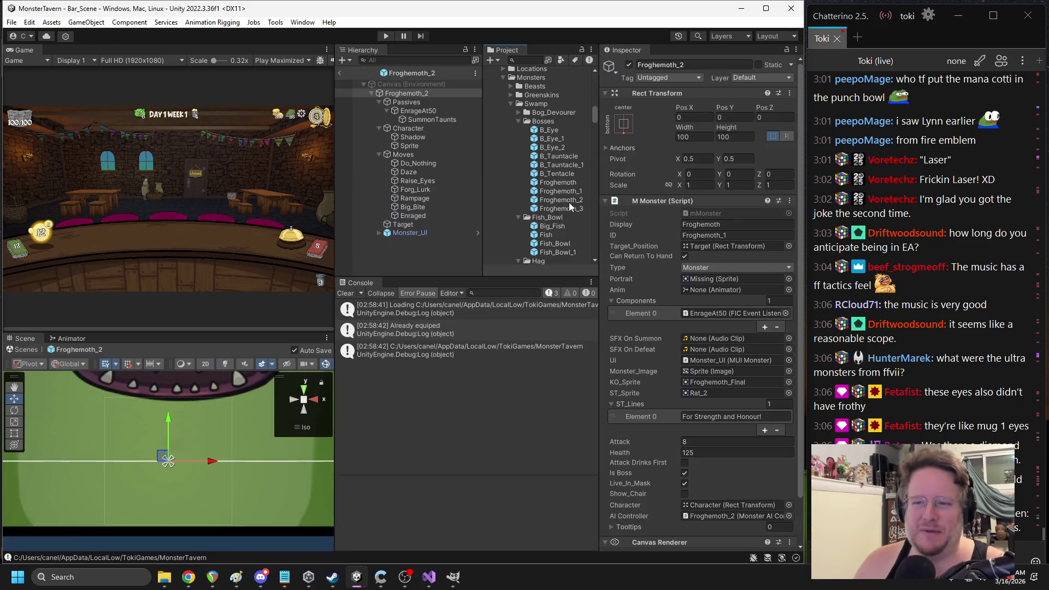
click(423, 120)
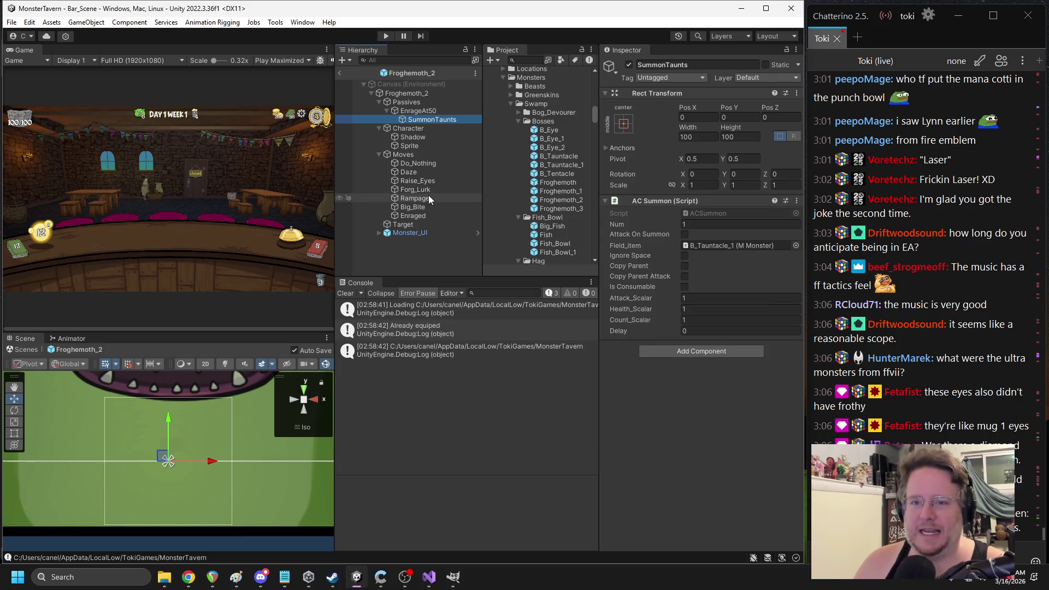
click(417, 180)
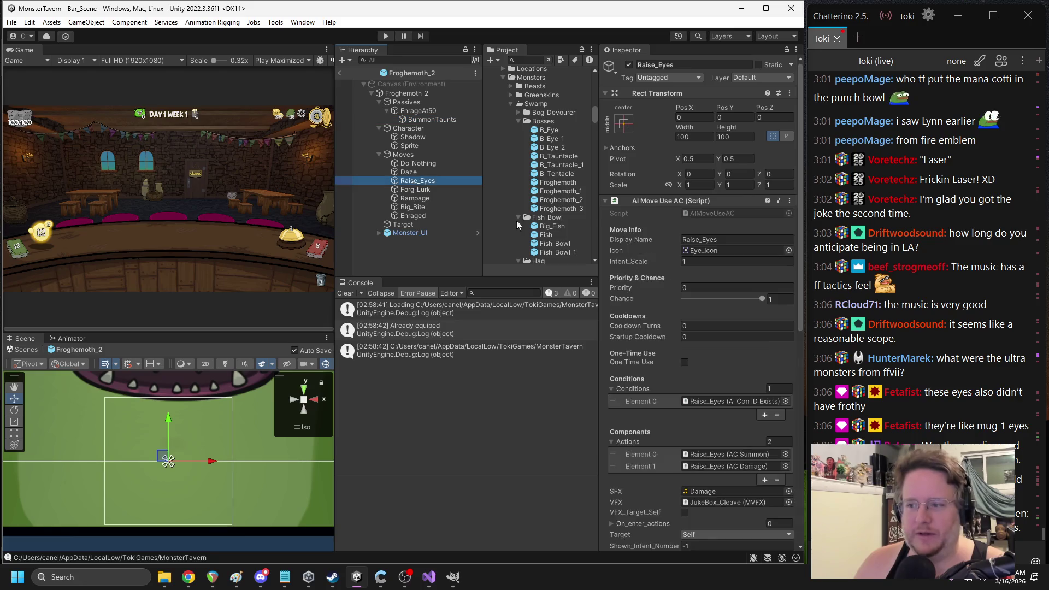
scroll(669, 271, down, 10)
click(707, 287)
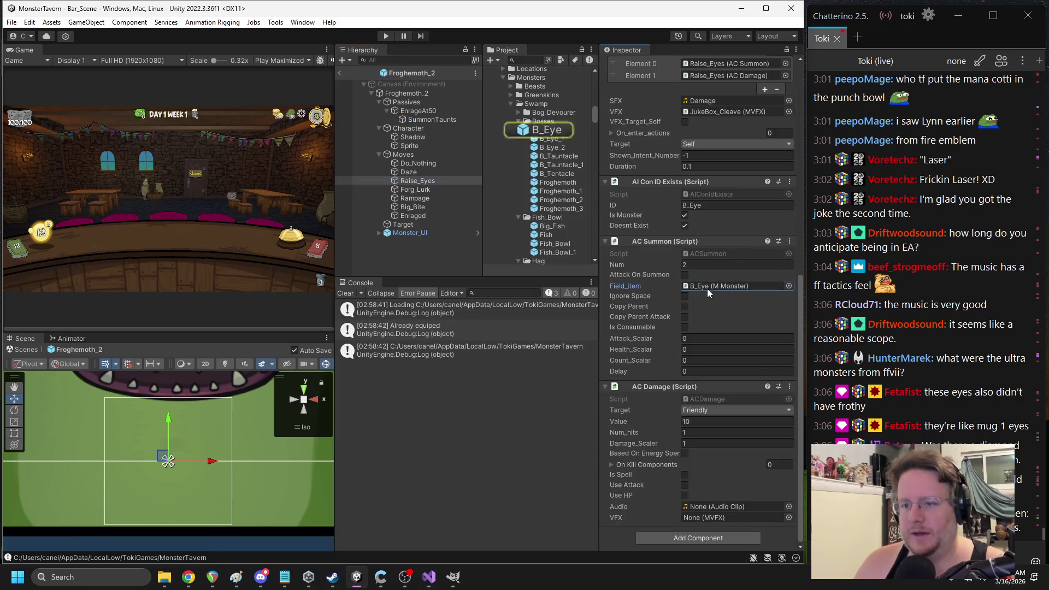
click(341, 72)
Check Froghemoth_3's Raise_Eyes and SummonTaunts, locating the Tauntacle it summons, then exit
double_click(561, 208)
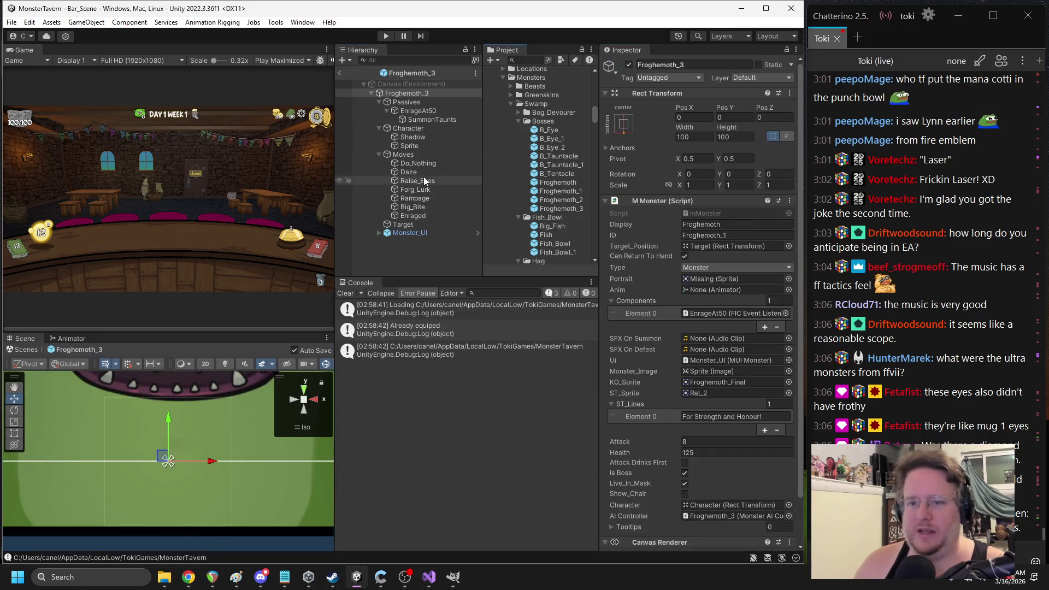
click(418, 181)
mouse_move(551, 154)
mouse_down()
mouse_move(746, 533)
mouse_move(736, 548)
mouse_move(694, 554)
mouse_move(712, 407)
mouse_move(703, 381)
mouse_up()
click(418, 111)
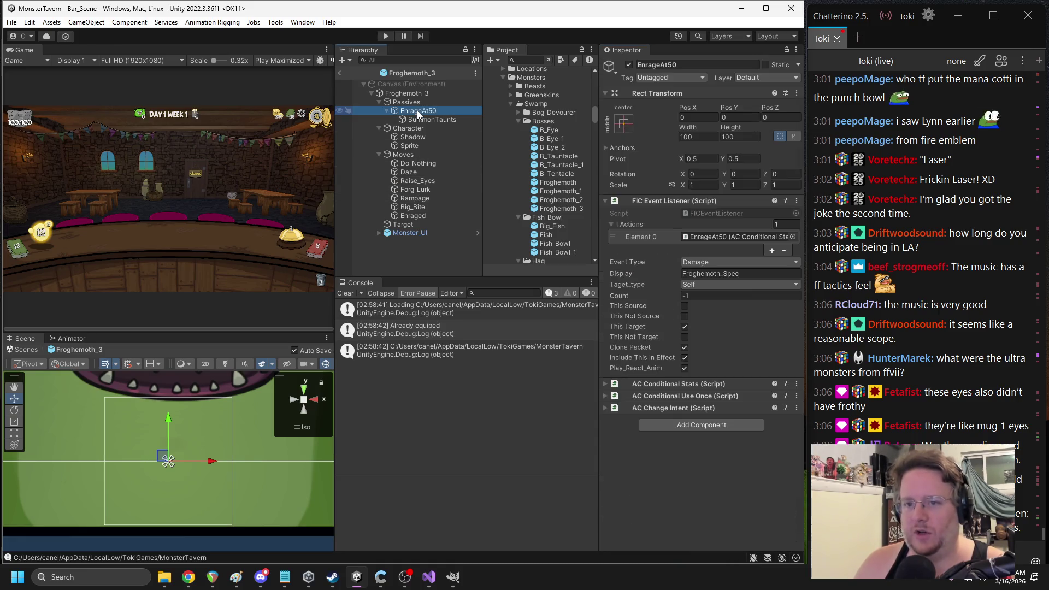
click(434, 118)
click(697, 246)
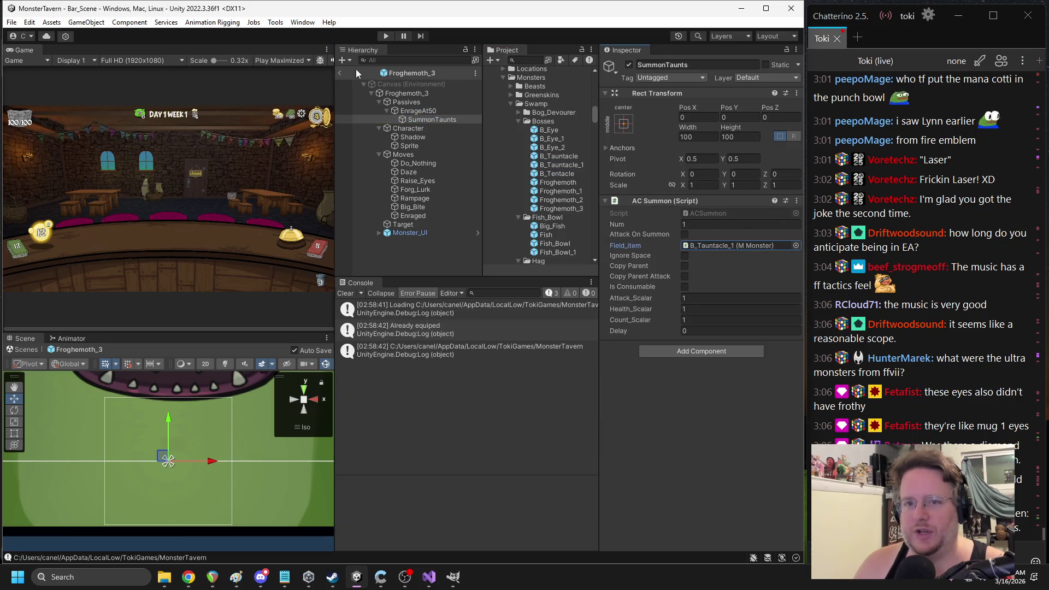
click(341, 72)
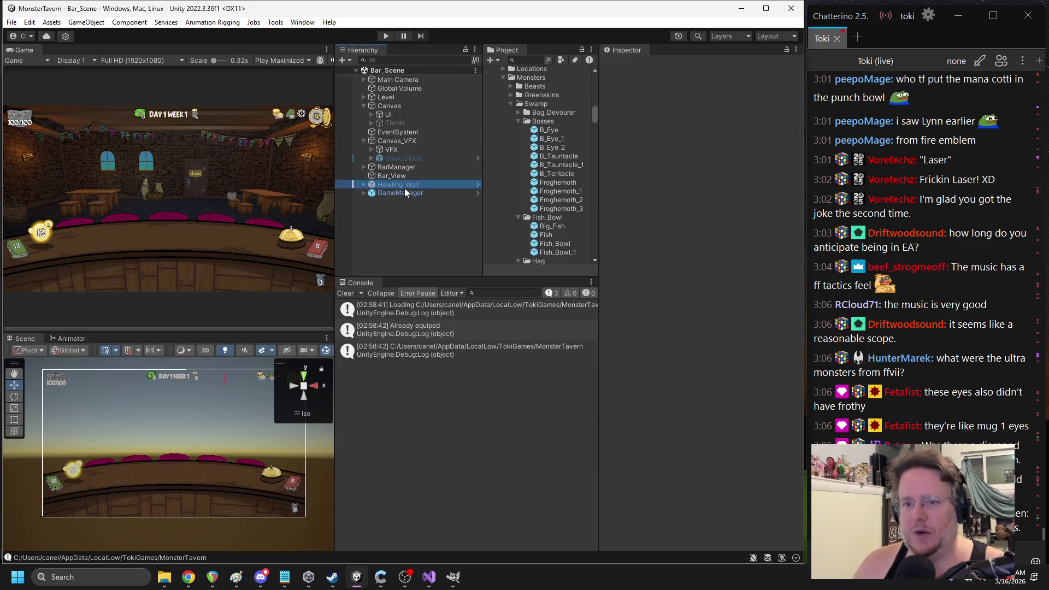
Confirm Howling_Woof's Week 3 Day_4 boss list uses the hardest Froghemoth difficulty asset
click(478, 184)
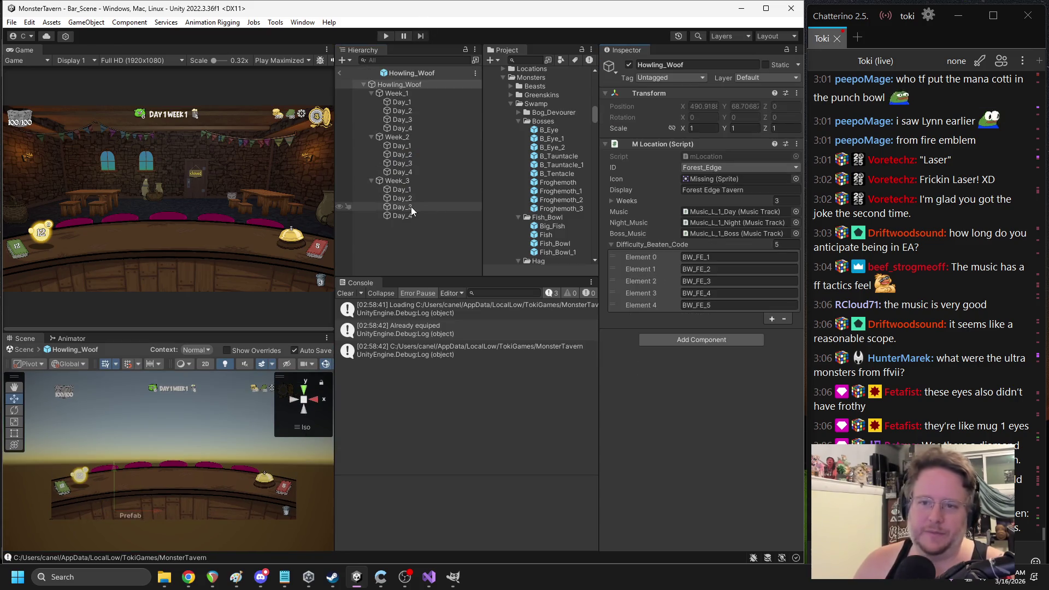
click(406, 215)
scroll(677, 267, down, 5)
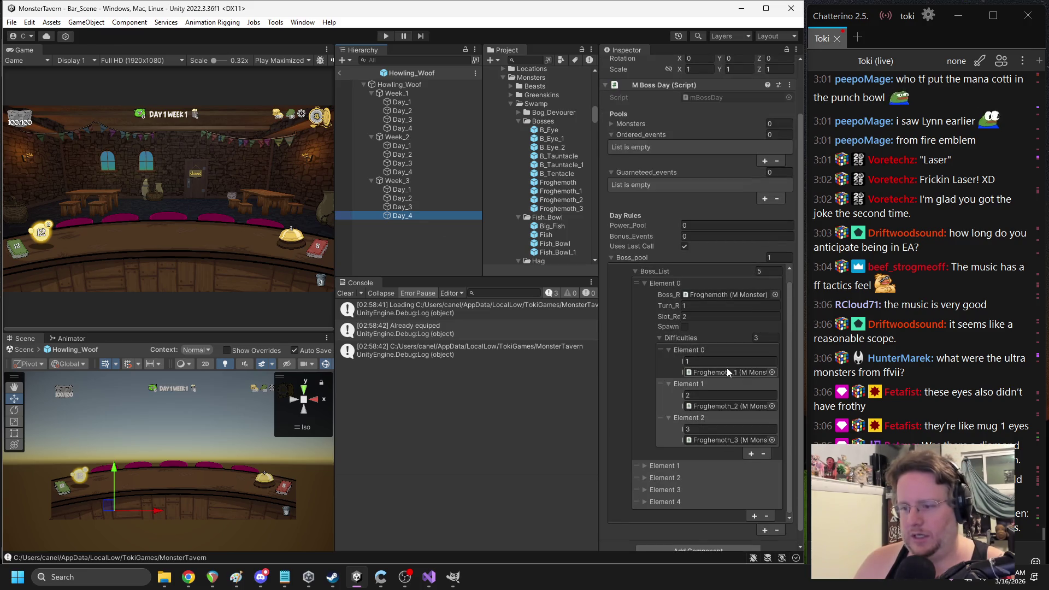
click(714, 441)
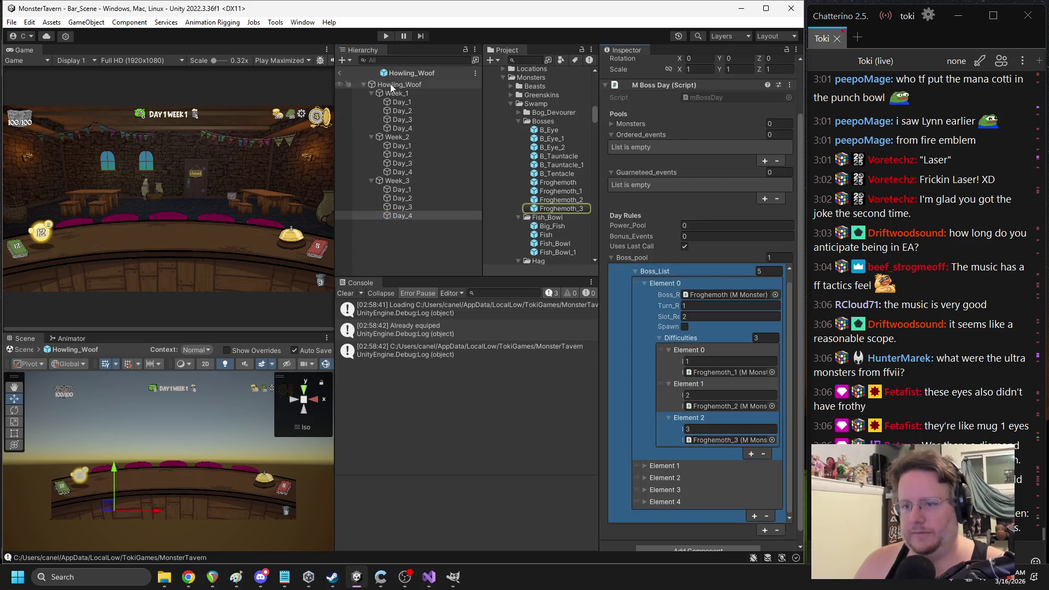
click(339, 72)
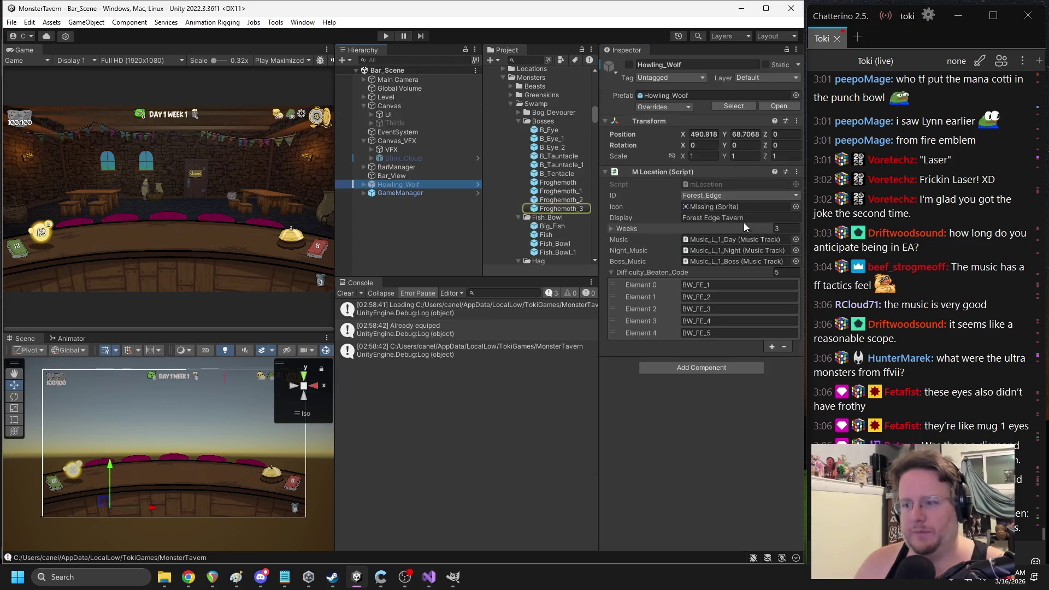
Change the Froghemoth_2 boss ID number to 23, then start the play-test
click(552, 209)
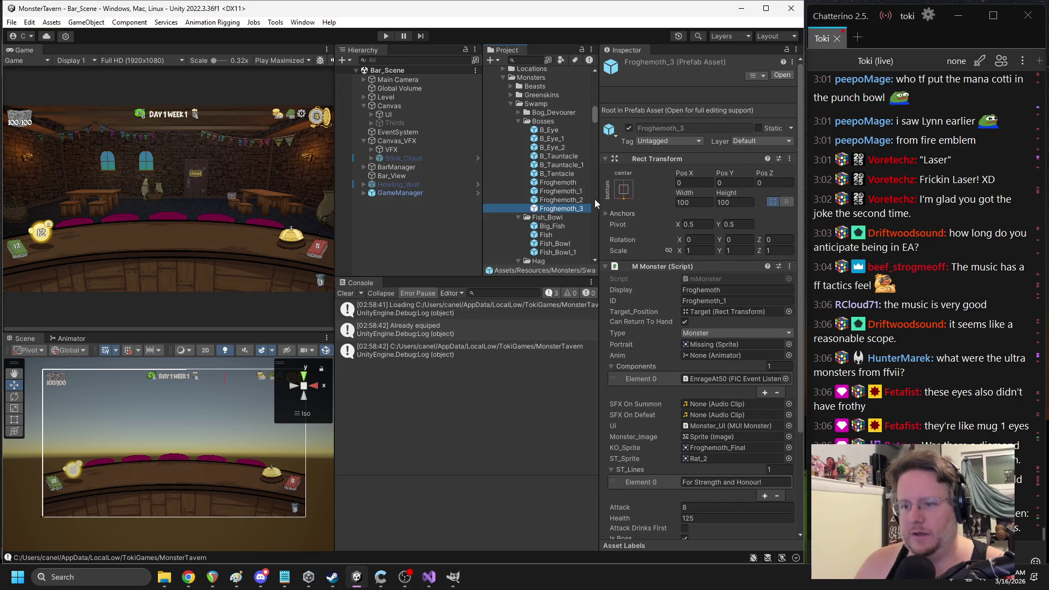
click(581, 199)
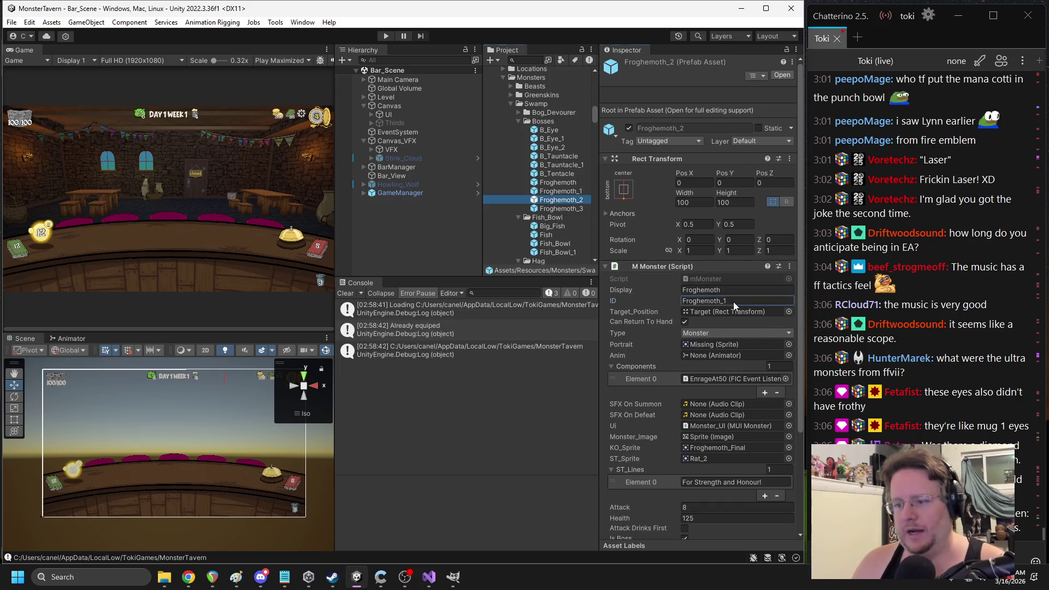
key(BackSpace)
text(2)
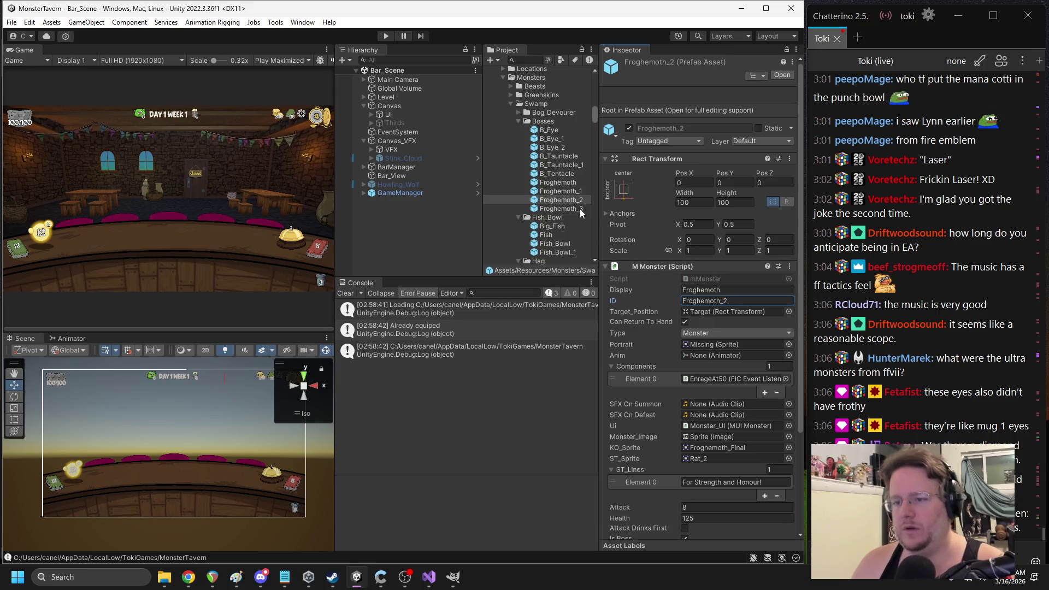
key(BackSpace)
text(3)
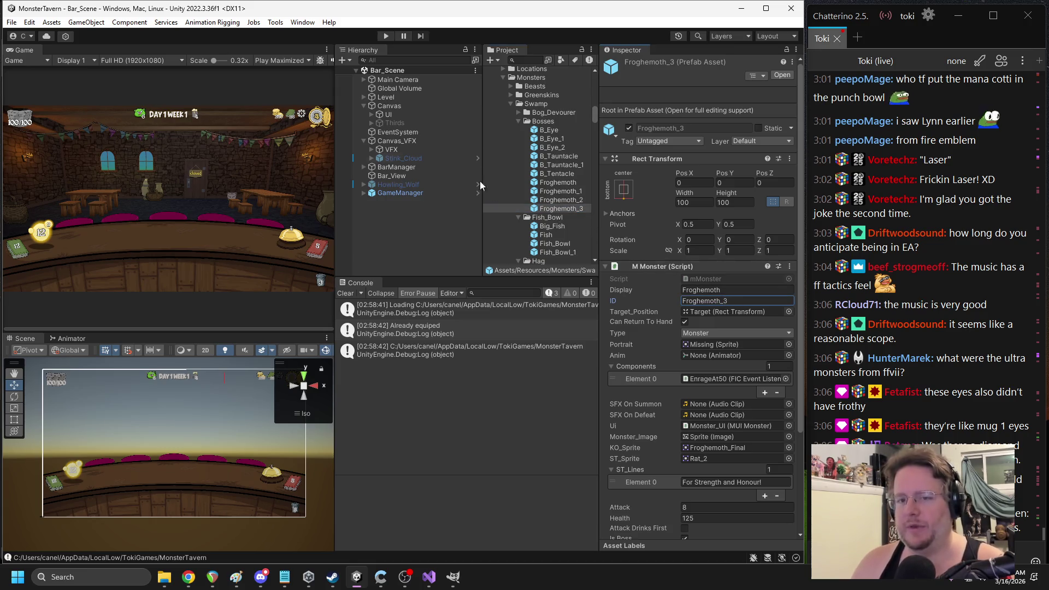
click(385, 37)
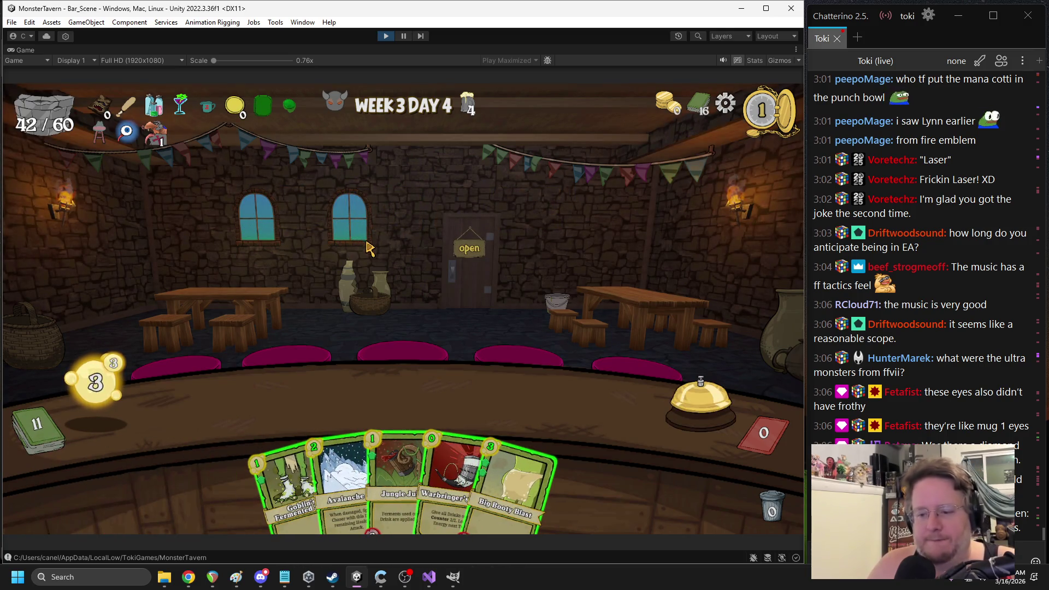
Place Big Booty Blast, Jungle Juice and Avalanche Ale on the bar and end the turn
drag(546, 464, 248, 404)
drag(409, 437, 571, 406)
drag(377, 481, 410, 399)
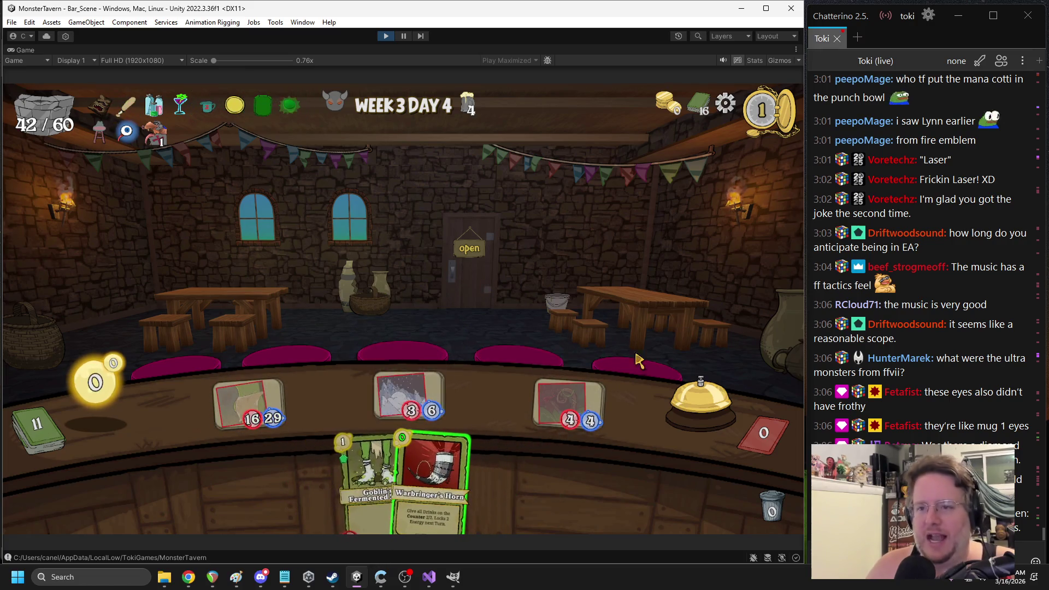
key(space)
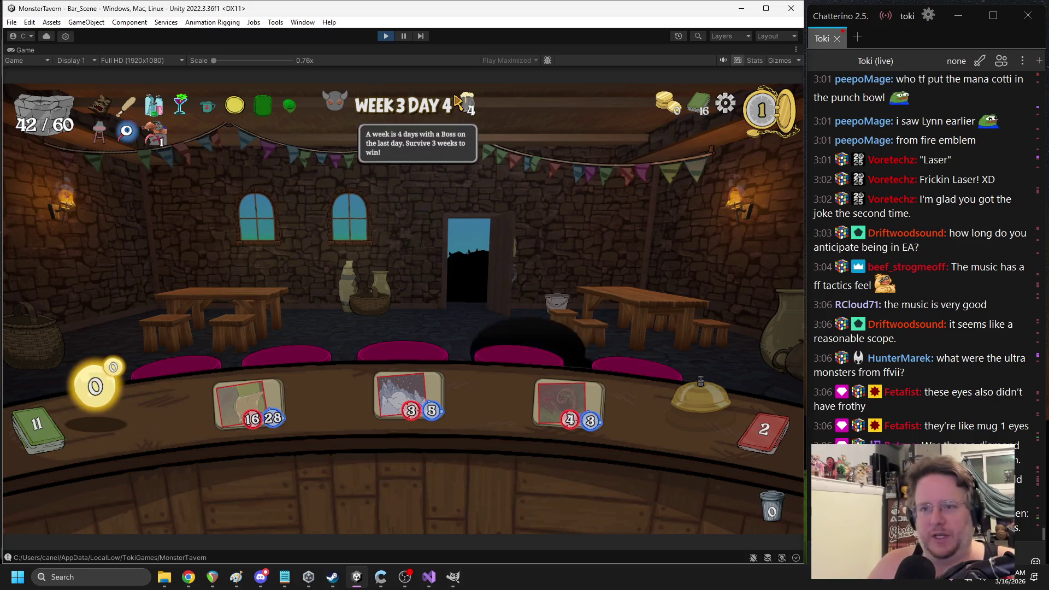
Serve drinks to the left Eye Stalk, the Tentacle and the Froghemoth (16/28), then end the turn
mouse_move(527, 324)
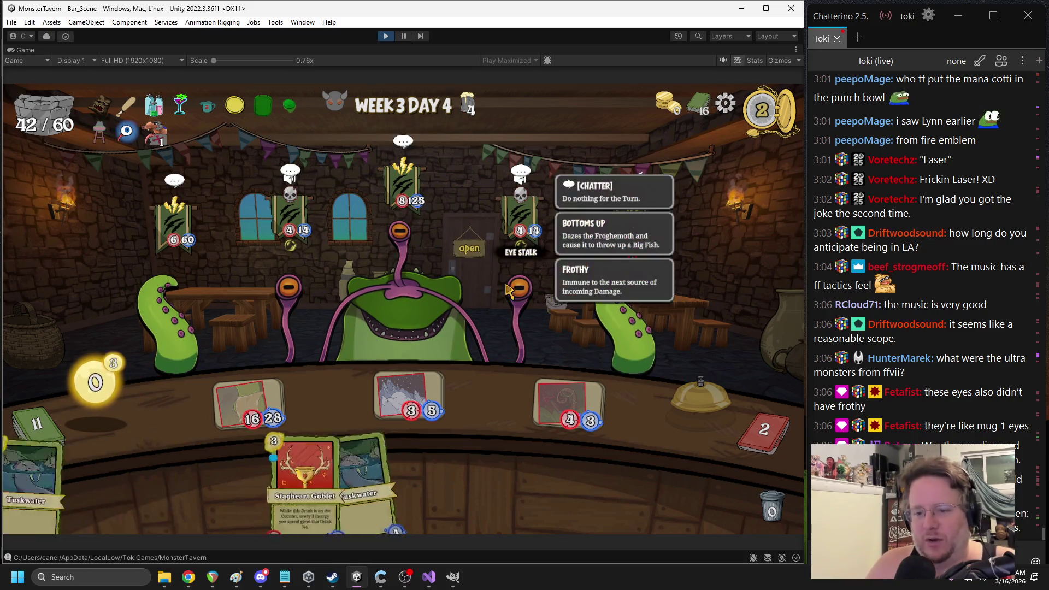
drag(410, 399, 298, 294)
drag(571, 404, 622, 323)
mouse_move(427, 273)
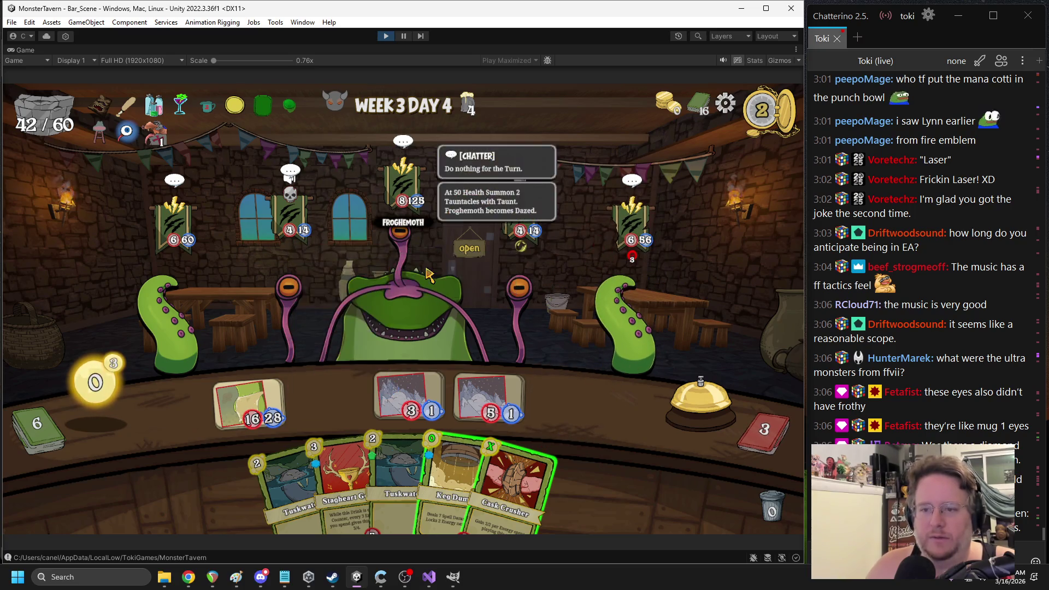
drag(248, 404, 401, 304)
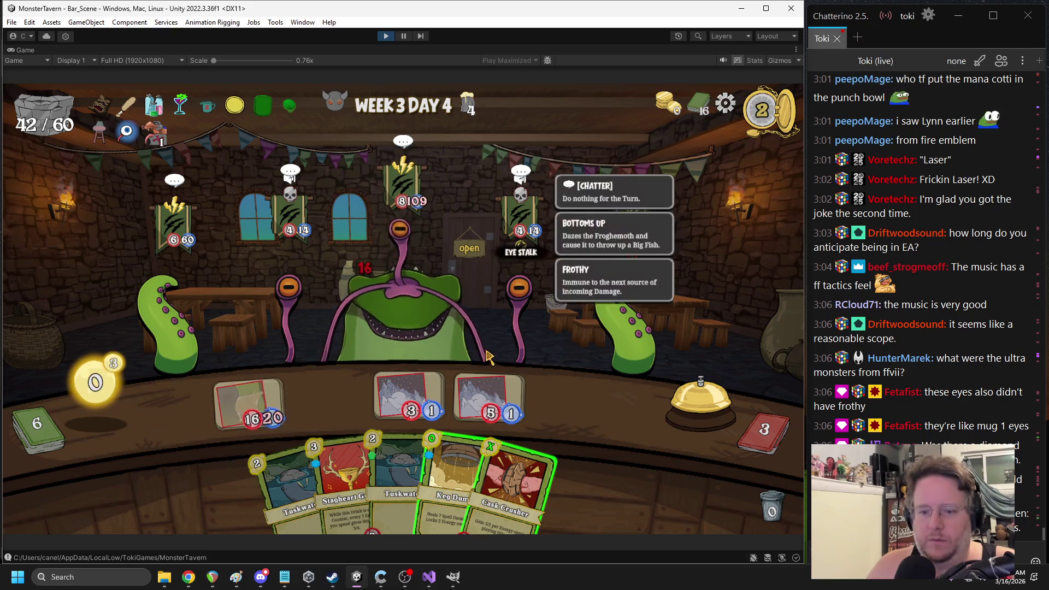
click(701, 411)
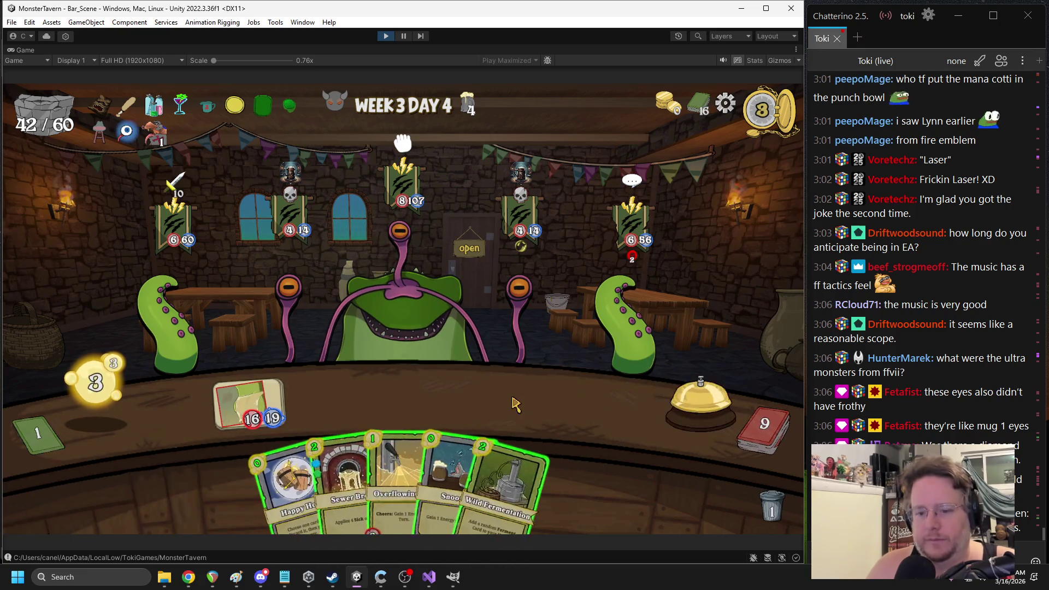
Hit the left tentacle; play Wild Fermentation, Snooze, Happy Hour, Overflowing Tap and Ironbark Ferment; end turn; Wild Ferment the Eye Stalk
drag(249, 403, 173, 314)
click(549, 436)
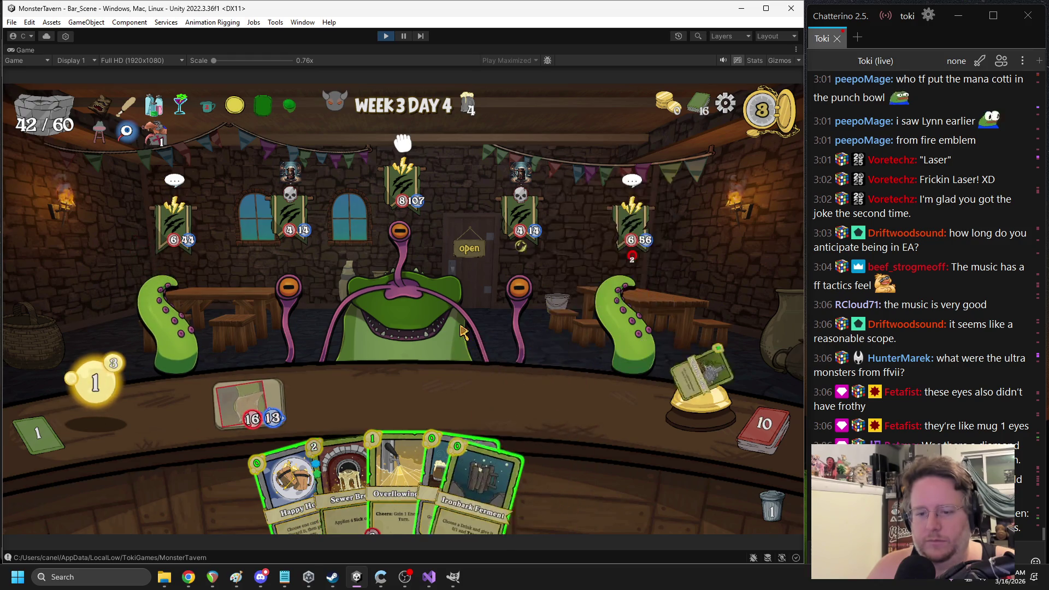
drag(431, 407, 443, 371)
mouse_move(290, 480)
mouse_down()
mouse_move(325, 385)
mouse_move(339, 404)
mouse_up()
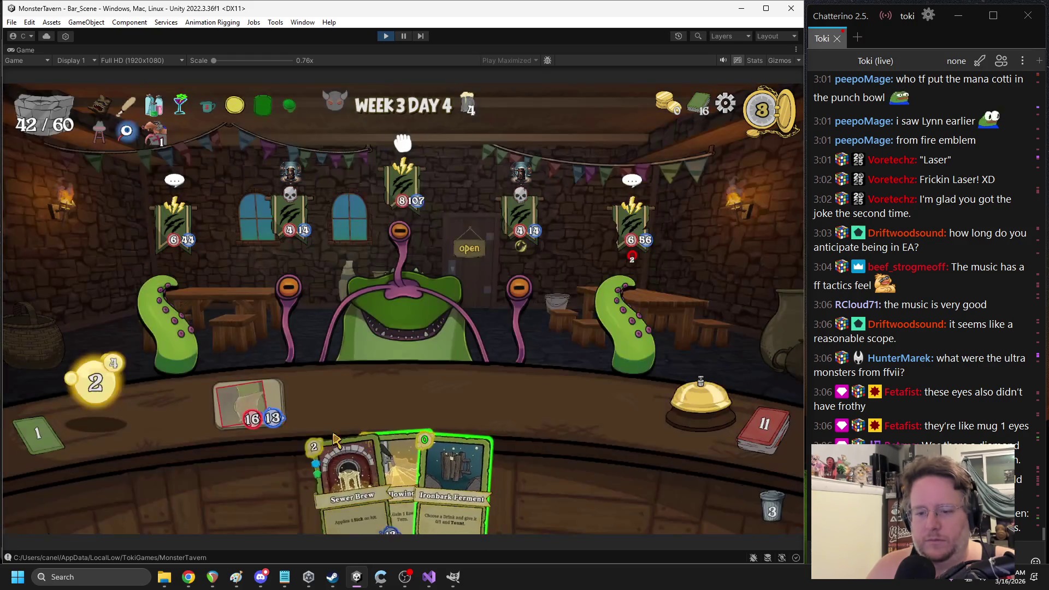
drag(360, 464, 387, 393)
mouse_move(431, 480)
mouse_down()
mouse_move(281, 410)
mouse_move(438, 427)
mouse_move(478, 458)
mouse_move(373, 460)
mouse_move(250, 404)
mouse_up()
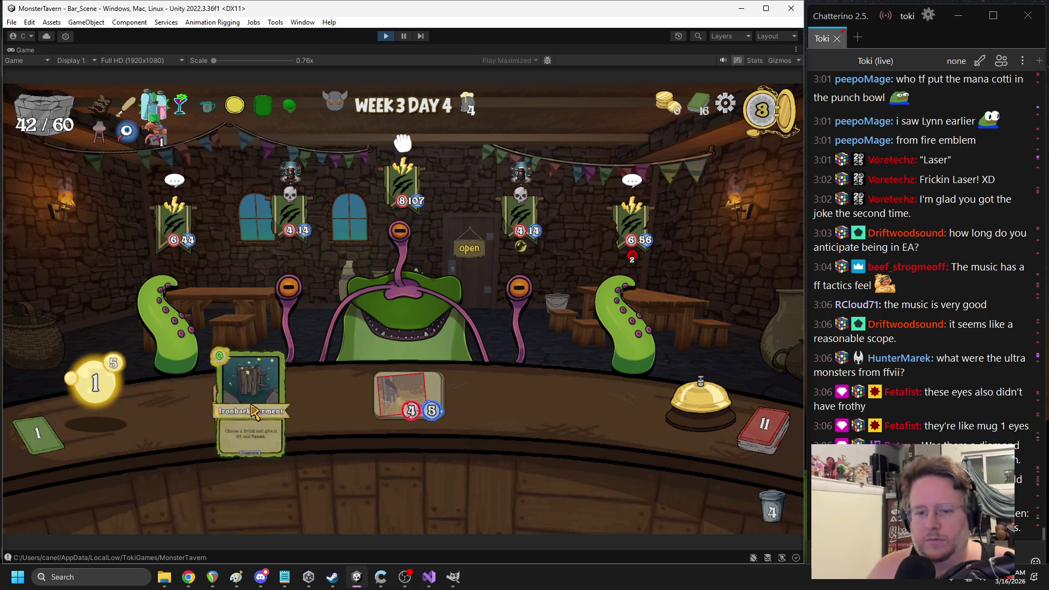
click(683, 410)
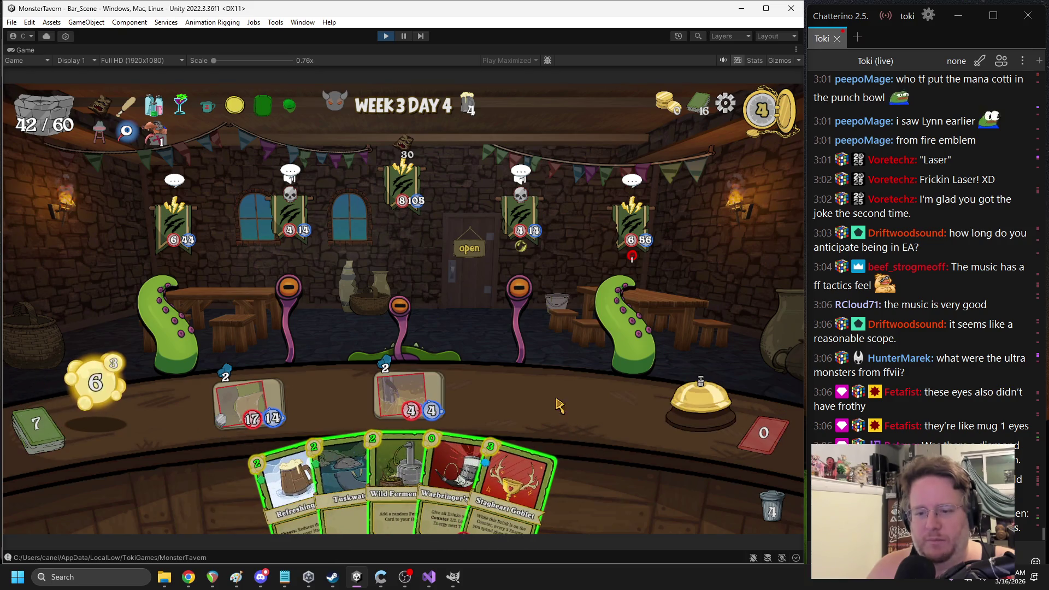
mouse_move(393, 480)
mouse_down()
mouse_move(513, 371)
mouse_move(404, 459)
mouse_move(396, 496)
mouse_up()
mouse_move(415, 437)
mouse_down()
mouse_move(550, 352)
mouse_move(519, 369)
mouse_up()
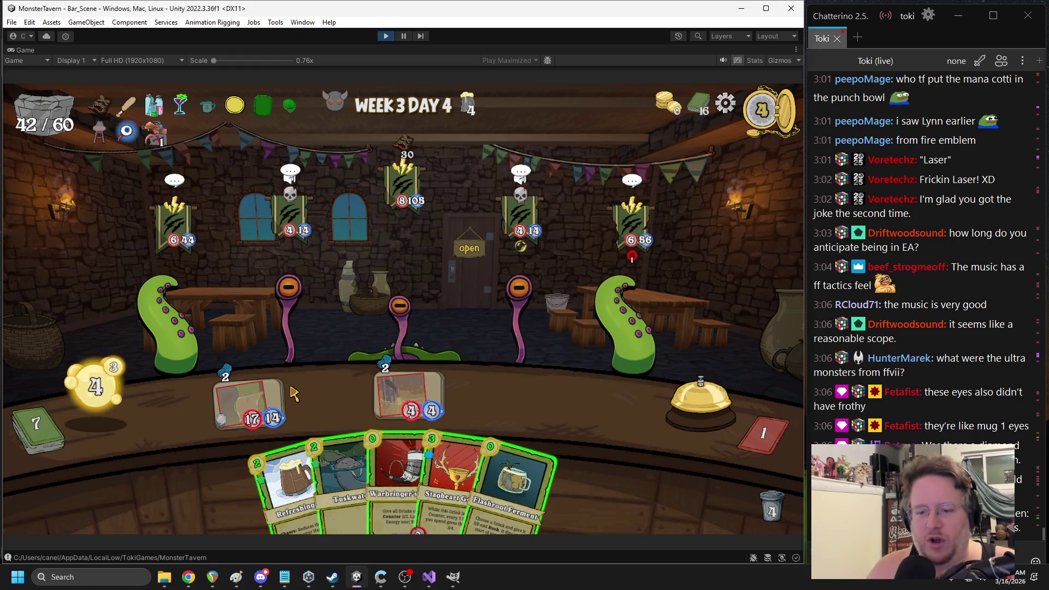
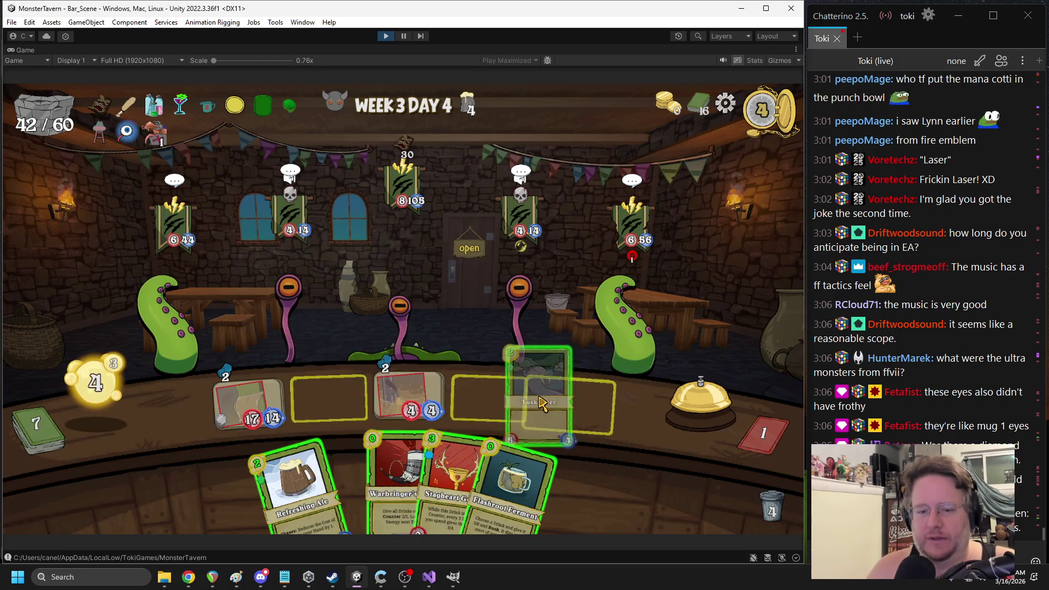
Play Refreshing Ale, Flashroot Ferment on the mug drink and Tuskwater, then end the turn
mouse_move(289, 484)
mouse_down()
mouse_move(603, 404)
mouse_move(568, 420)
mouse_move(569, 405)
mouse_up()
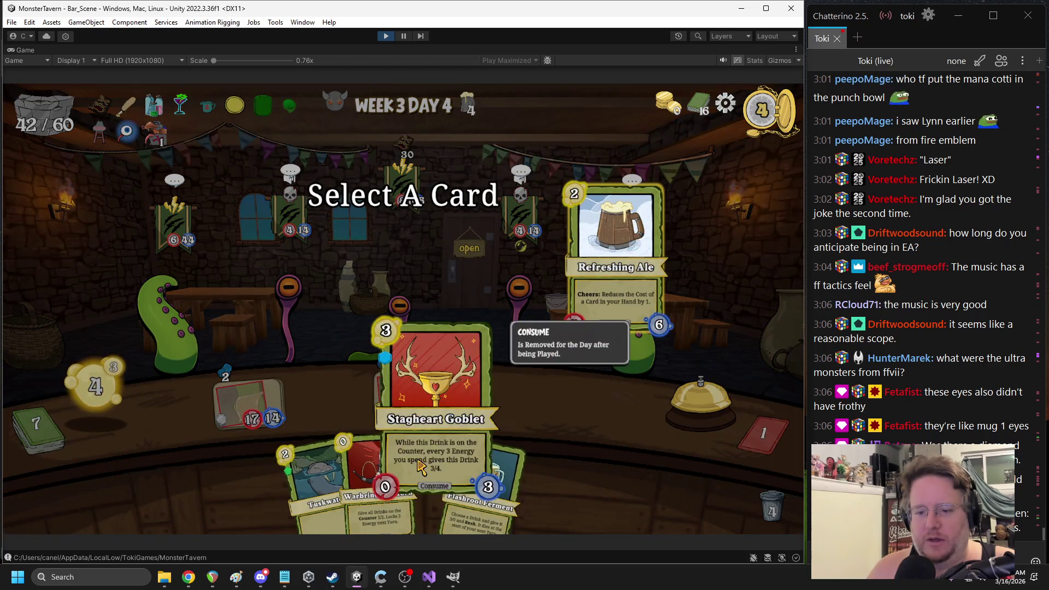
click(325, 464)
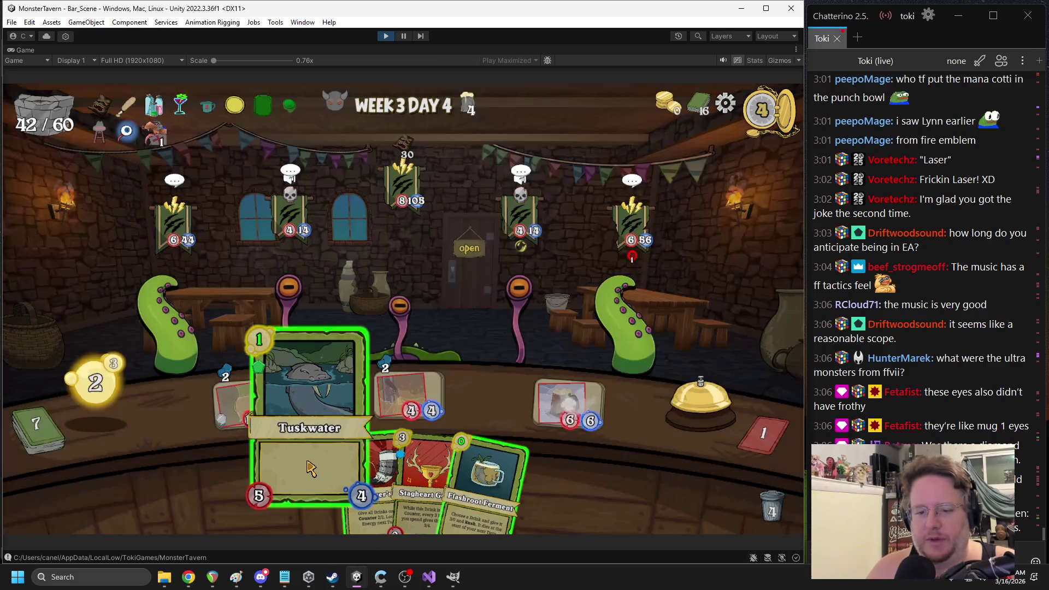
mouse_move(493, 439)
mouse_down()
mouse_move(578, 411)
mouse_move(565, 408)
mouse_up()
drag(314, 480, 327, 399)
drag(377, 475, 450, 387)
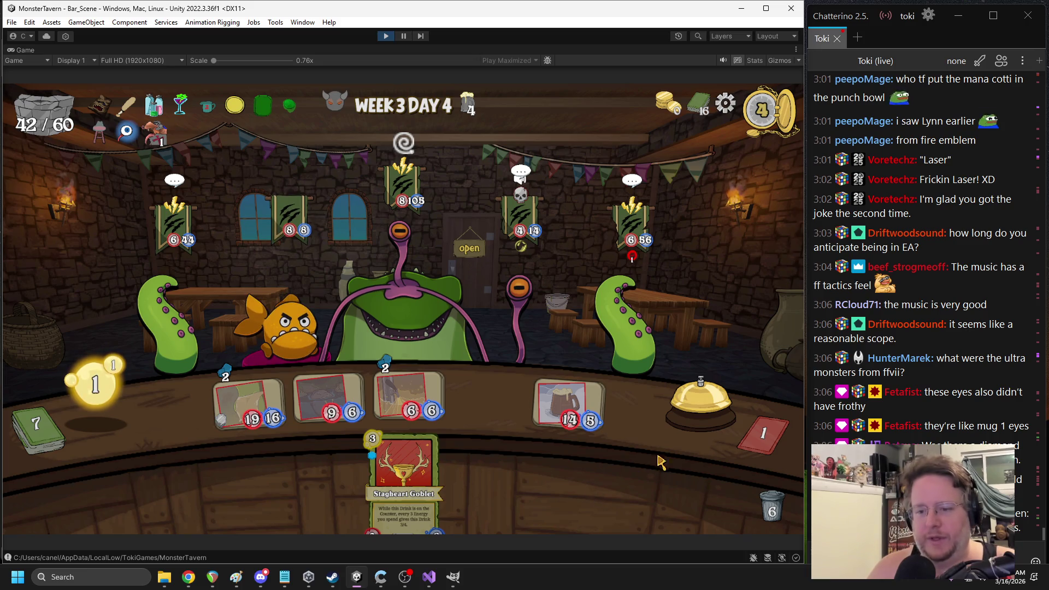
click(713, 426)
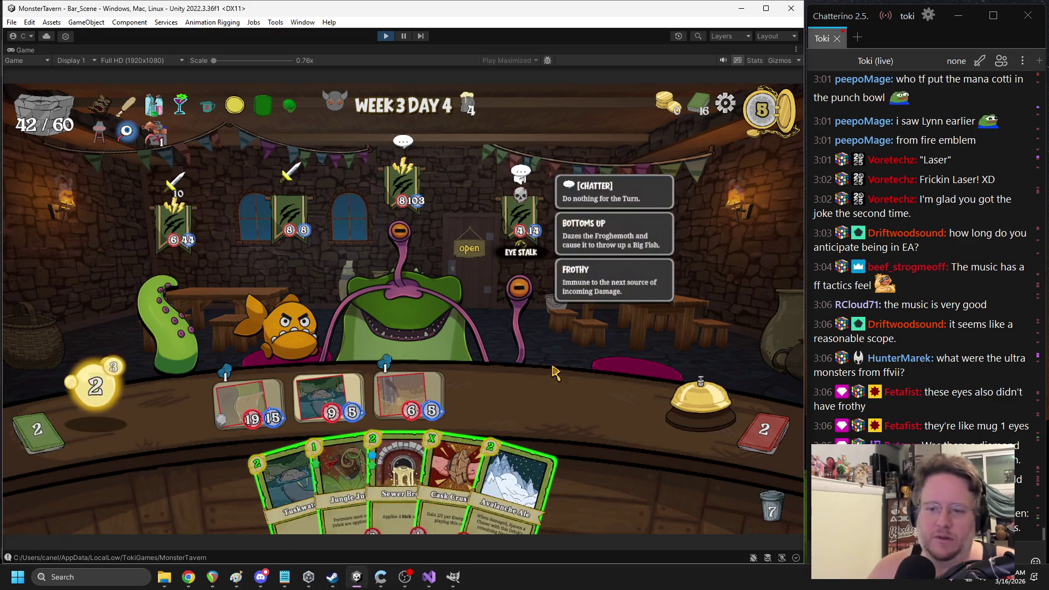
Play Avalanche Ale and Stagheart Goblet, end the turn, then play Wild Fermentation
mouse_move(363, 346)
mouse_move(519, 475)
mouse_down()
mouse_move(562, 393)
mouse_move(565, 407)
mouse_up()
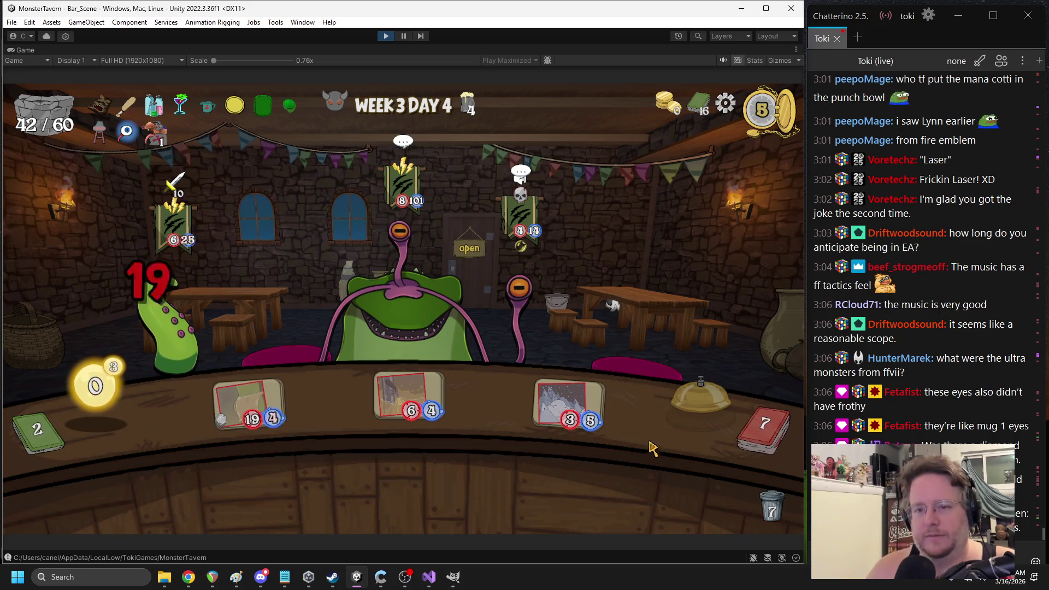
mouse_move(518, 334)
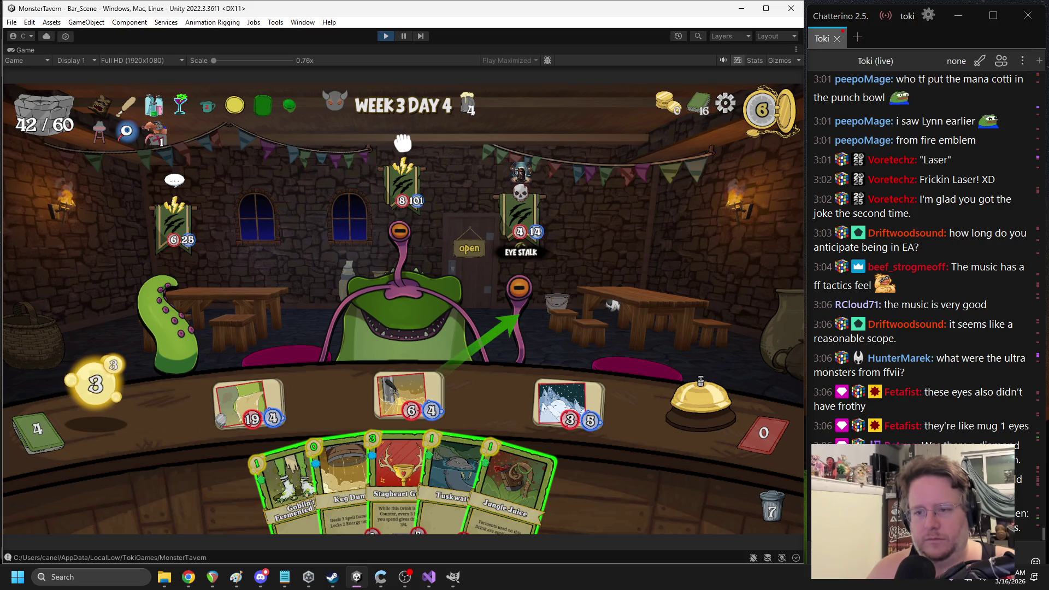
drag(398, 481, 395, 404)
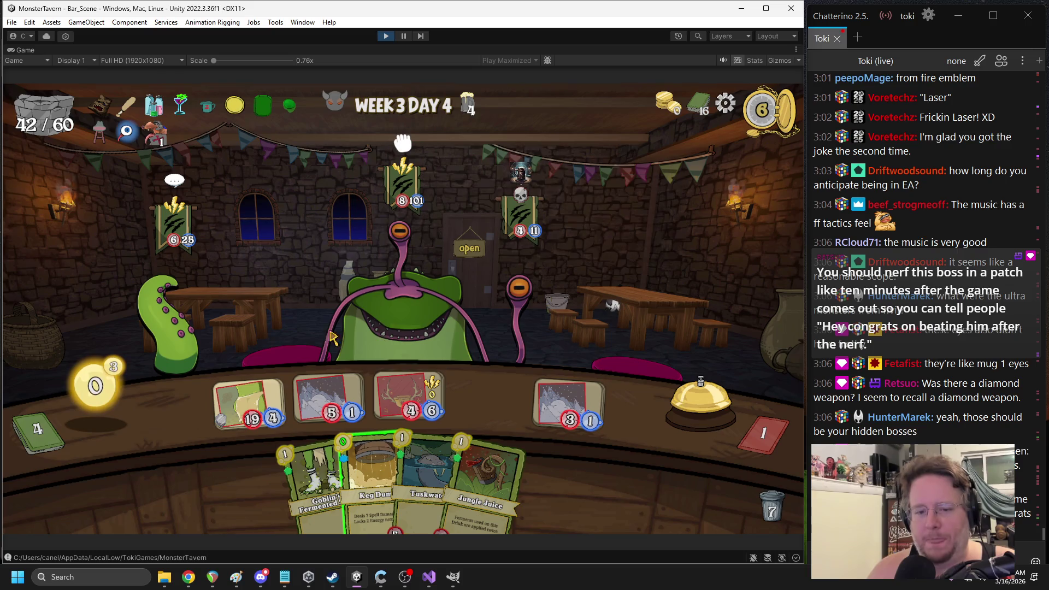
click(698, 401)
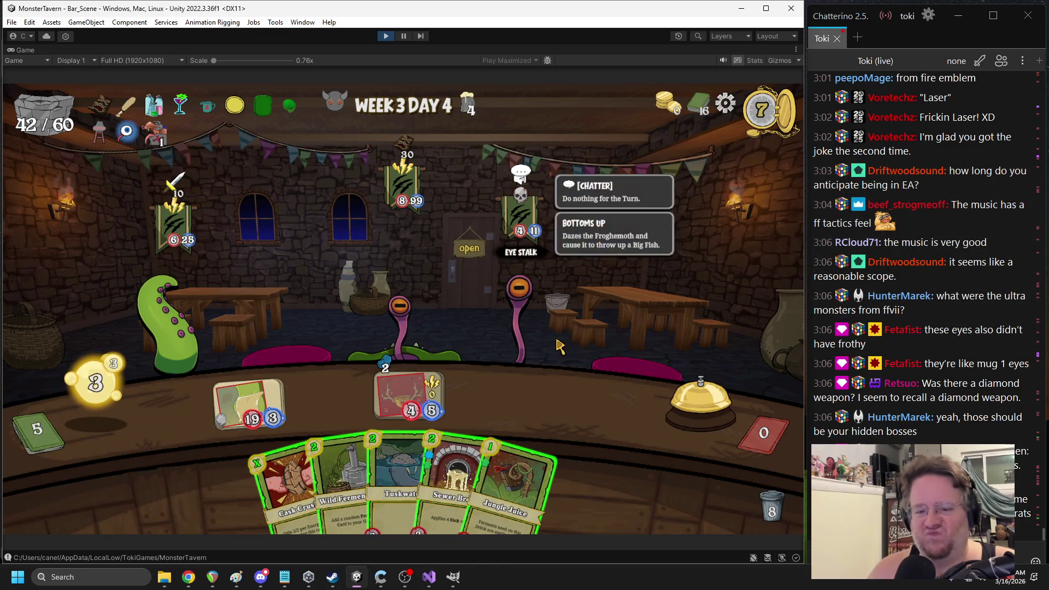
drag(342, 480, 299, 288)
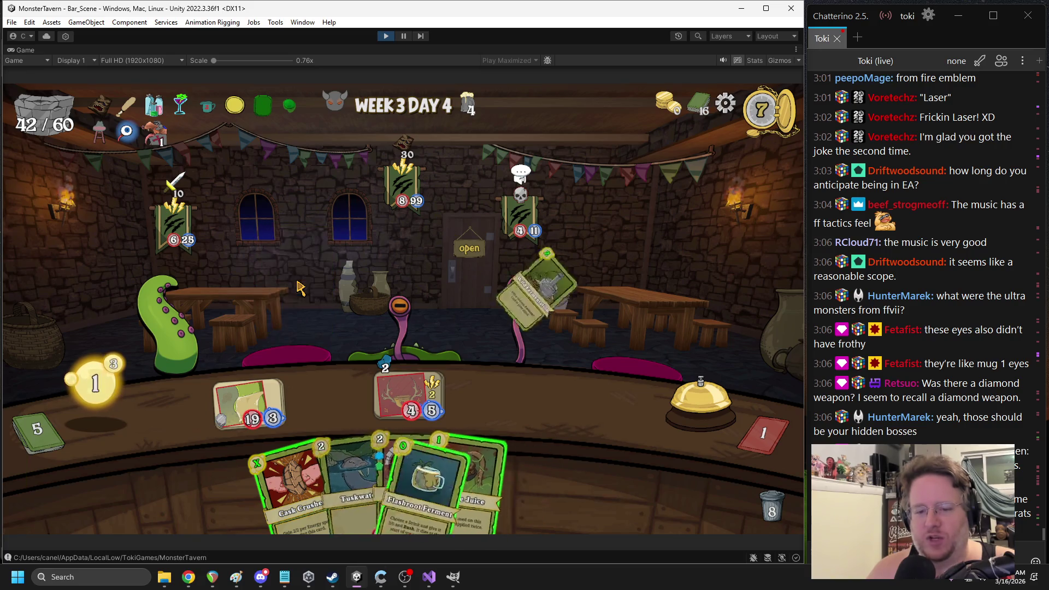
Buff the Stagheart Goblet drink with Jungle Juice, aiming the 19/3 drink at the Eye Stalk
mouse_move(511, 292)
mouse_move(449, 483)
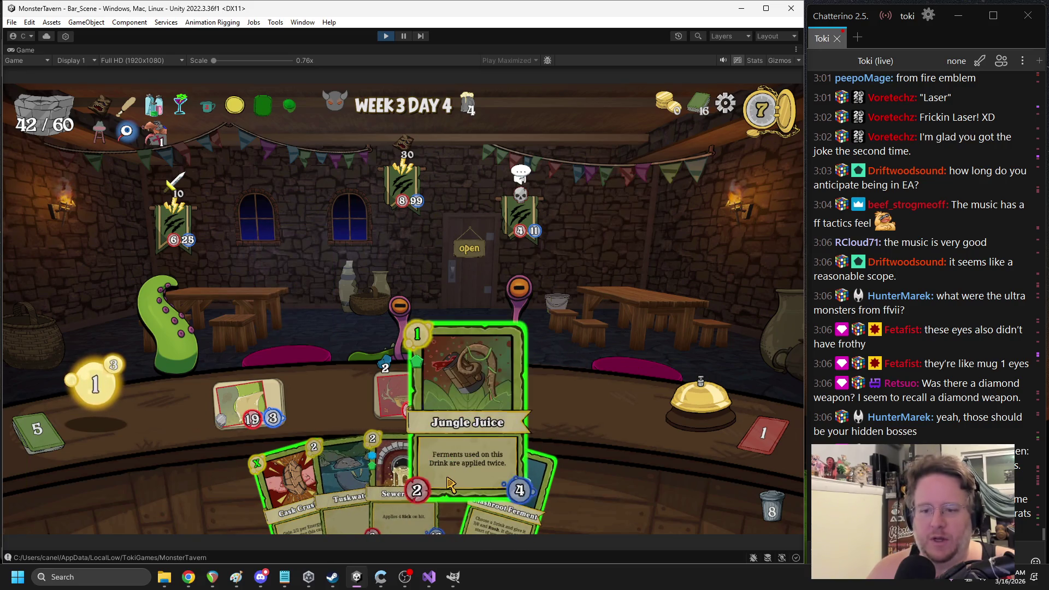
mouse_move(449, 483)
mouse_down()
mouse_move(508, 456)
mouse_move(579, 380)
mouse_move(574, 367)
mouse_move(470, 469)
mouse_up()
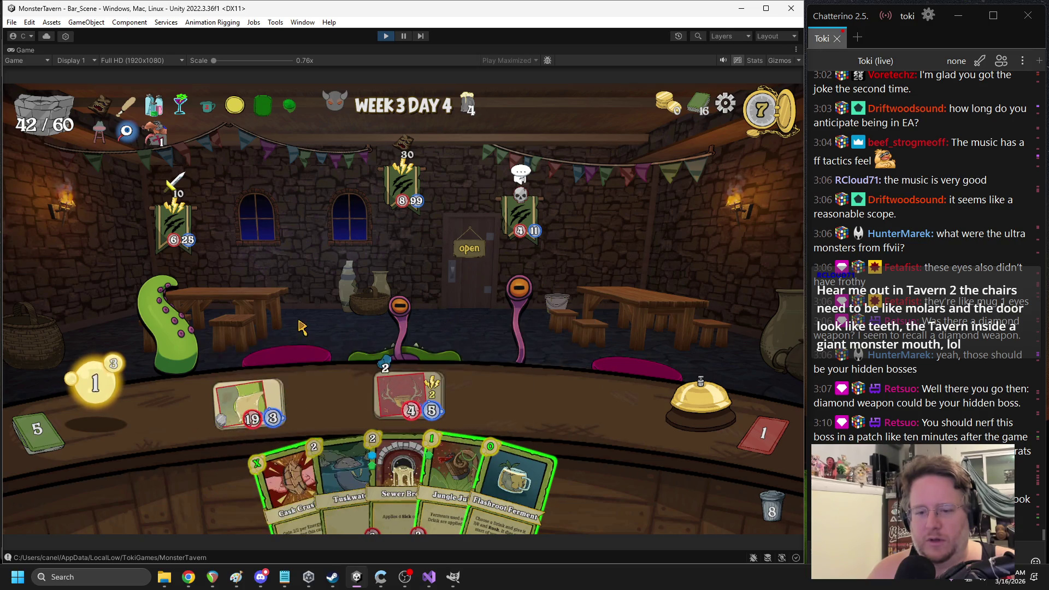
mouse_move(270, 409)
mouse_down()
mouse_move(535, 287)
mouse_move(524, 291)
mouse_up()
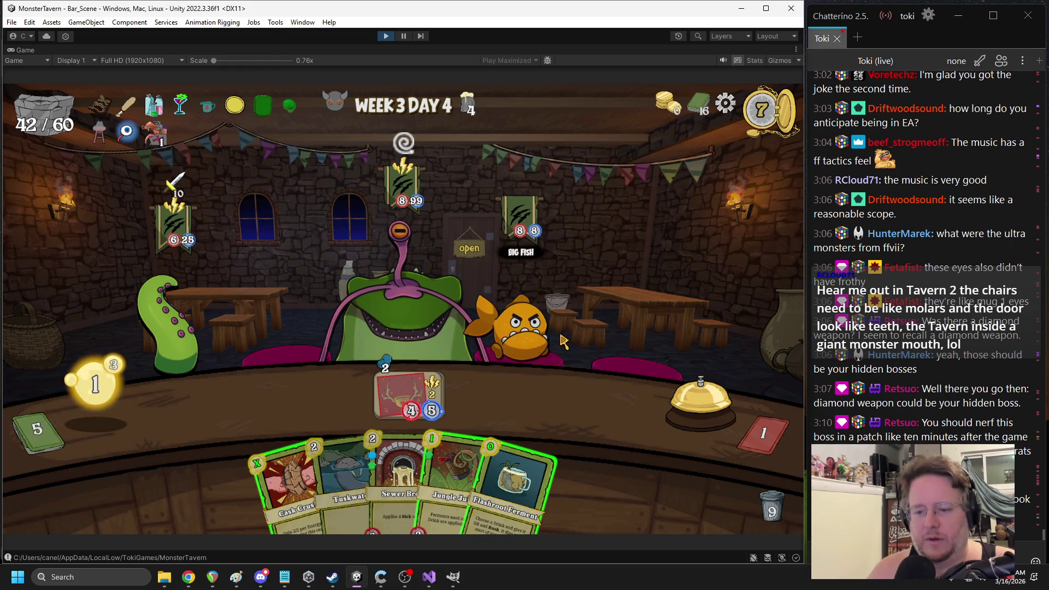
mouse_move(451, 480)
mouse_down()
mouse_move(573, 415)
mouse_move(415, 393)
mouse_up()
mouse_move(514, 480)
mouse_down()
mouse_move(563, 426)
mouse_move(596, 426)
mouse_move(568, 415)
mouse_up()
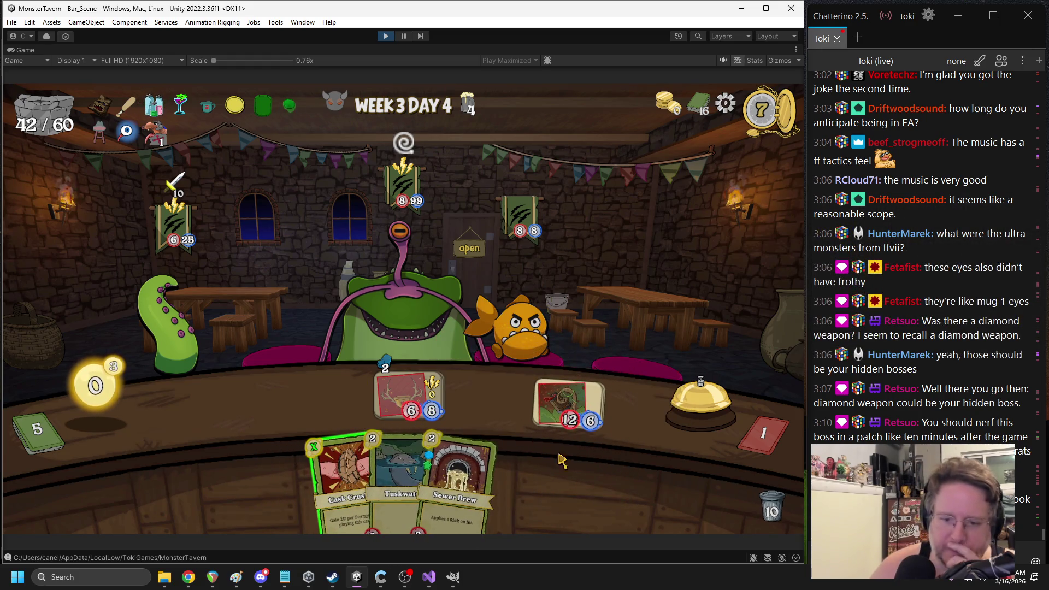
Place Cask Crusher, send the drink against the tentacle, and end the turn
click(337, 390)
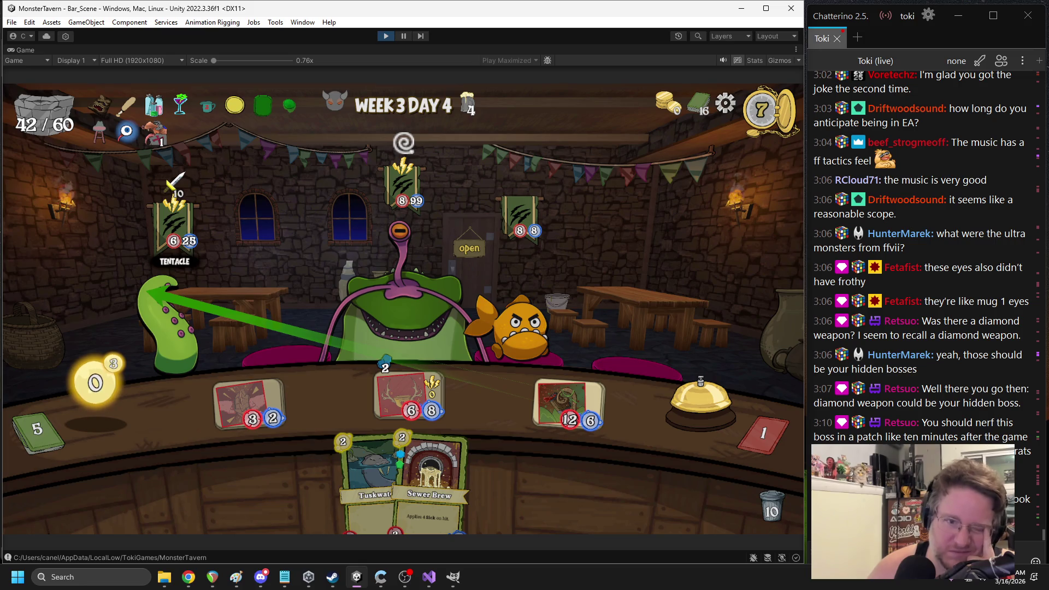
click(150, 293)
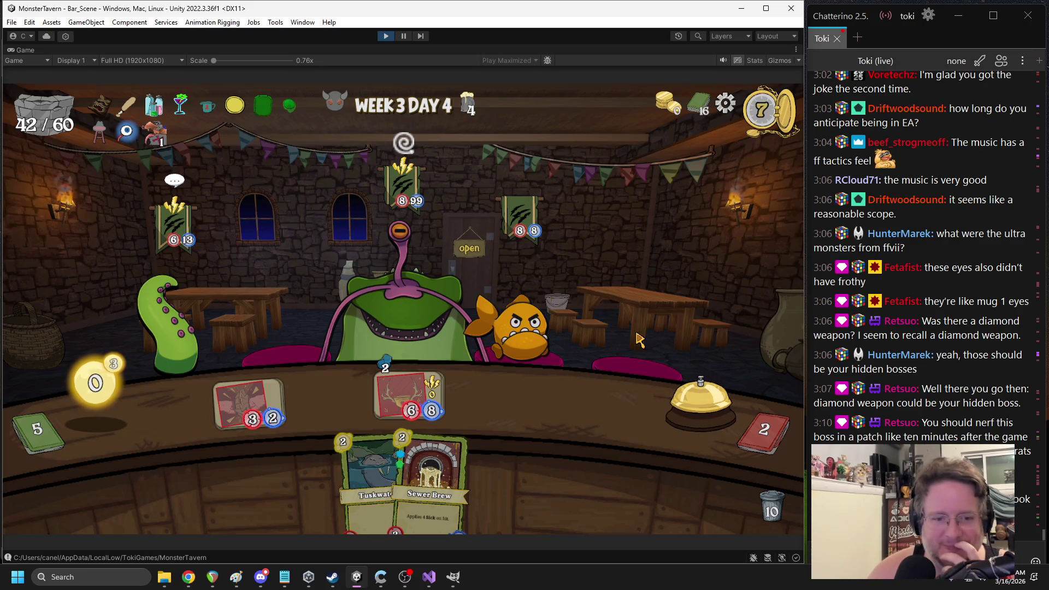
click(717, 401)
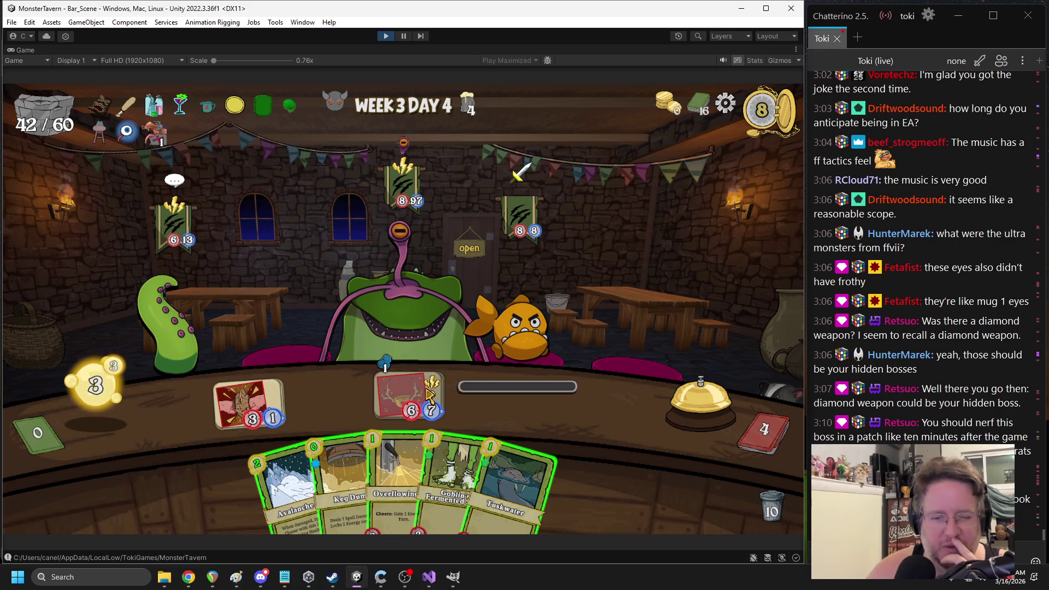
Throw Keg Dump at the Big Fish, play Overflowing Tap and Avalanche Ale, and end the turn
mouse_move(337, 473)
mouse_down()
mouse_move(508, 327)
mouse_move(524, 339)
mouse_up()
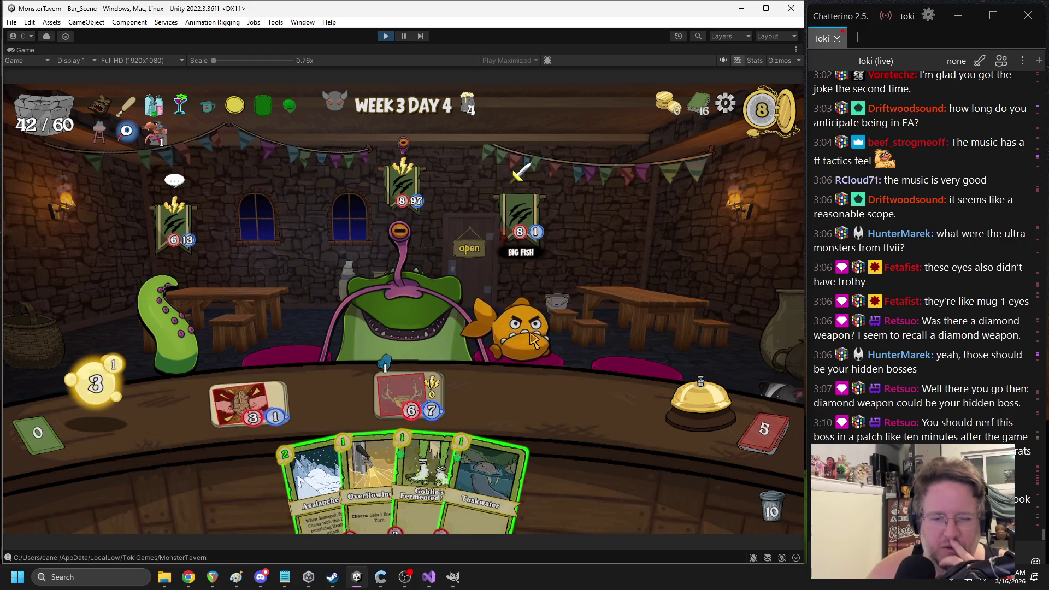
drag(372, 481, 254, 401)
drag(328, 469, 562, 402)
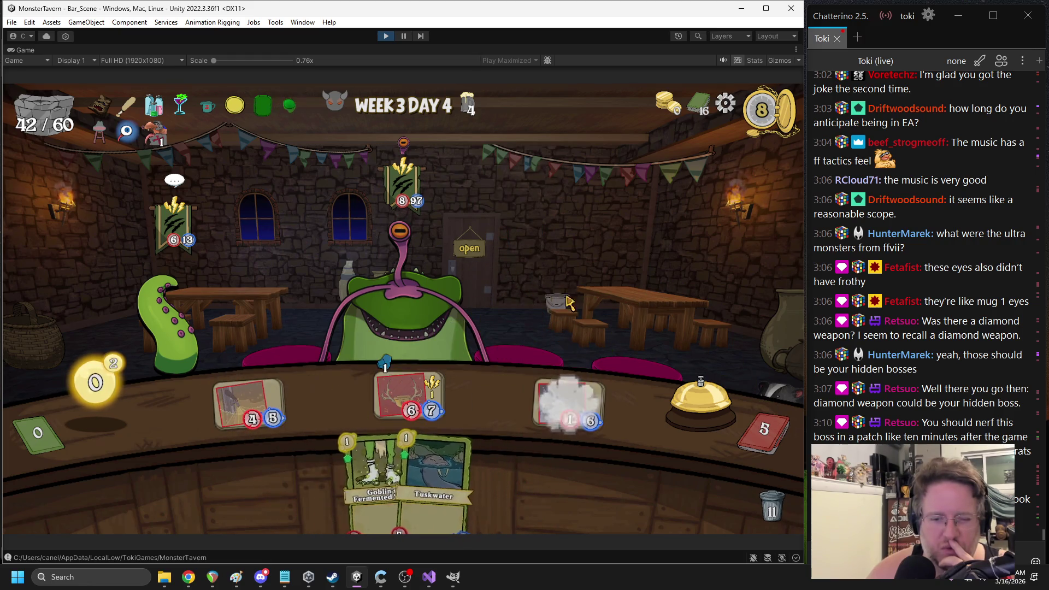
click(680, 404)
Place Sewer Brew, play Wild Fermentation for Flashroot Ferment, and serve Tuskwater on the counter
mouse_move(535, 327)
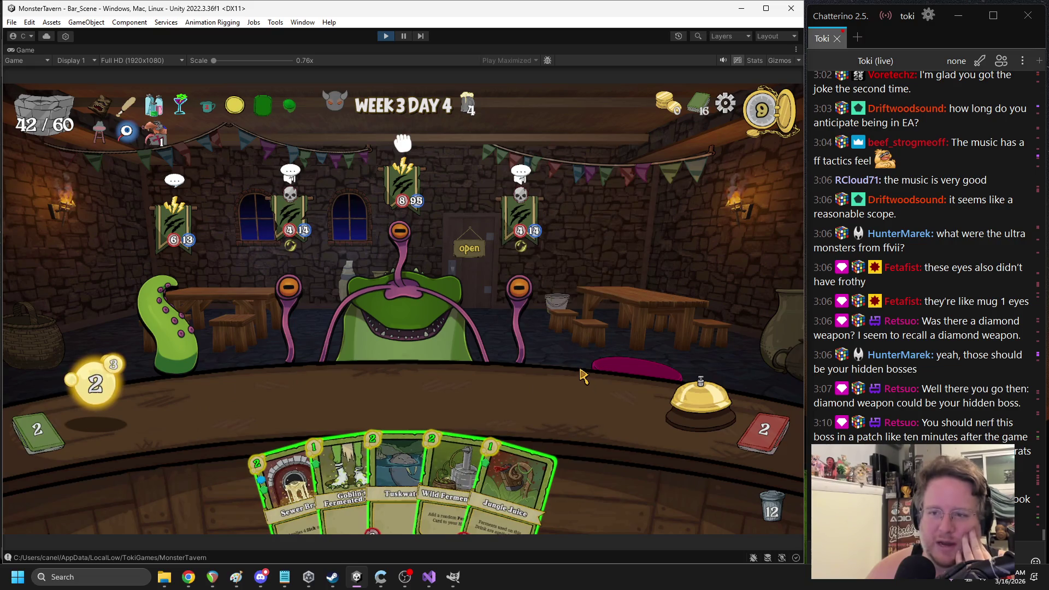
mouse_move(278, 428)
mouse_down()
mouse_move(235, 402)
mouse_move(256, 404)
mouse_up()
drag(286, 486, 248, 404)
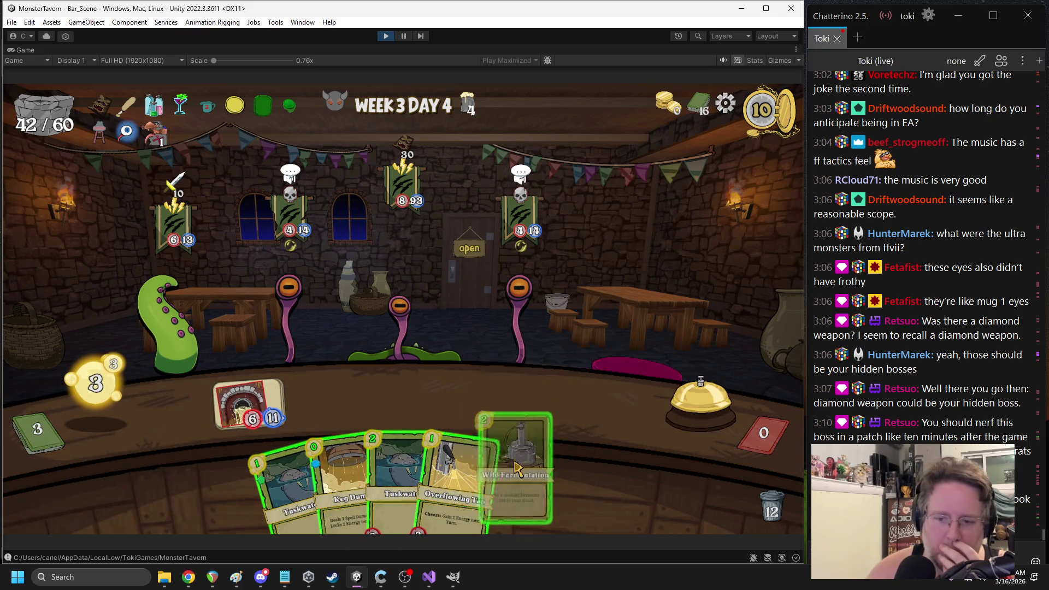
mouse_move(505, 485)
drag(505, 485, 595, 390)
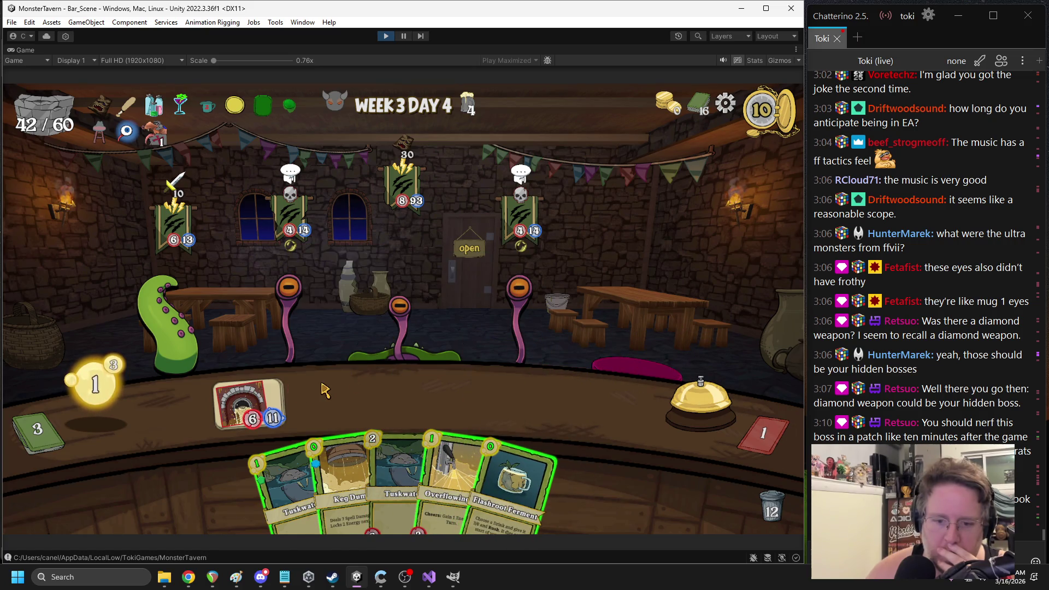
mouse_move(290, 483)
mouse_down()
mouse_move(452, 398)
mouse_move(555, 409)
mouse_move(273, 431)
mouse_up()
mouse_move(249, 426)
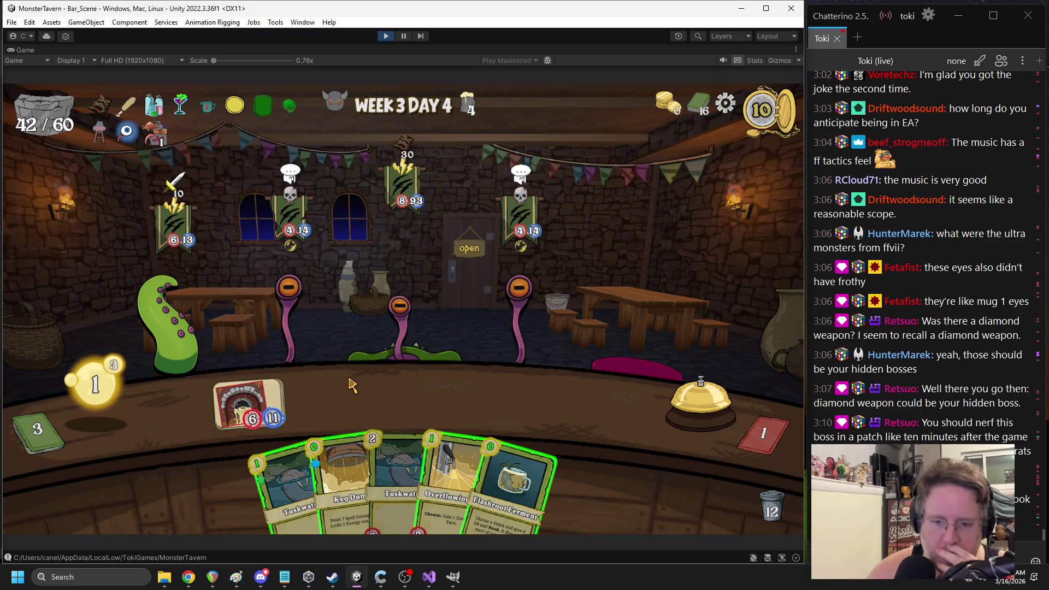
mouse_move(284, 483)
mouse_down()
mouse_move(546, 393)
mouse_move(562, 404)
mouse_up()
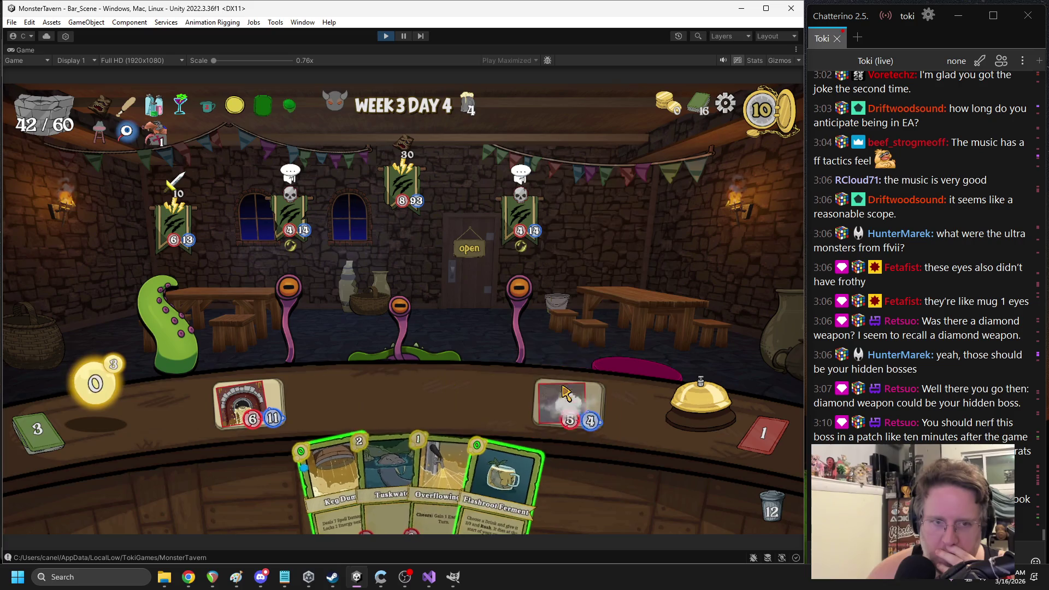
Apply Flashroot Ferment to the left counter drink, hold back Keg Dump, and end the turn
mouse_move(531, 354)
mouse_move(483, 475)
mouse_down()
mouse_move(568, 399)
mouse_move(536, 494)
mouse_move(324, 414)
mouse_move(278, 413)
mouse_move(560, 490)
mouse_move(528, 487)
mouse_move(440, 385)
mouse_up()
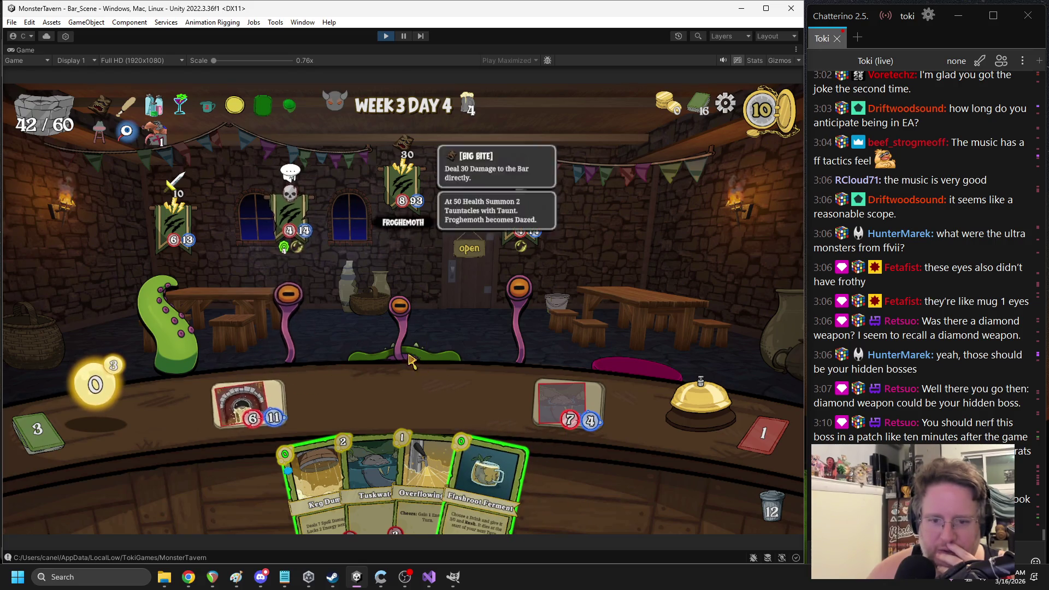
mouse_move(495, 464)
mouse_down()
mouse_move(251, 411)
mouse_move(350, 411)
mouse_move(249, 411)
mouse_move(460, 432)
mouse_move(534, 486)
mouse_up()
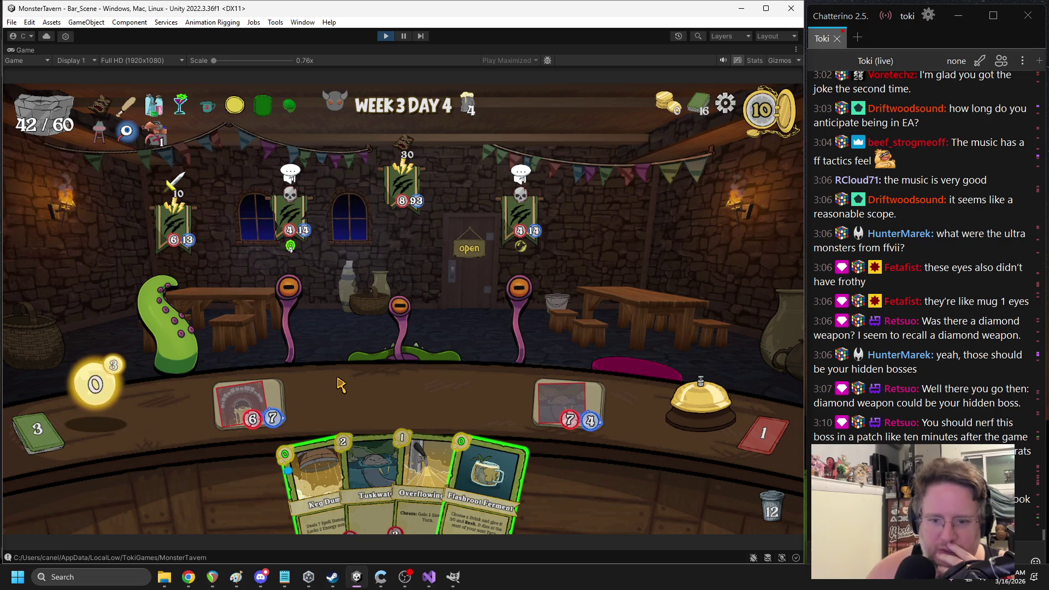
mouse_move(467, 464)
mouse_down()
mouse_move(268, 404)
mouse_move(422, 404)
mouse_move(310, 404)
mouse_move(493, 422)
mouse_move(470, 422)
mouse_move(588, 492)
mouse_move(573, 412)
mouse_up()
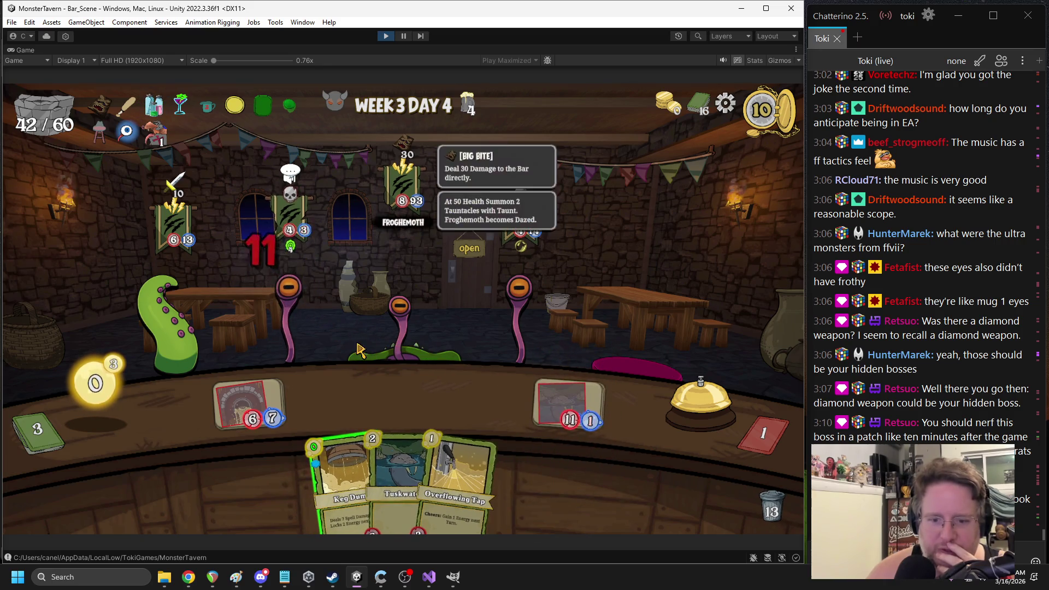
drag(338, 469, 213, 338)
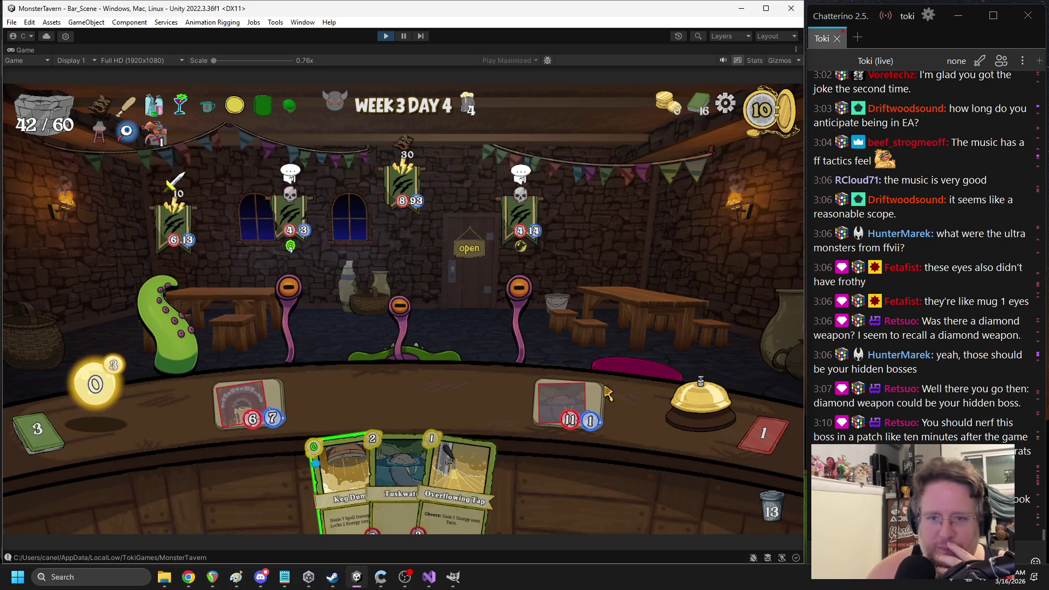
click(699, 401)
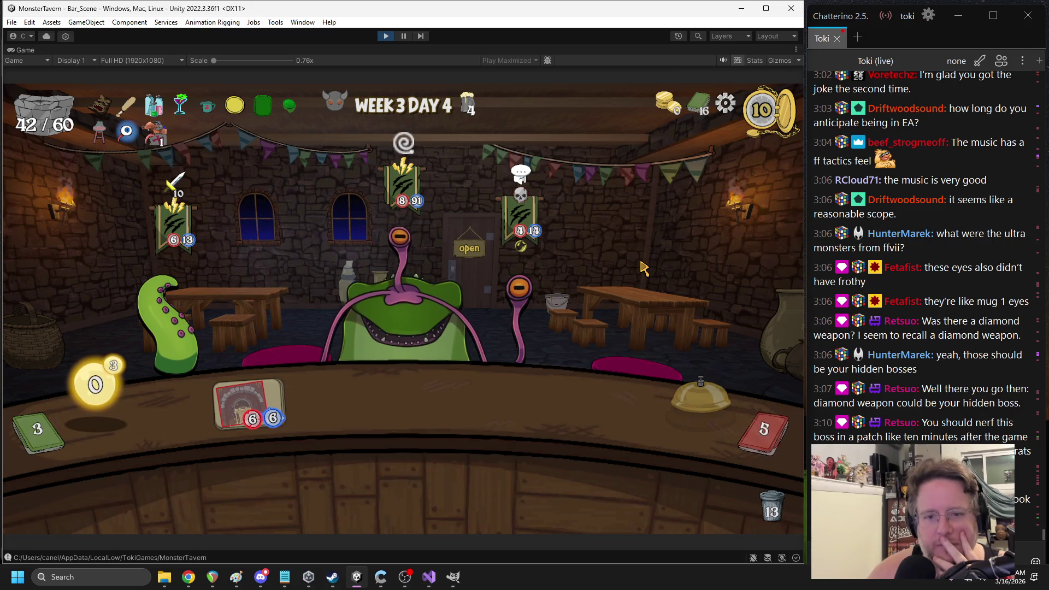
mouse_move(556, 353)
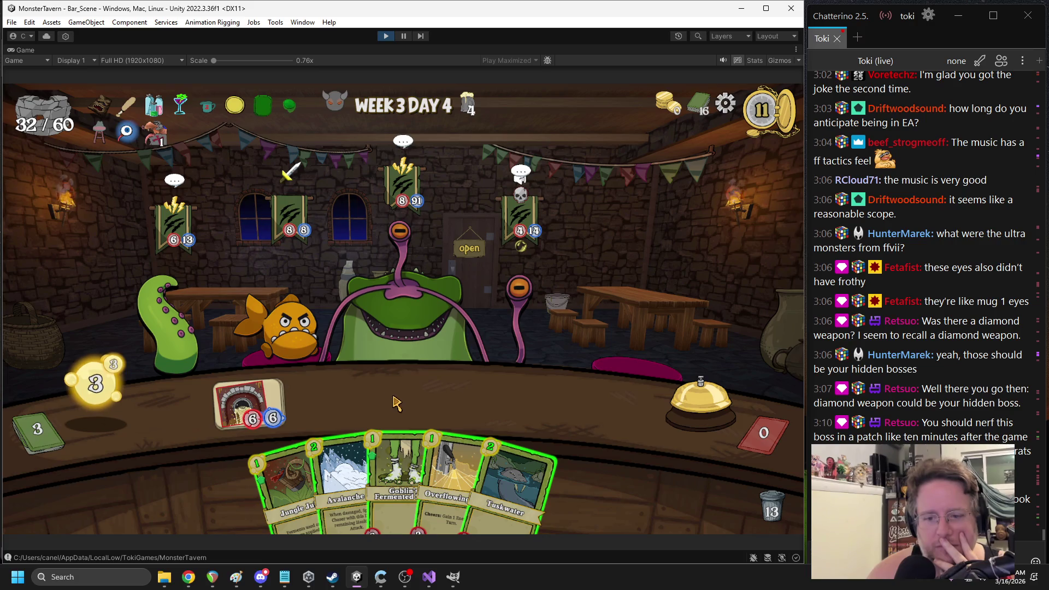
Play Goblin's Fermented Sock, Jungle Juice and Overflowing Tap onto the counter, then end the turn
mouse_move(396, 470)
mouse_down()
mouse_move(391, 437)
mouse_move(389, 448)
mouse_move(413, 368)
mouse_up()
mouse_move(292, 480)
mouse_down()
mouse_move(508, 415)
mouse_move(491, 393)
mouse_move(415, 393)
mouse_move(449, 374)
mouse_up()
drag(431, 481, 407, 396)
mouse_move(383, 480)
mouse_down()
mouse_move(386, 446)
mouse_move(480, 388)
mouse_move(487, 397)
mouse_up()
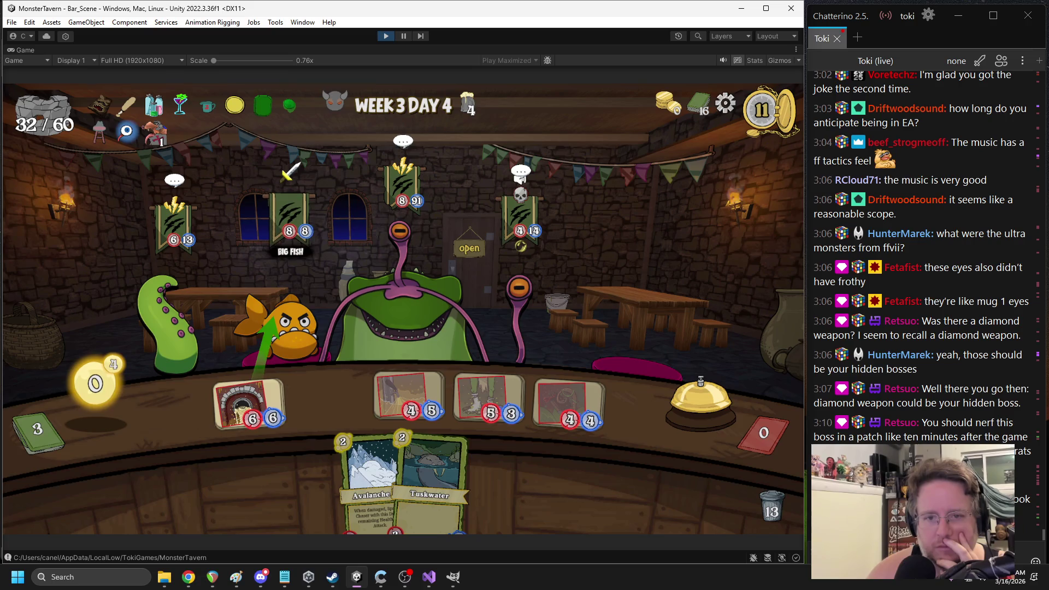
click(653, 377)
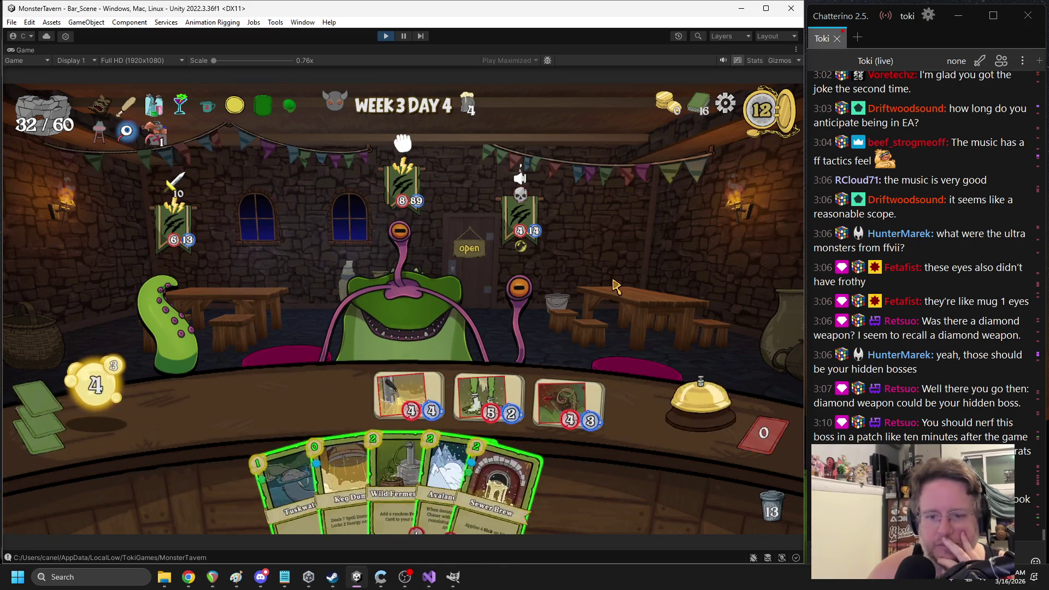
Place Sewer Brew on the leftmost and Tuskwater on the middle bar slot, then end the turn
mouse_move(568, 341)
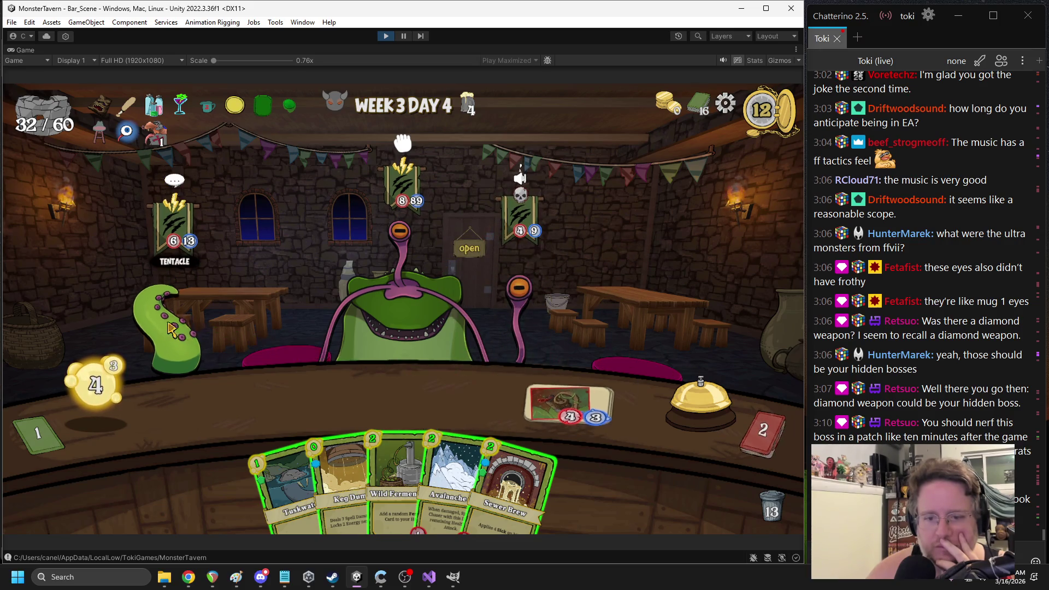
drag(519, 481, 251, 404)
mouse_move(316, 481)
mouse_down()
mouse_move(311, 431)
mouse_move(408, 395)
mouse_up()
click(672, 405)
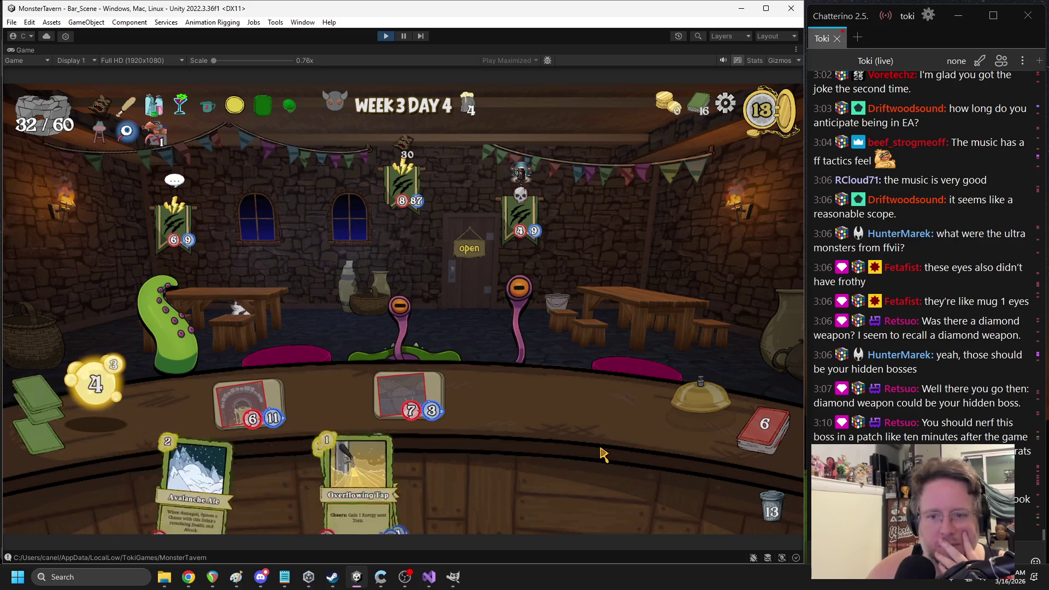
Play Wild Fermentation, Overflowing Tap and Elderwood Ferment, Keg Dump the Froghemoth, and end the turn
drag(481, 415, 566, 368)
drag(333, 472, 568, 404)
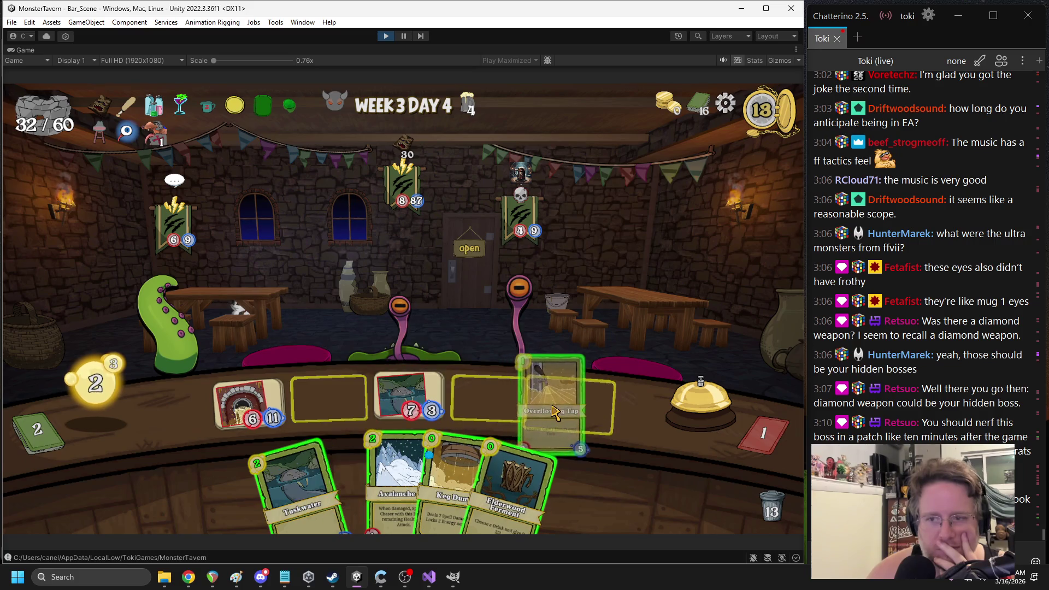
mouse_move(467, 475)
mouse_down()
mouse_move(459, 452)
mouse_move(289, 412)
mouse_move(295, 350)
mouse_up()
drag(583, 297, 546, 291)
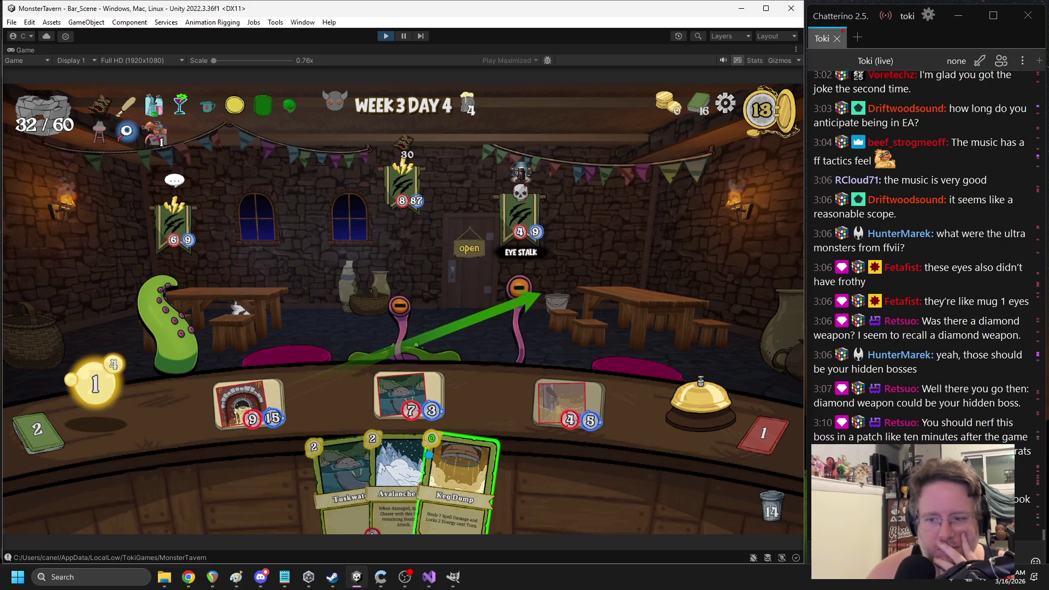
mouse_move(503, 414)
mouse_down()
mouse_move(503, 482)
mouse_move(481, 459)
mouse_up()
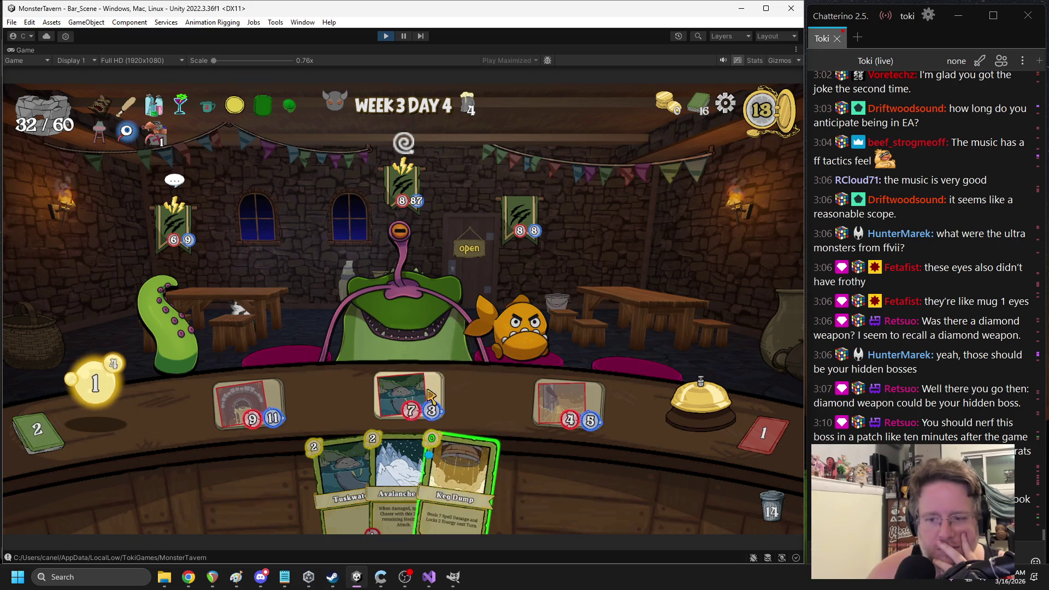
drag(529, 299, 394, 308)
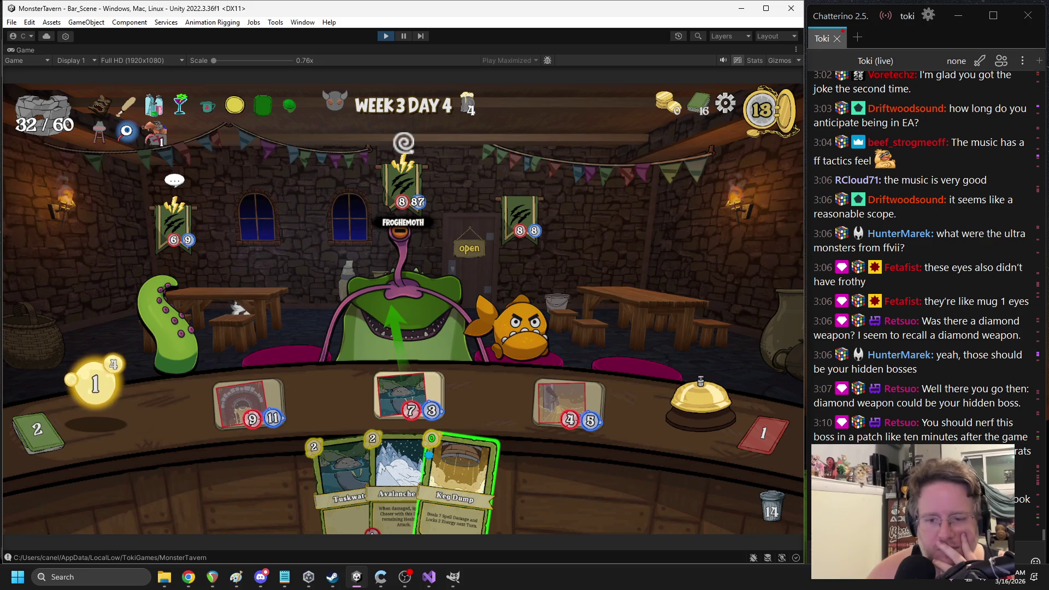
drag(394, 307, 546, 317)
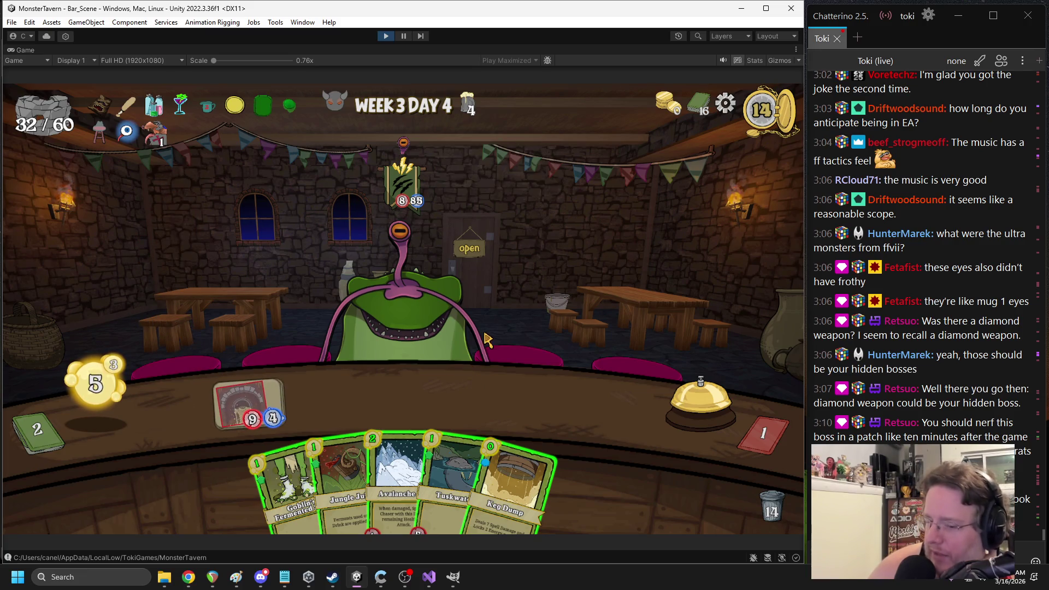
drag(527, 434, 428, 306)
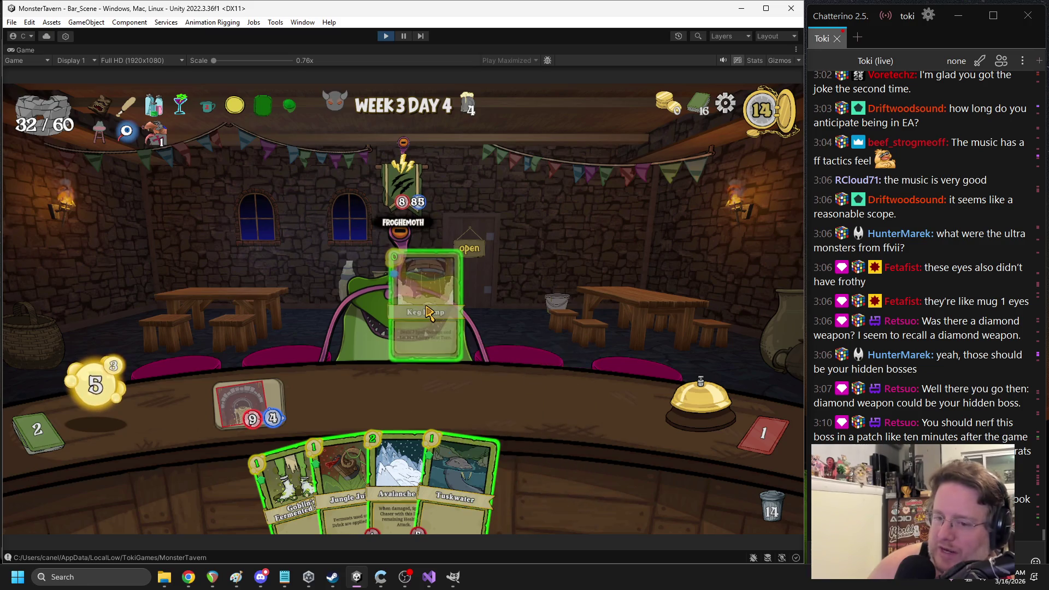
click(701, 402)
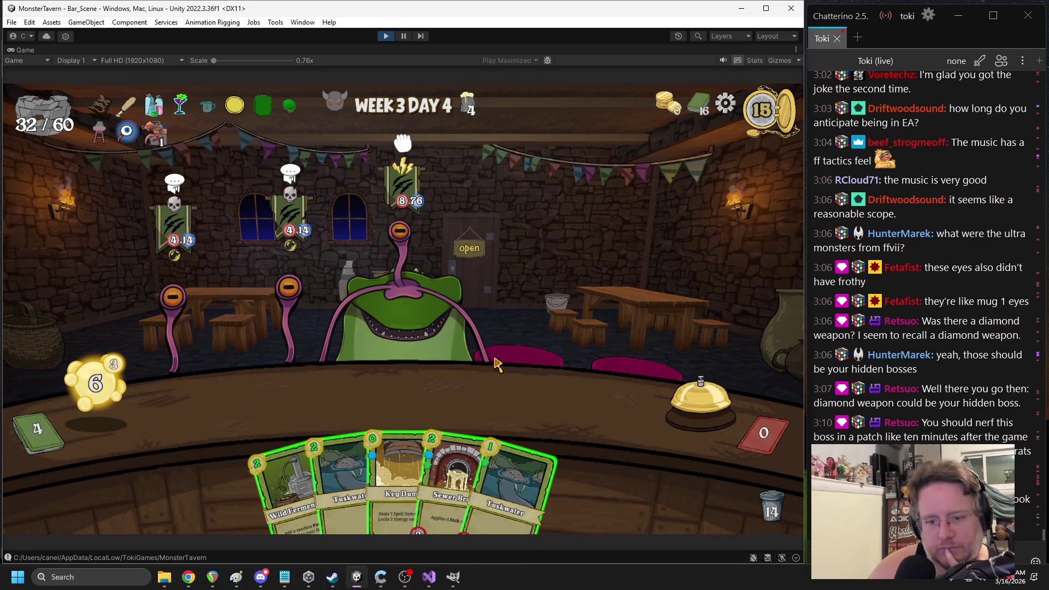
Place two Tuskwaters and Sewer Brew, then hit the eye stalk with Keg Dump and the 7/3 drink
drag(508, 480, 568, 404)
drag(453, 480, 492, 382)
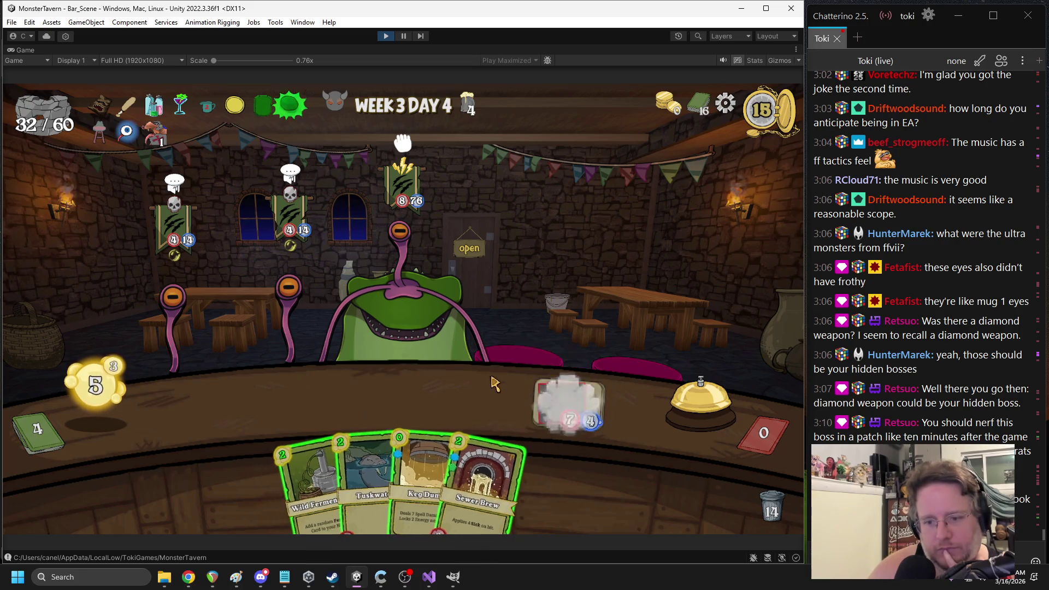
mouse_move(386, 480)
mouse_down()
mouse_move(431, 415)
mouse_move(420, 398)
mouse_move(394, 470)
mouse_up()
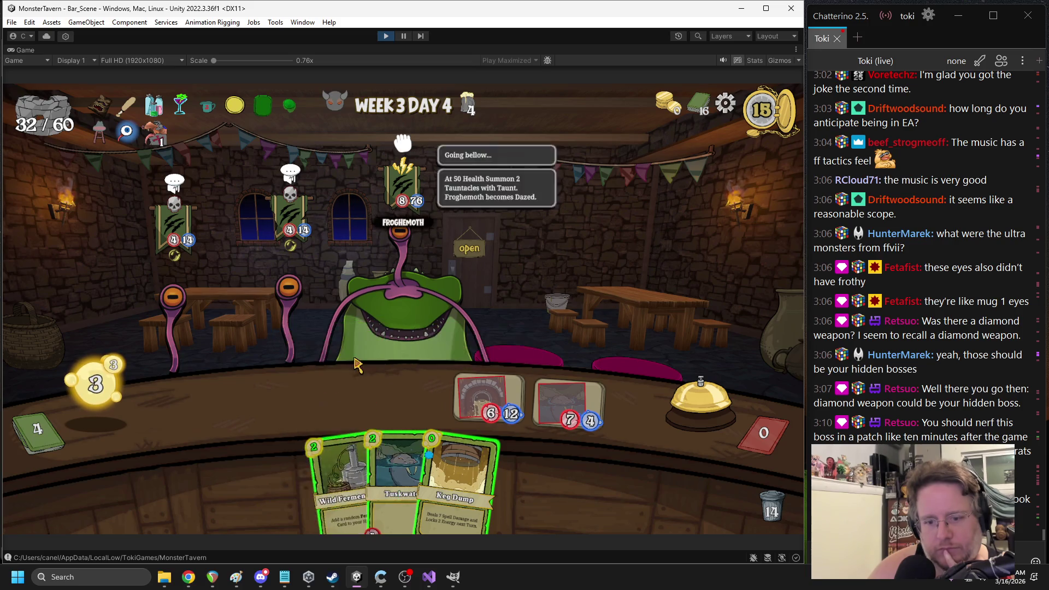
drag(339, 458, 492, 317)
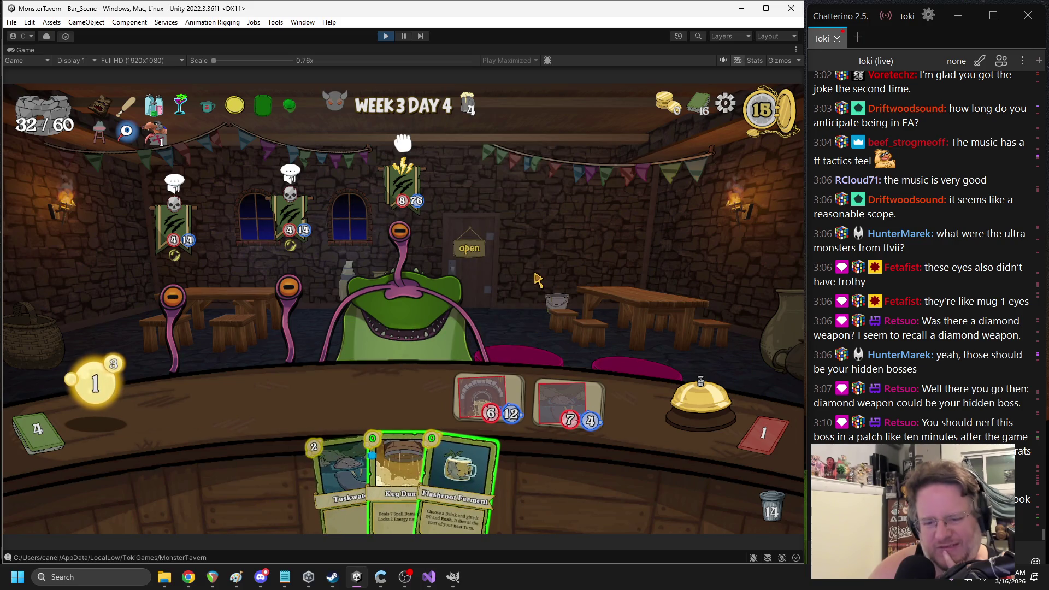
mouse_move(399, 470)
mouse_down()
mouse_move(682, 333)
mouse_move(588, 314)
mouse_up()
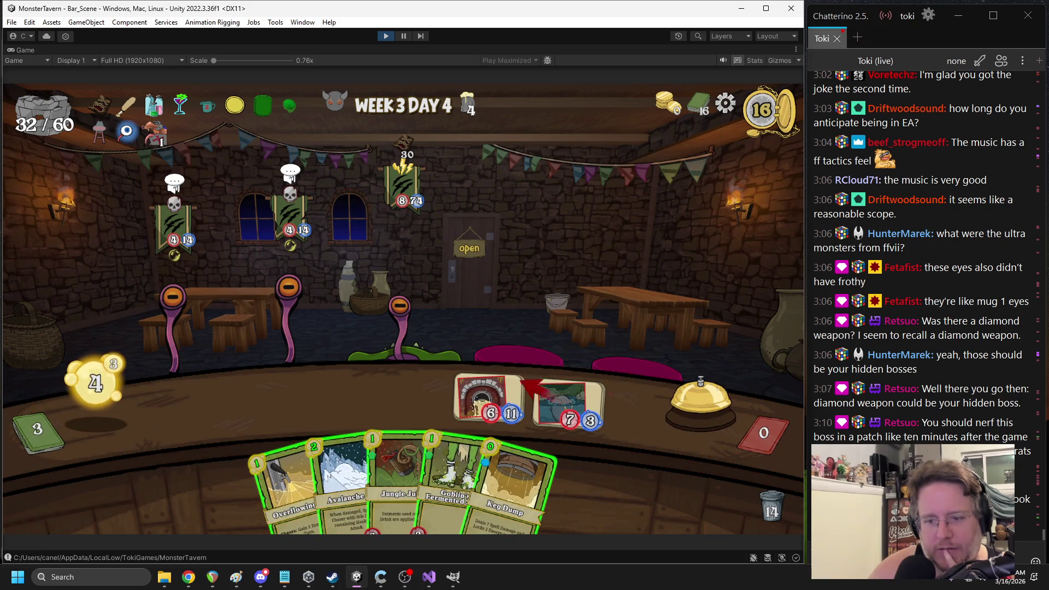
drag(298, 300, 290, 290)
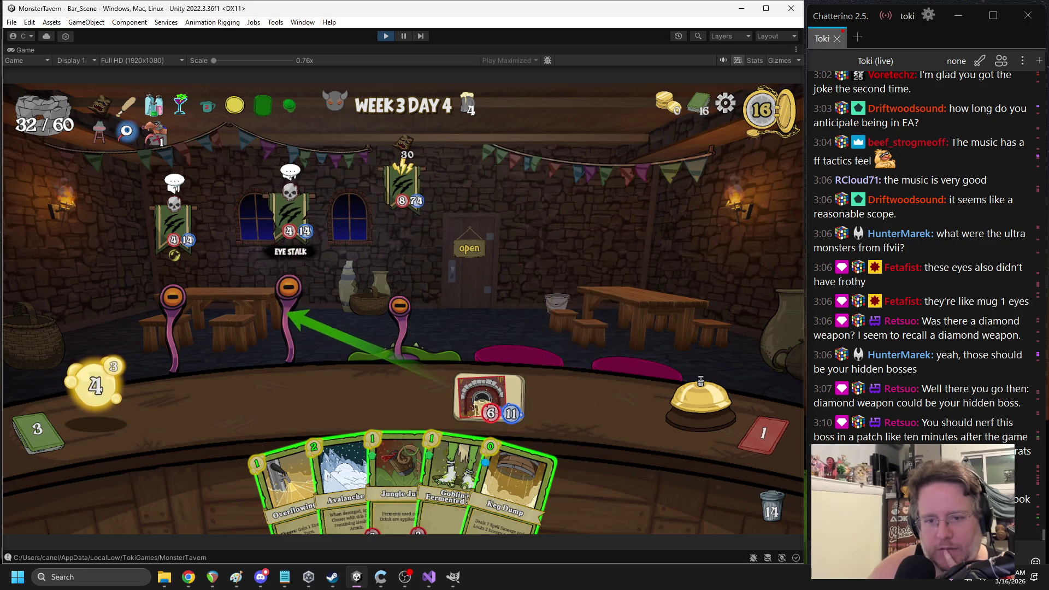
drag(513, 481, 290, 295)
Place Overflowing Tap, Jungle Juice and Avalanche, buff with Flashroot Ferment, and fire the 6/6 drink at Froghemoth
drag(303, 475, 251, 424)
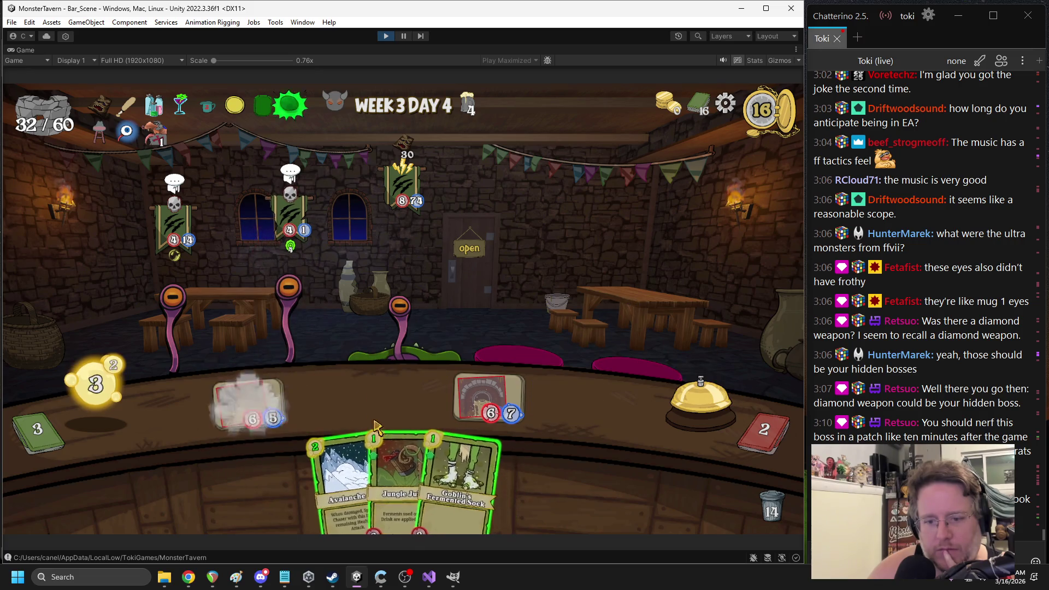
drag(423, 480, 409, 401)
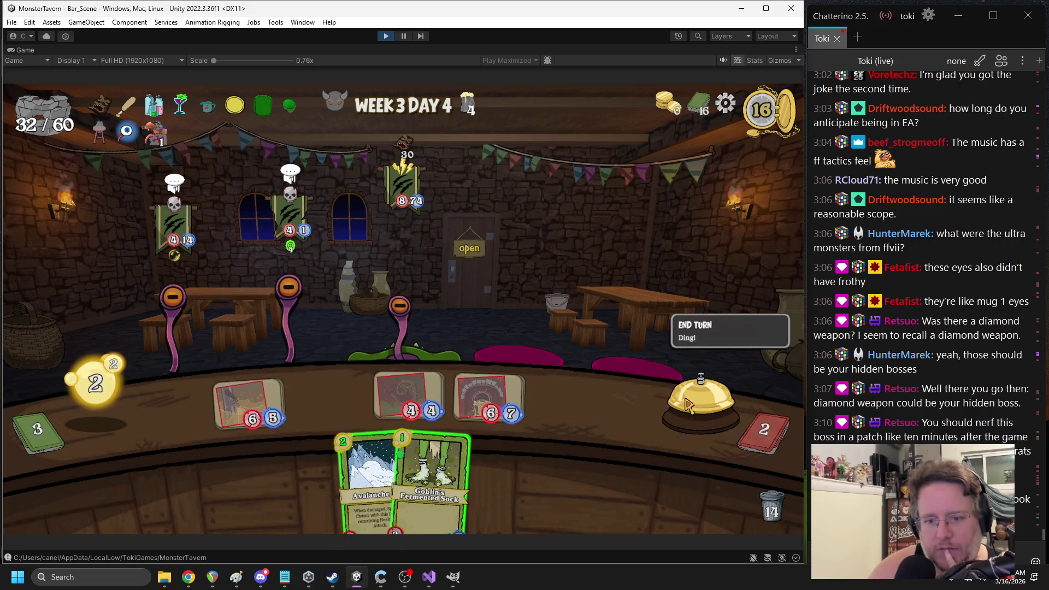
drag(371, 480, 533, 404)
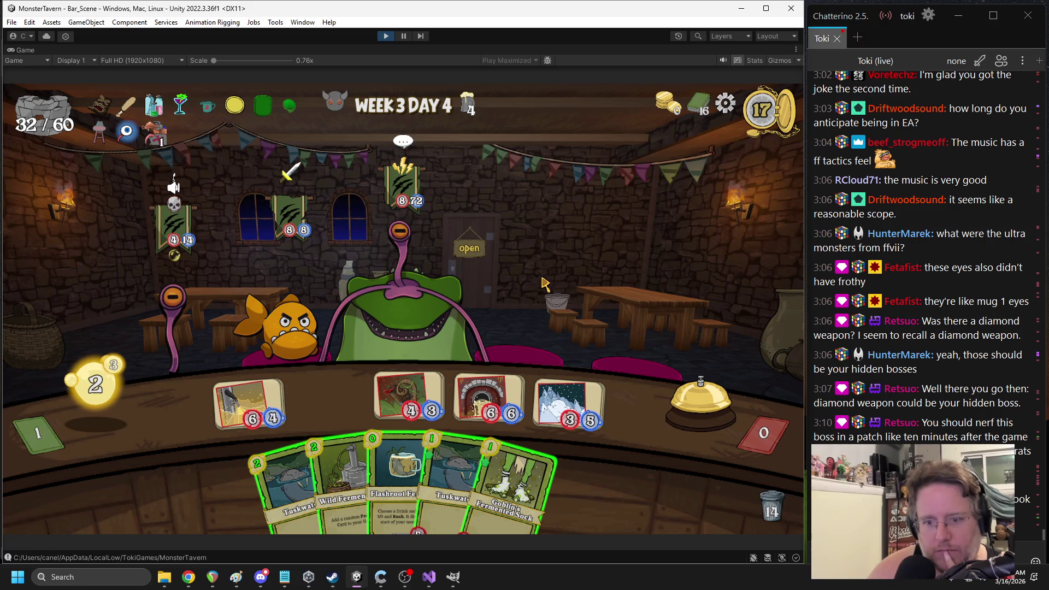
mouse_move(341, 481)
mouse_down()
mouse_move(462, 369)
mouse_move(501, 273)
mouse_move(571, 226)
mouse_up()
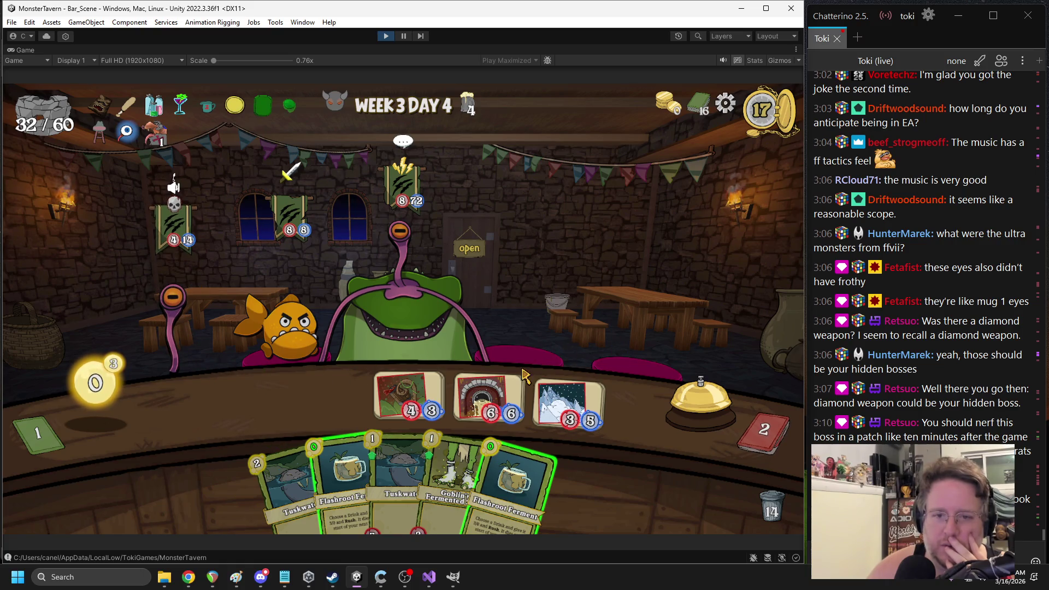
drag(513, 481, 286, 317)
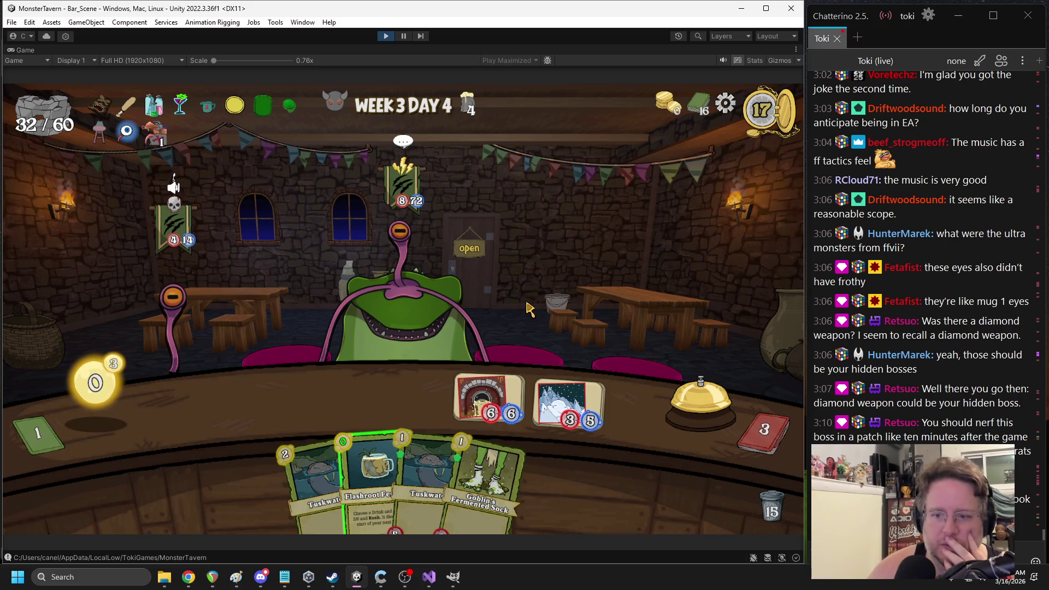
mouse_move(374, 465)
mouse_down()
mouse_move(374, 450)
mouse_move(495, 400)
mouse_move(564, 407)
mouse_up()
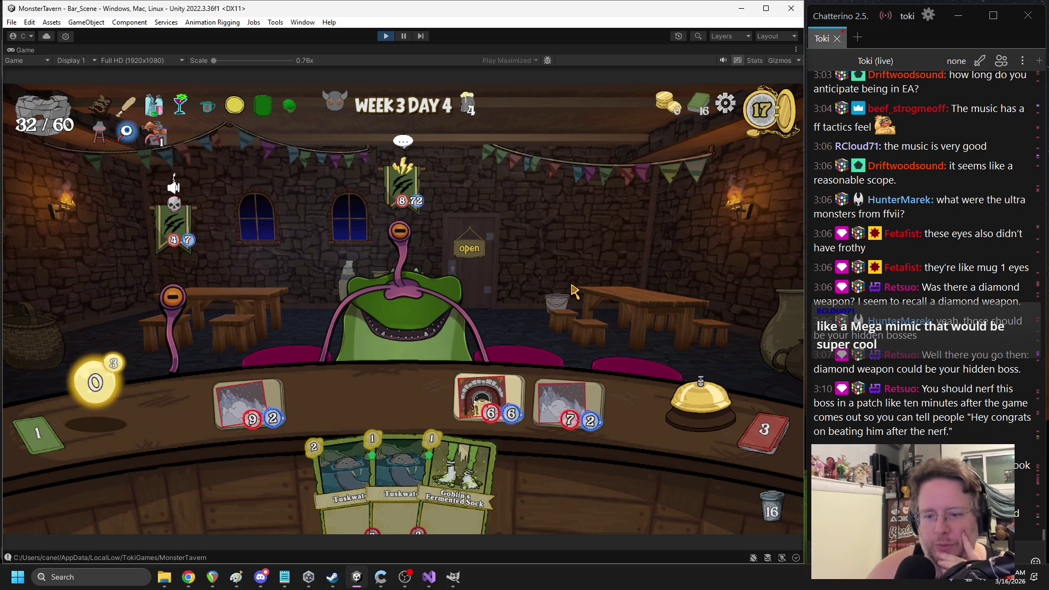
click(508, 404)
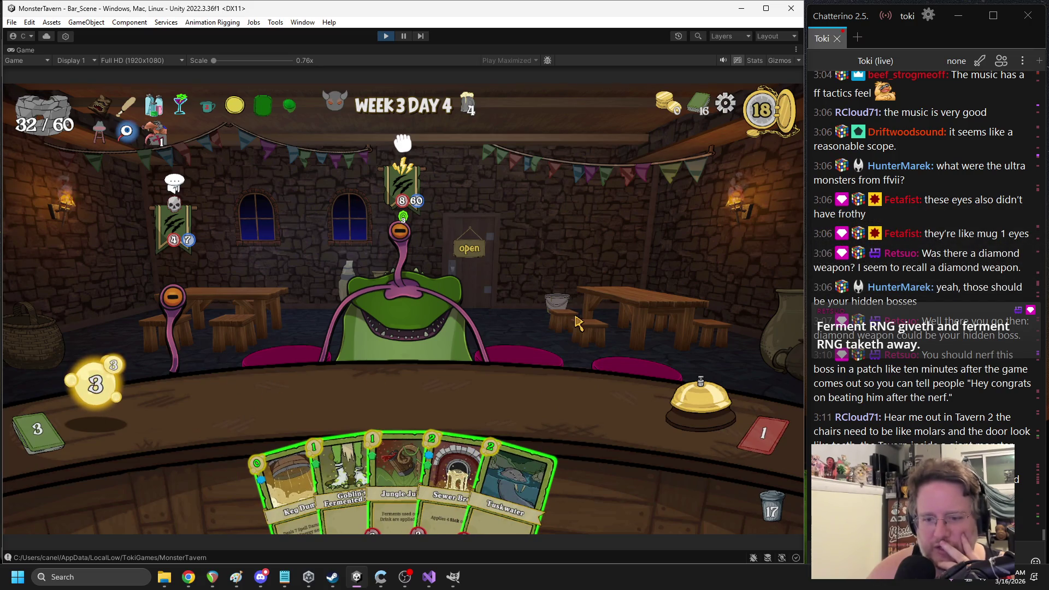
Place Sewer Brew and Jungle Juice on the first two bar slots and end the turn
drag(456, 480, 250, 404)
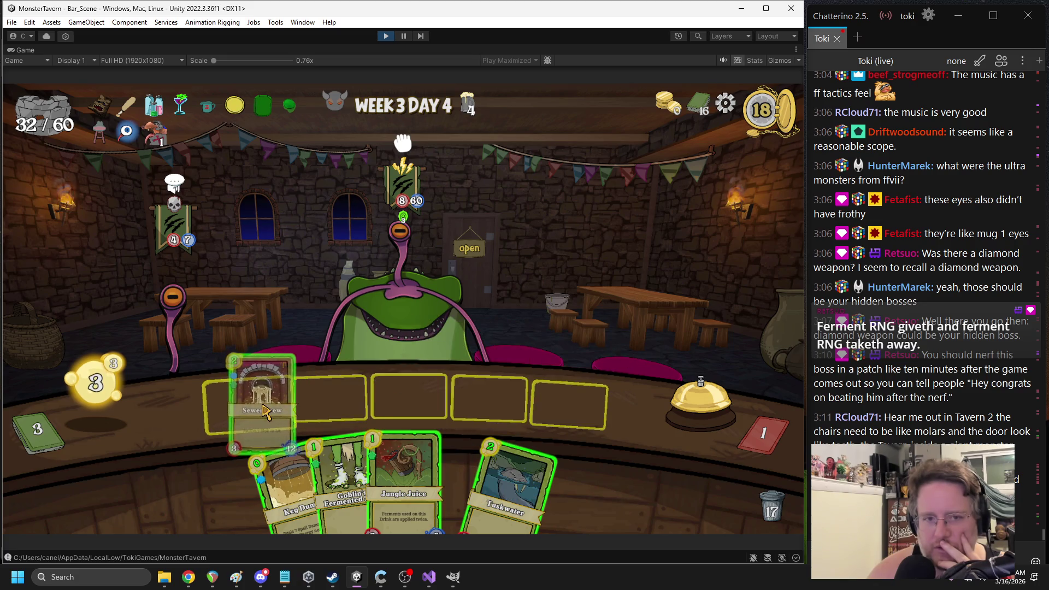
drag(423, 491, 409, 401)
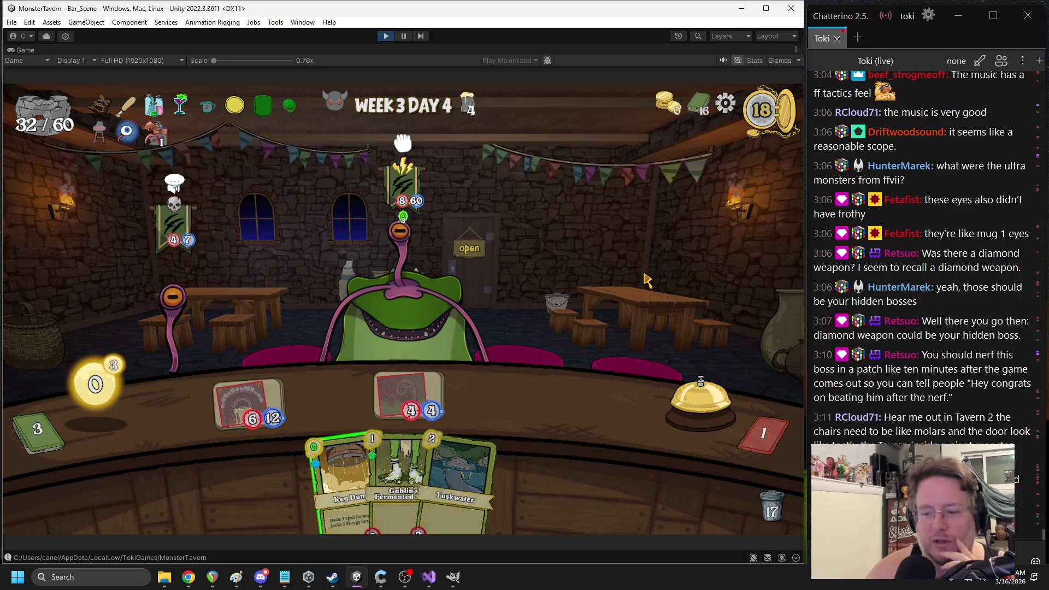
click(677, 333)
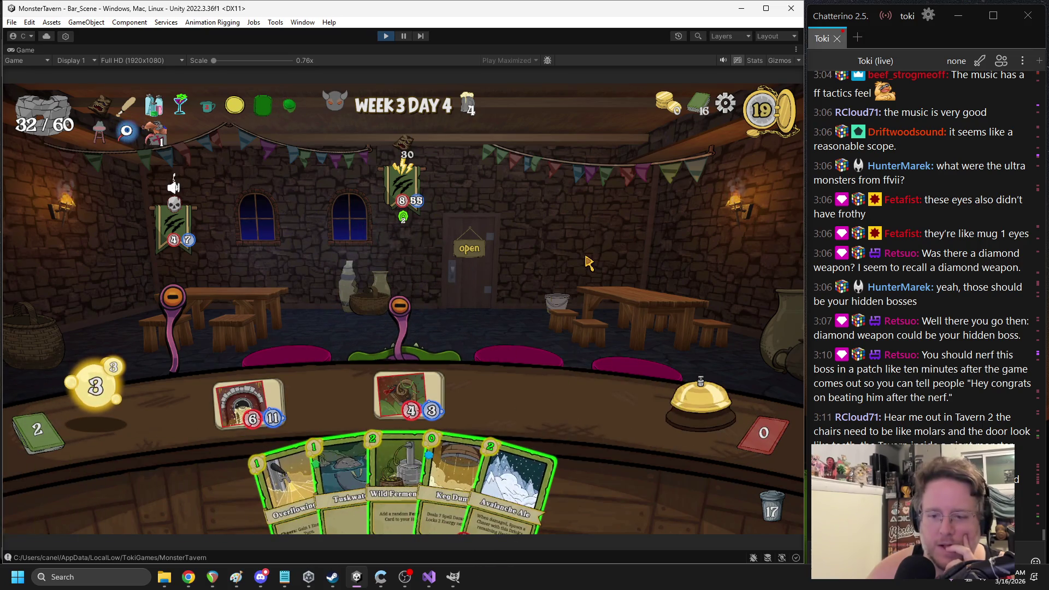
Keg Dump the left monster, buff with Flashroot Ferment, add Overflowing Tap, serve a drink, and end two turns
click(396, 475)
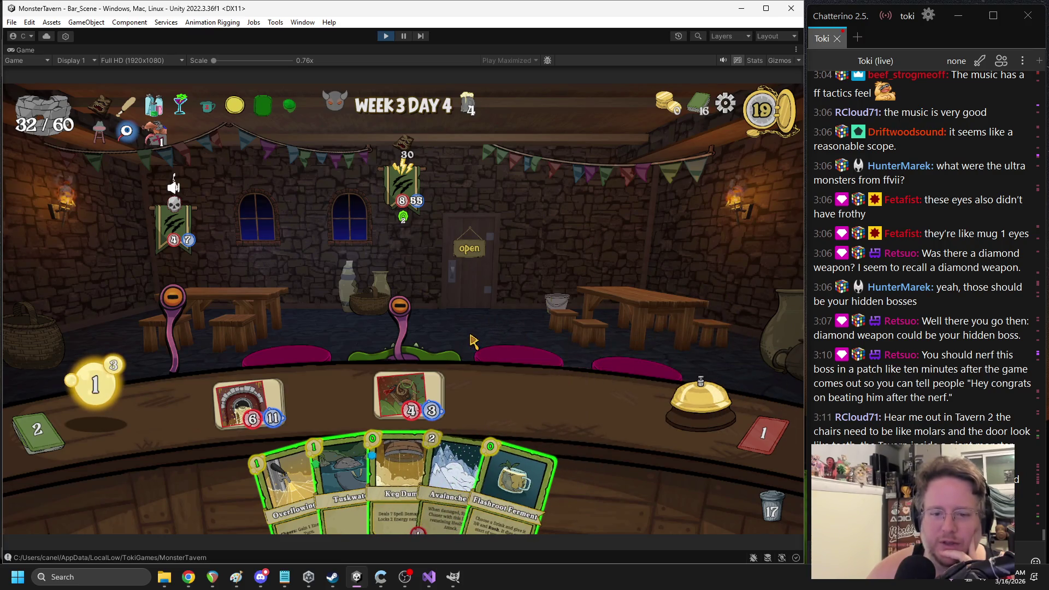
drag(401, 476, 158, 310)
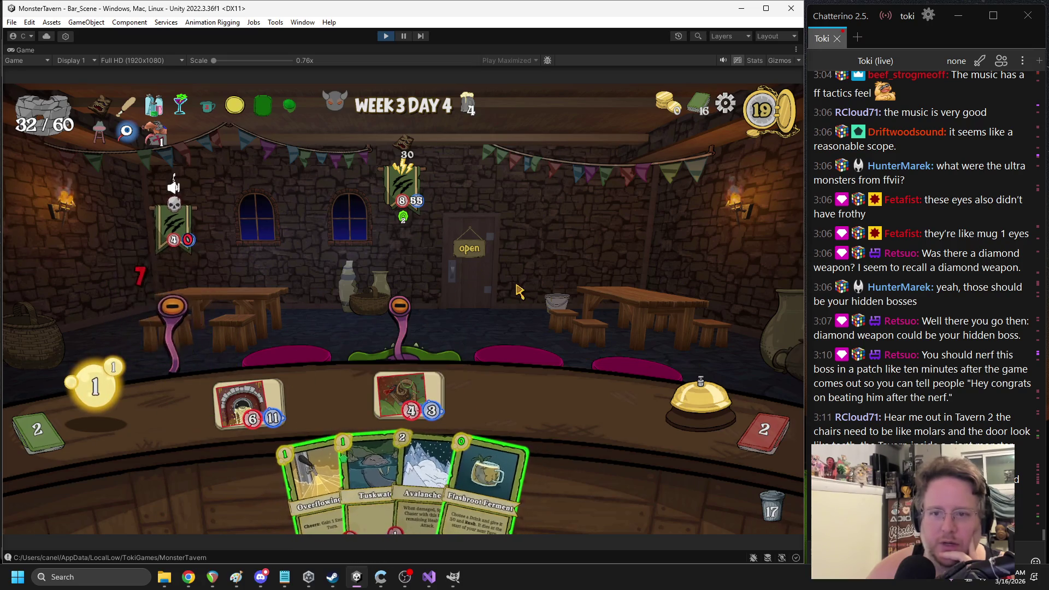
mouse_move(441, 326)
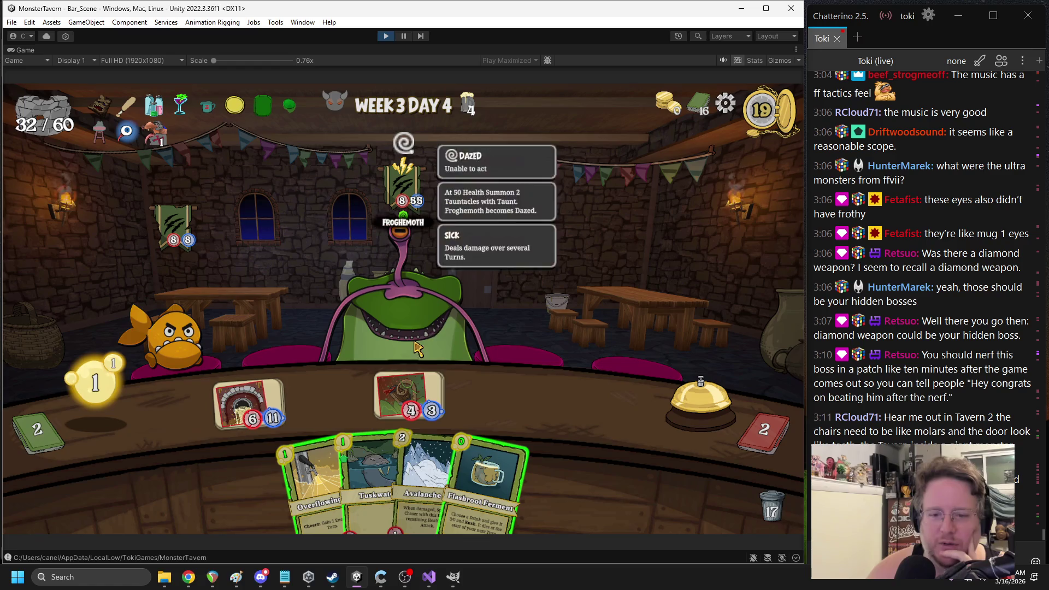
mouse_move(486, 481)
mouse_down()
mouse_move(414, 377)
mouse_move(411, 394)
mouse_up()
drag(340, 476, 410, 398)
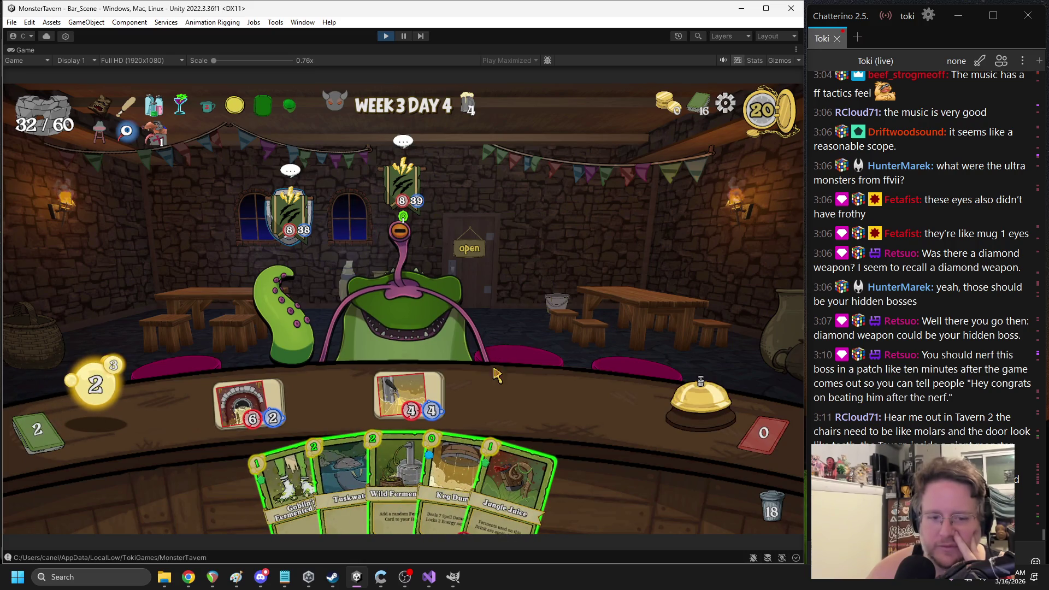
drag(393, 480, 566, 276)
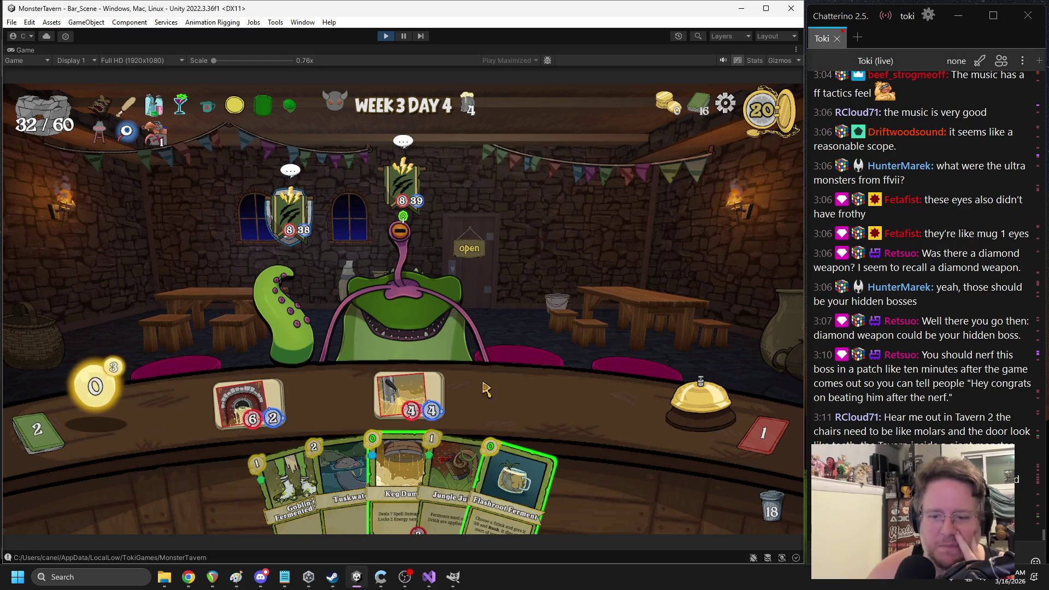
drag(257, 421, 289, 219)
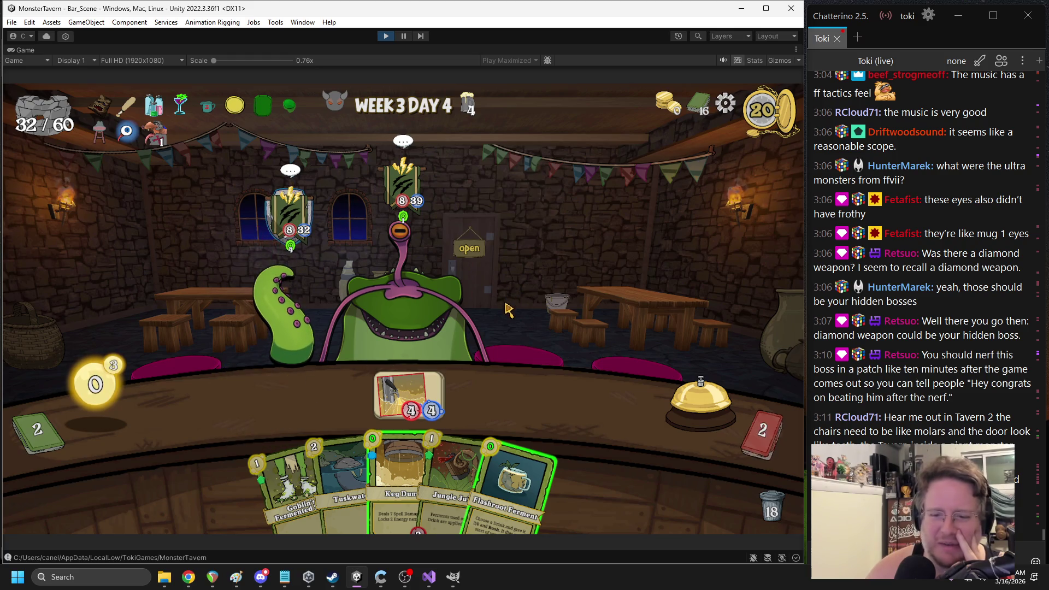
click(683, 399)
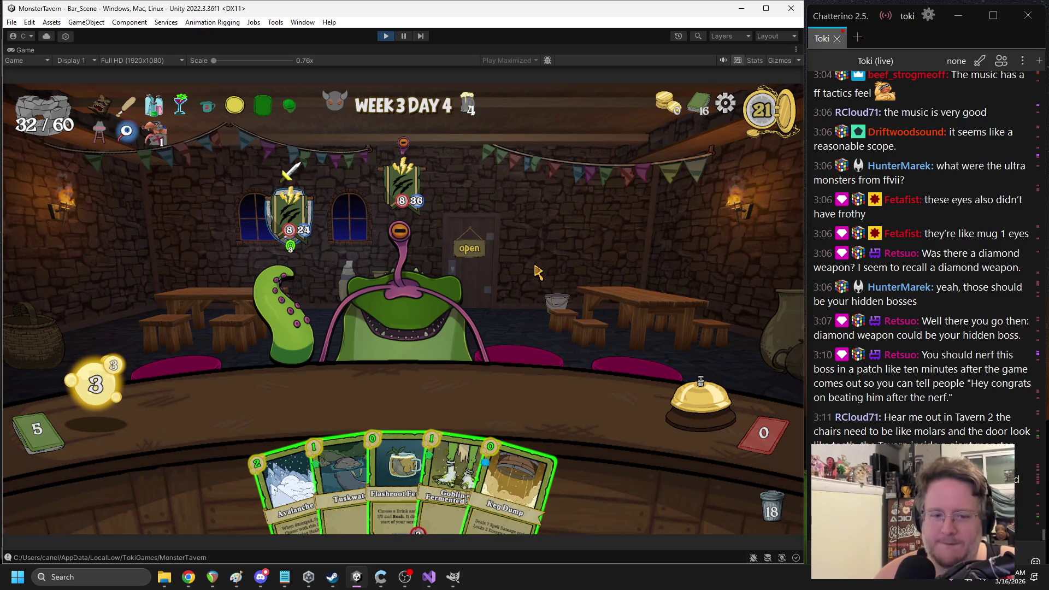
click(680, 403)
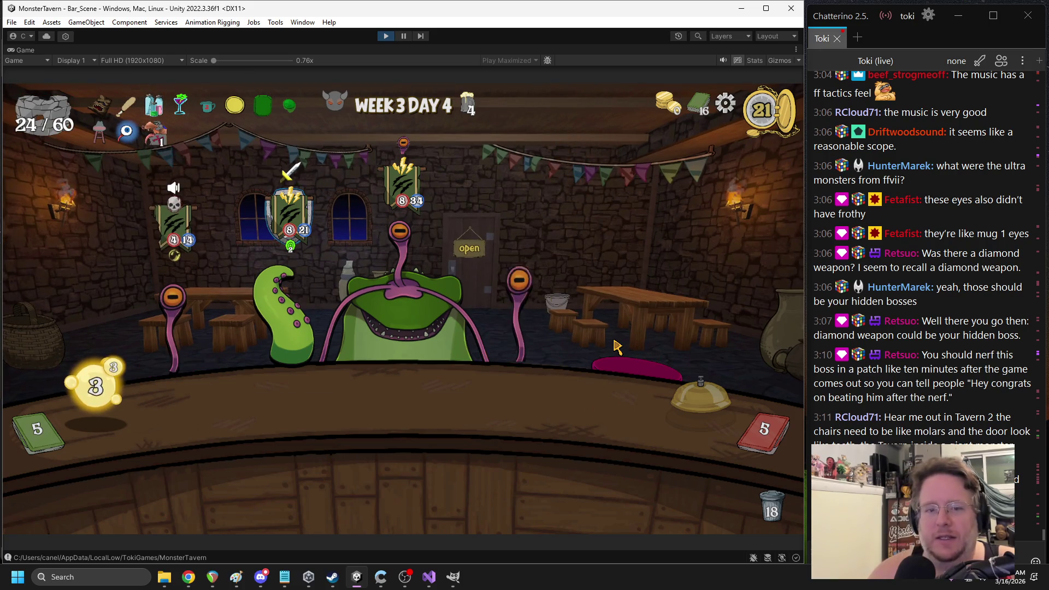
Play Wild Ferment, fill the table slots with Sewer Brew, Overflowing Tap and another drink, and end the turn
drag(396, 429, 592, 320)
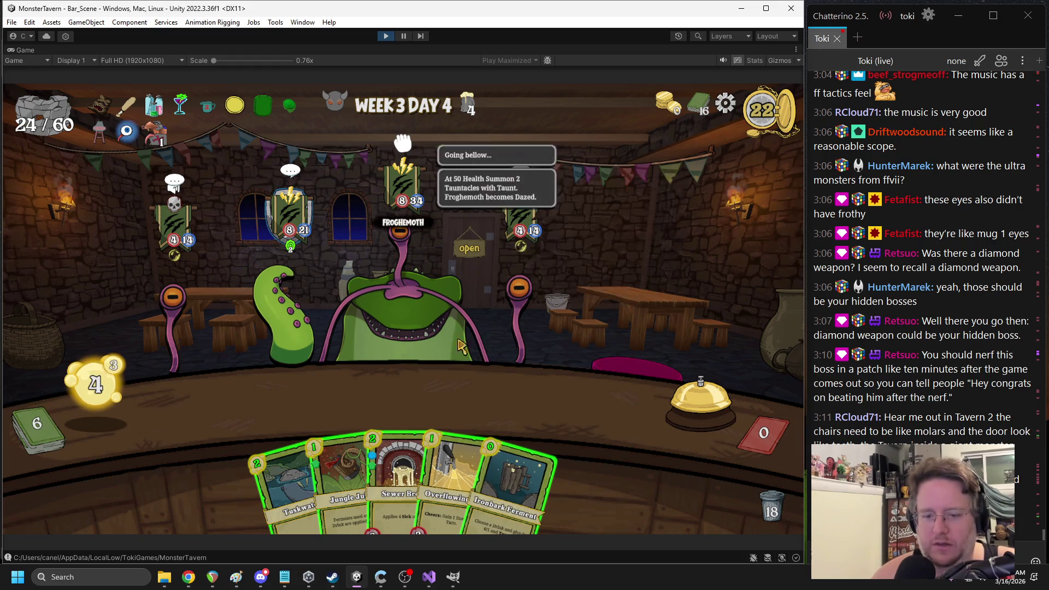
mouse_move(396, 431)
mouse_down()
mouse_move(327, 431)
mouse_move(248, 404)
mouse_up()
drag(431, 475, 406, 404)
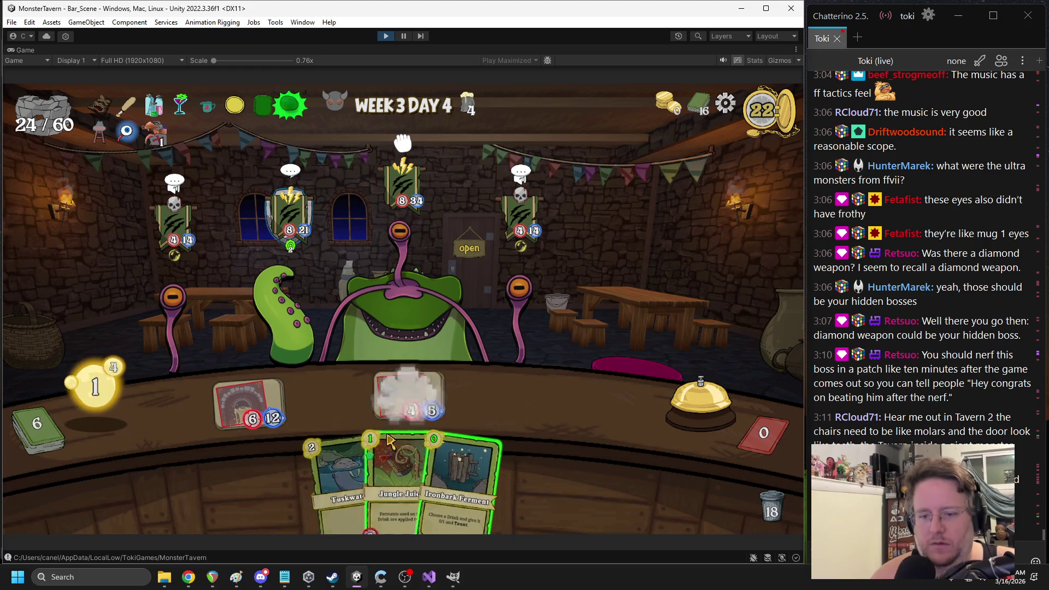
drag(376, 492, 489, 398)
drag(483, 480, 489, 401)
click(653, 367)
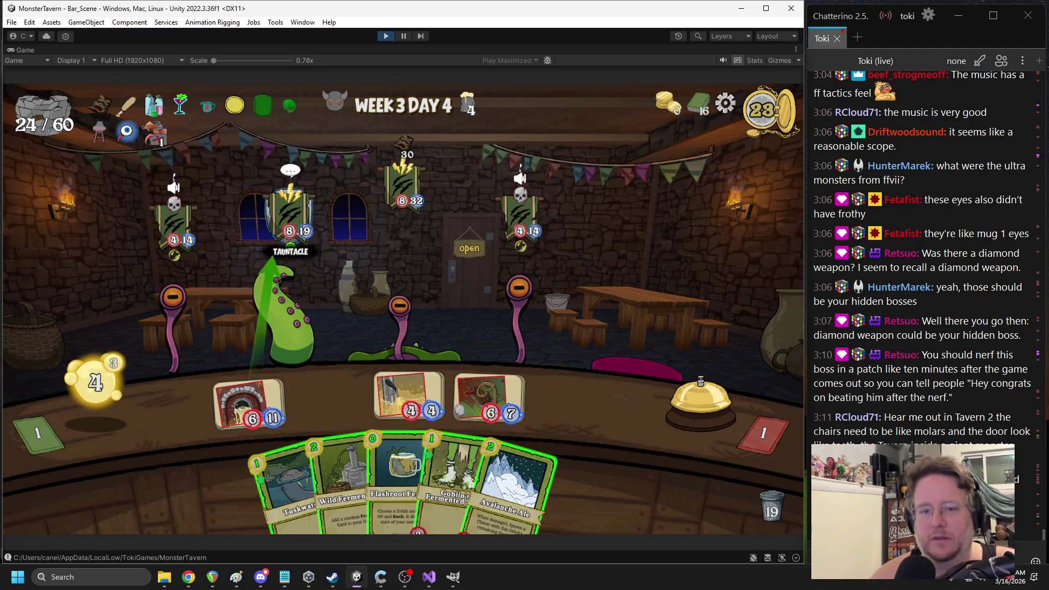
Pour Flashroot Ferment onto the left drink and send a drink's attack at the Eye Stalk
mouse_move(529, 289)
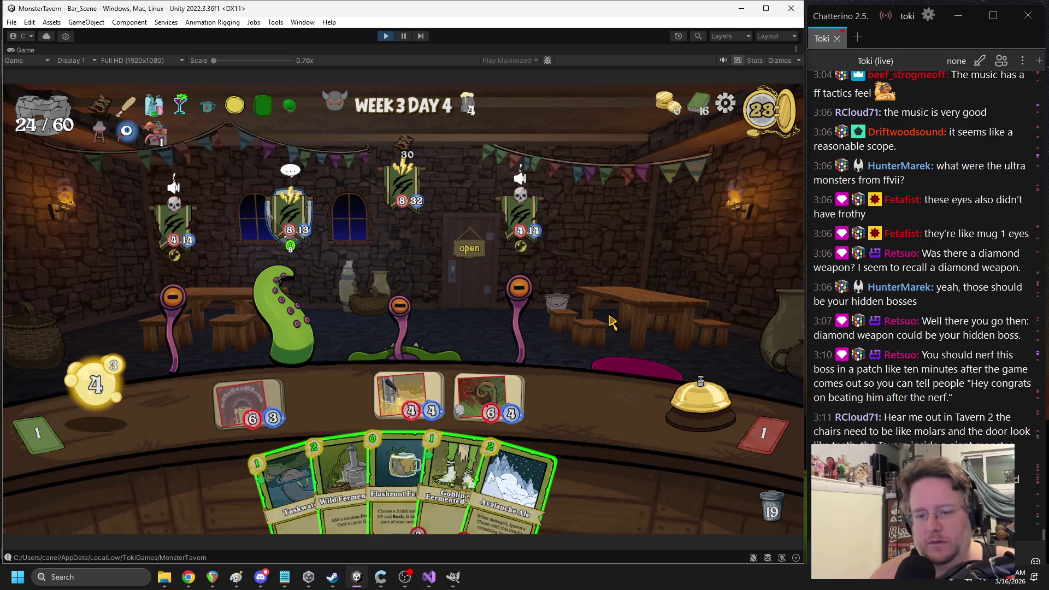
drag(403, 431, 247, 395)
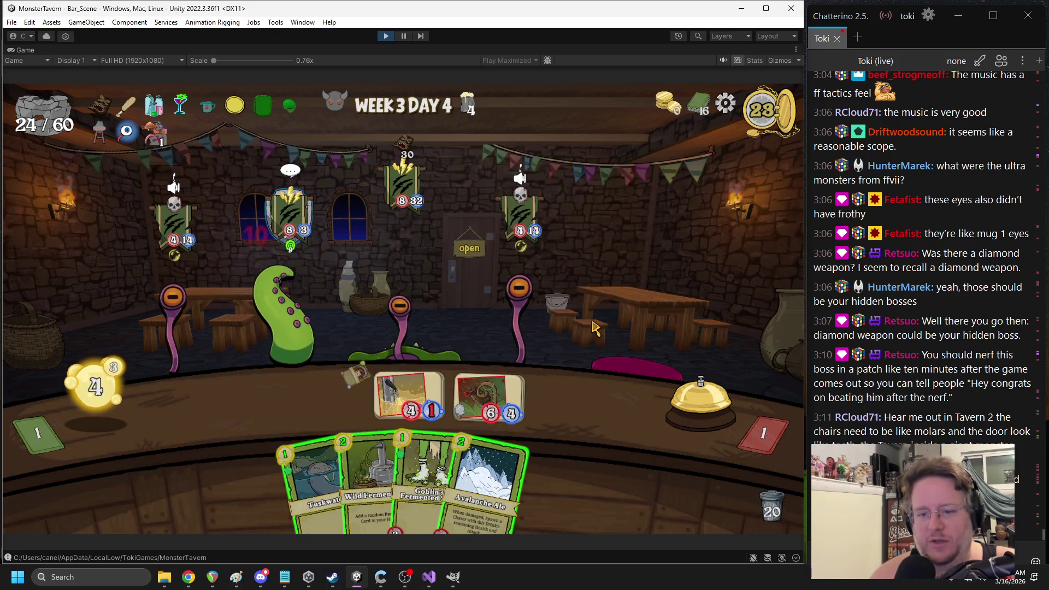
mouse_move(560, 328)
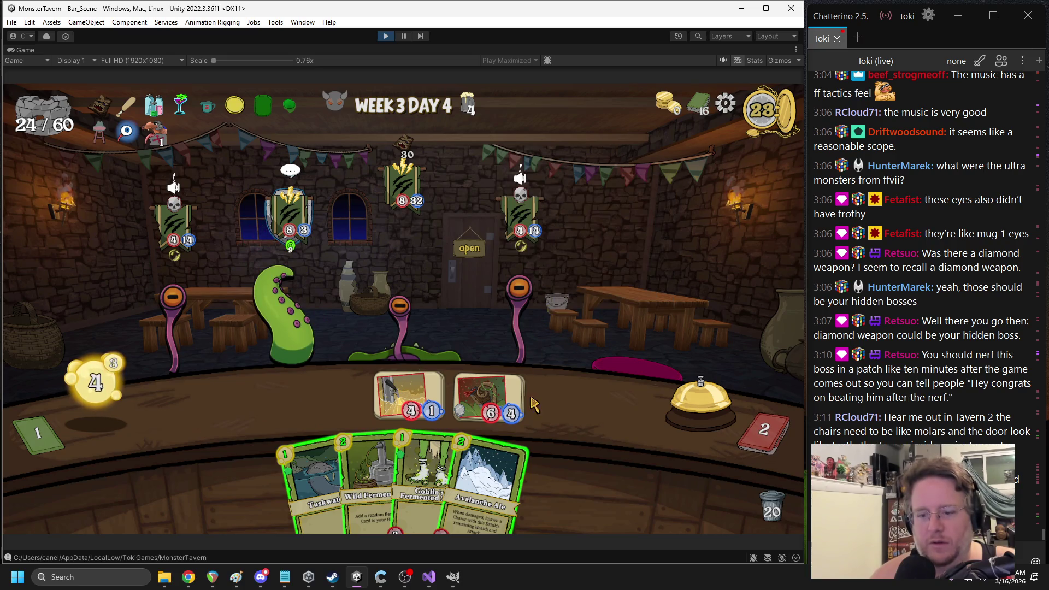
mouse_move(542, 265)
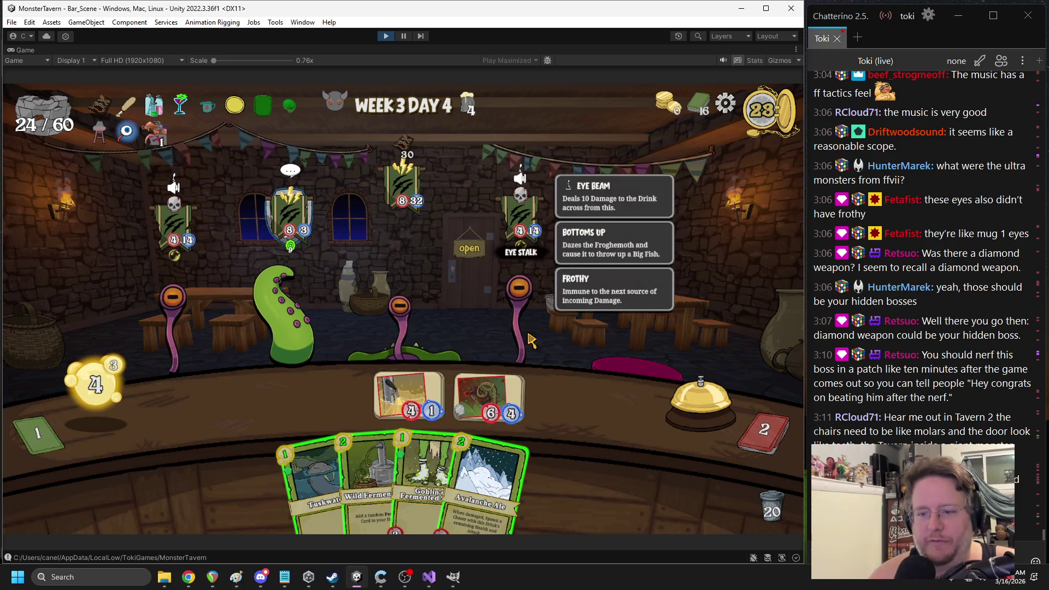
mouse_move(489, 395)
mouse_down()
mouse_move(289, 240)
mouse_move(518, 276)
mouse_up()
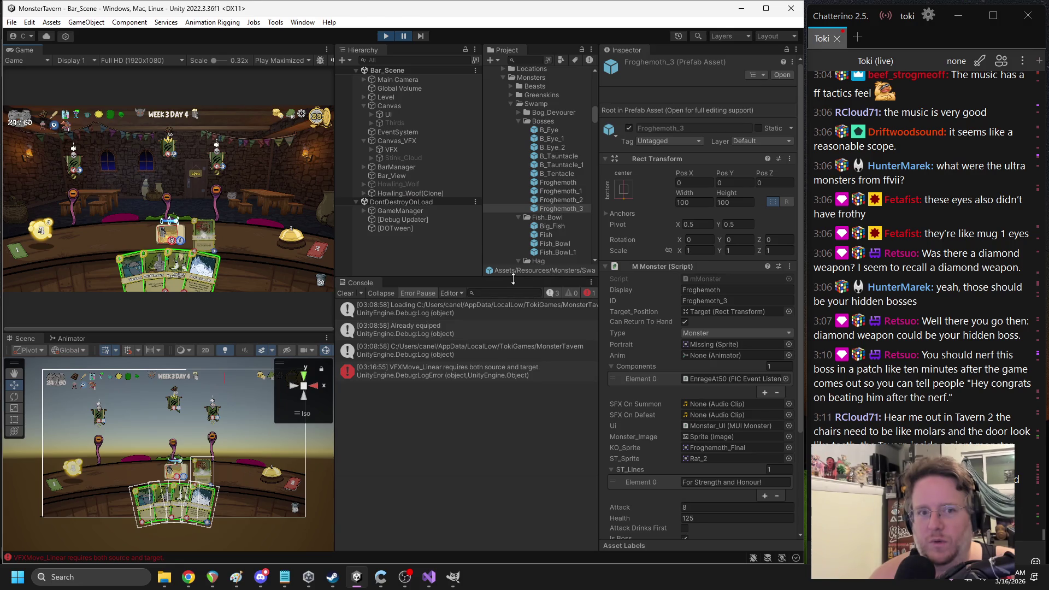
Select the VFXMove_Linear error in the Console and follow its ACDamage.cs:235 stack-trace link
click(458, 370)
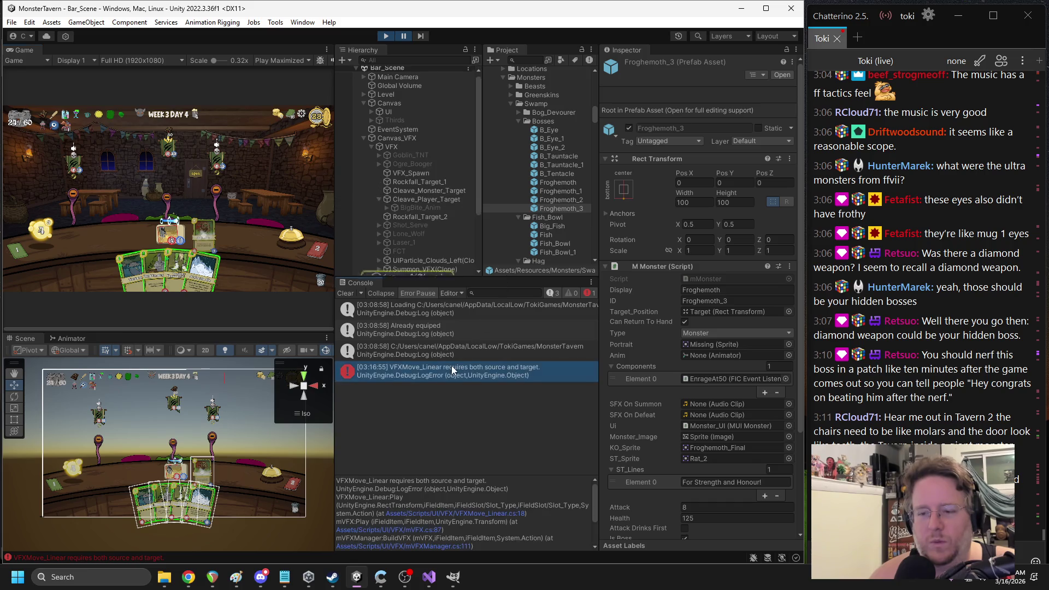
scroll(495, 510, down, 3)
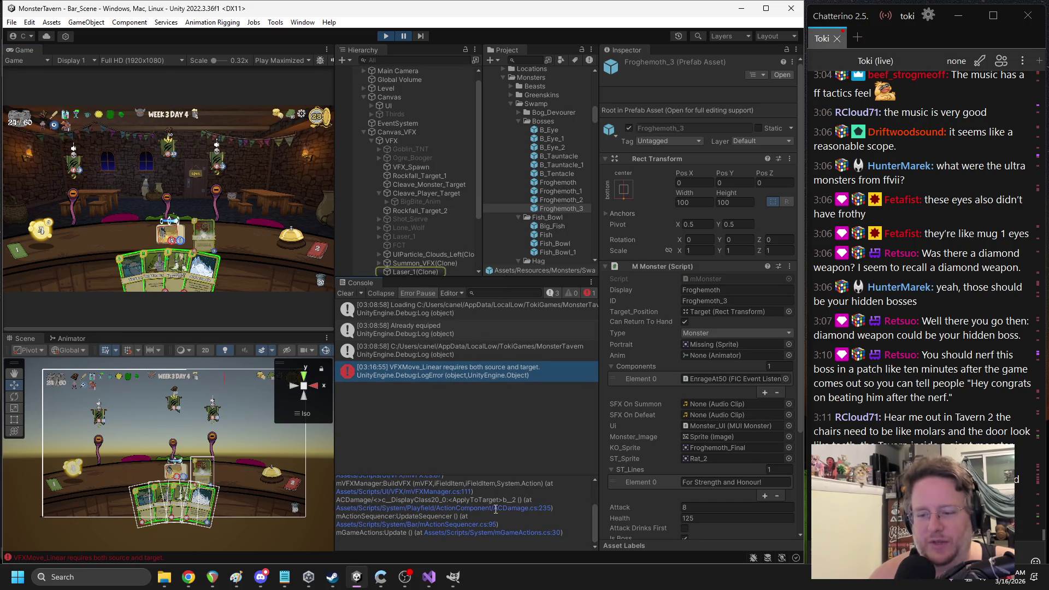
scroll(528, 516, up, 2)
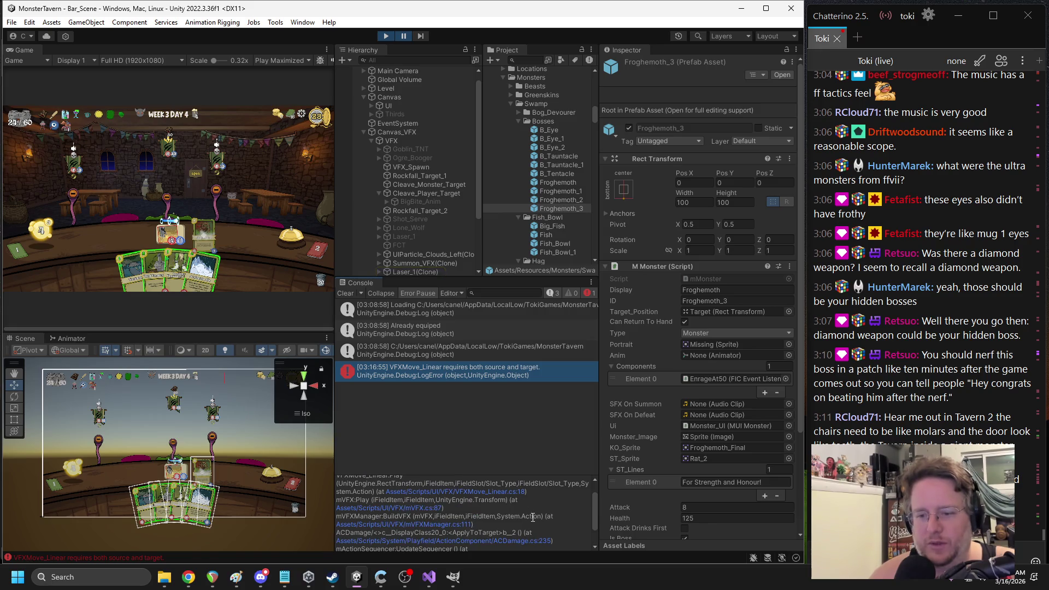
click(546, 541)
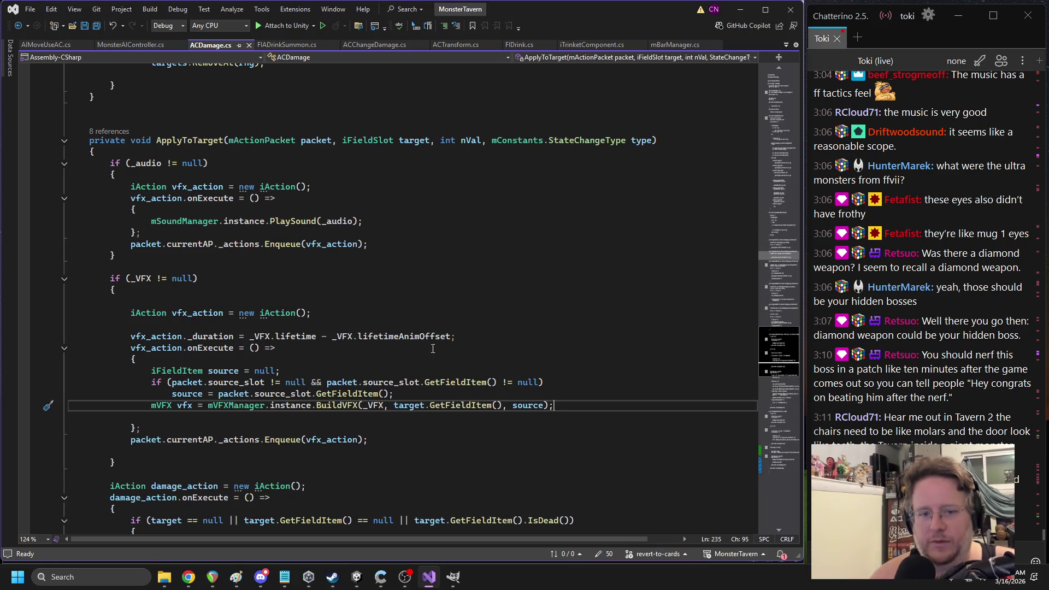
scroll(376, 289, down, 1)
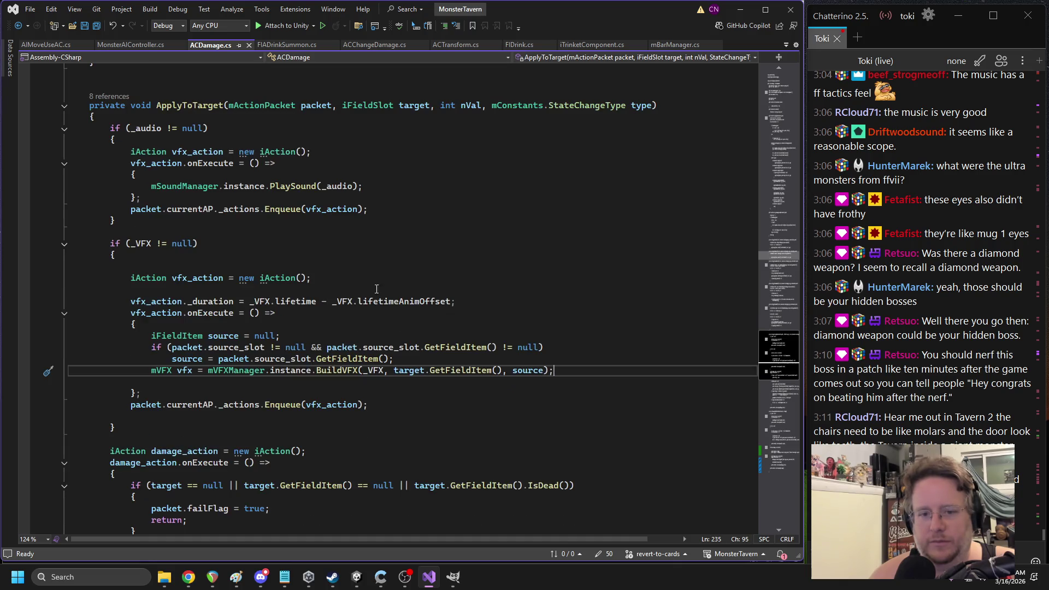
scroll(439, 334, down, 1)
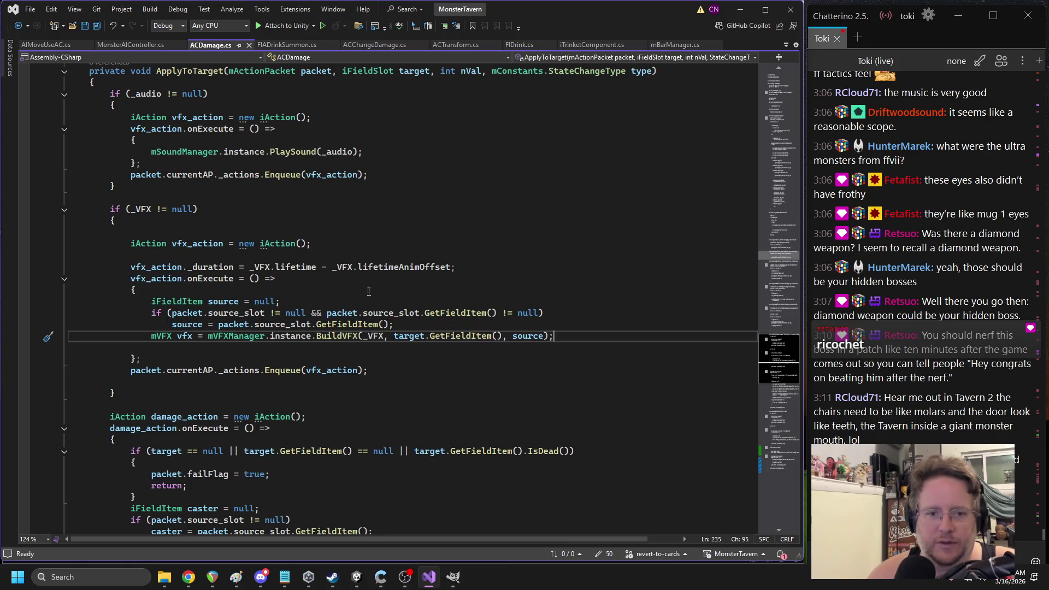
double_click(156, 267)
double_click(198, 280)
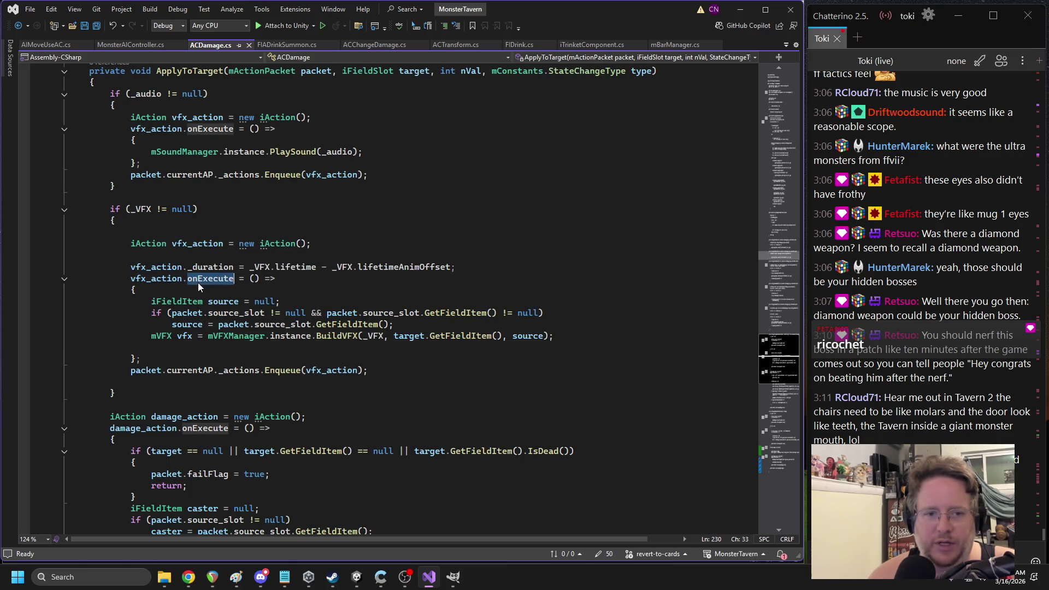
scroll(465, 300, up, 1)
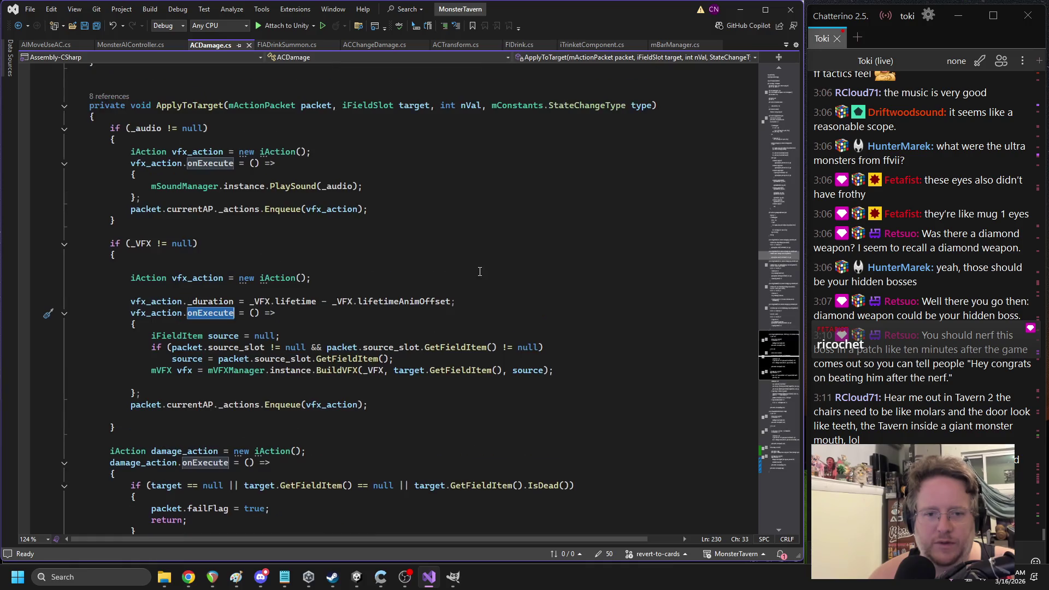
scroll(428, 299, down, 1)
scroll(407, 294, down, 1)
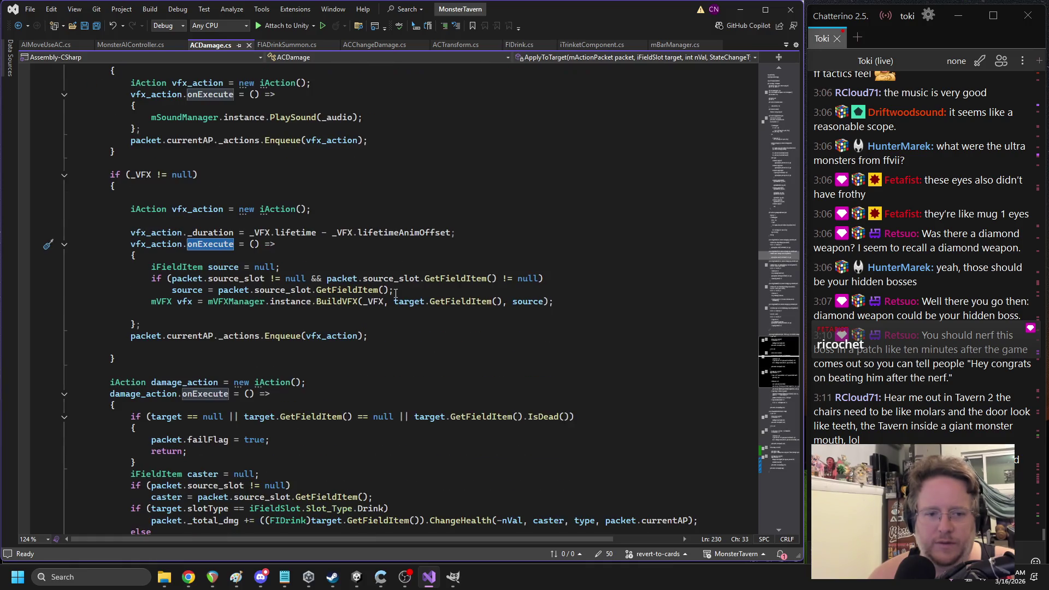
click(177, 337)
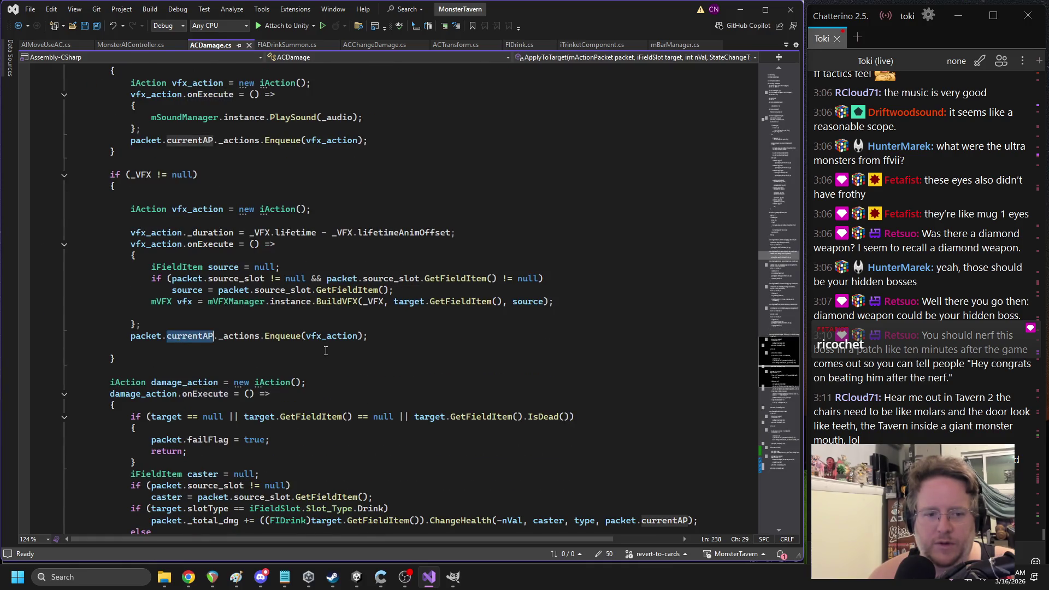
scroll(158, 251, down, 6)
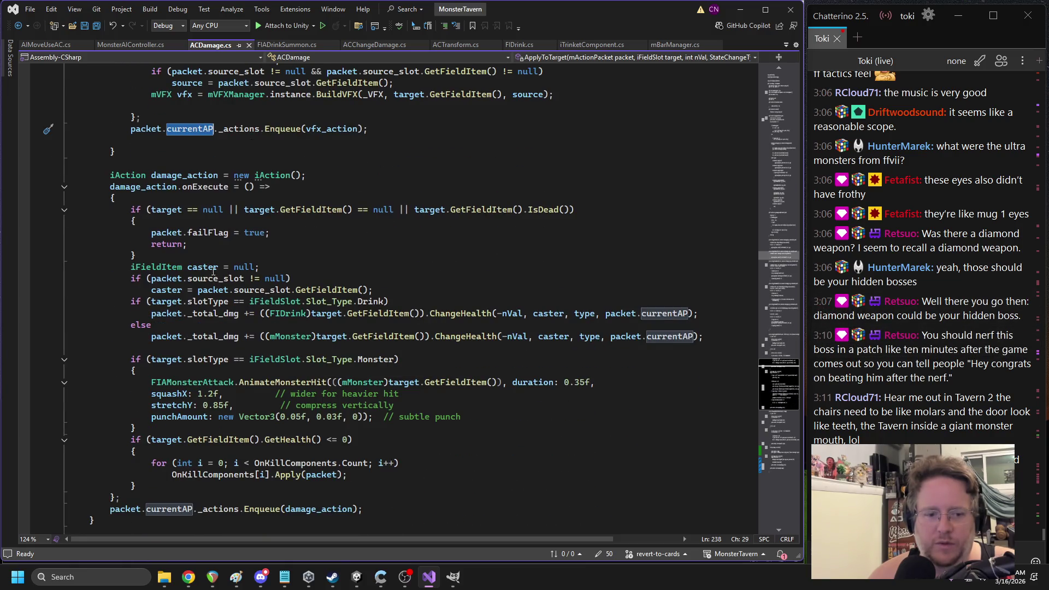
scroll(143, 256, up, 3)
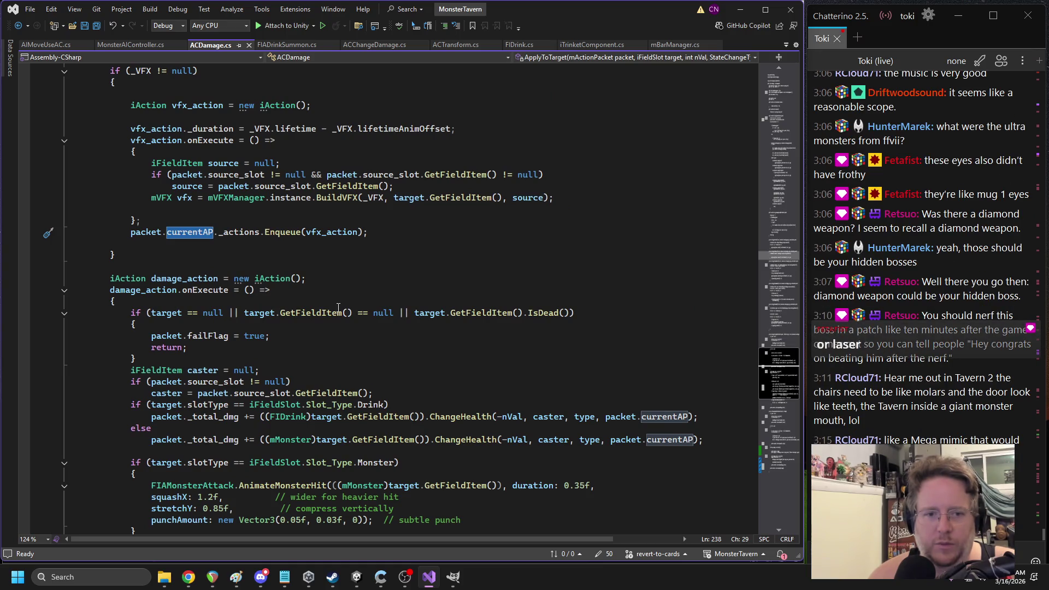
scroll(335, 348, down, 3)
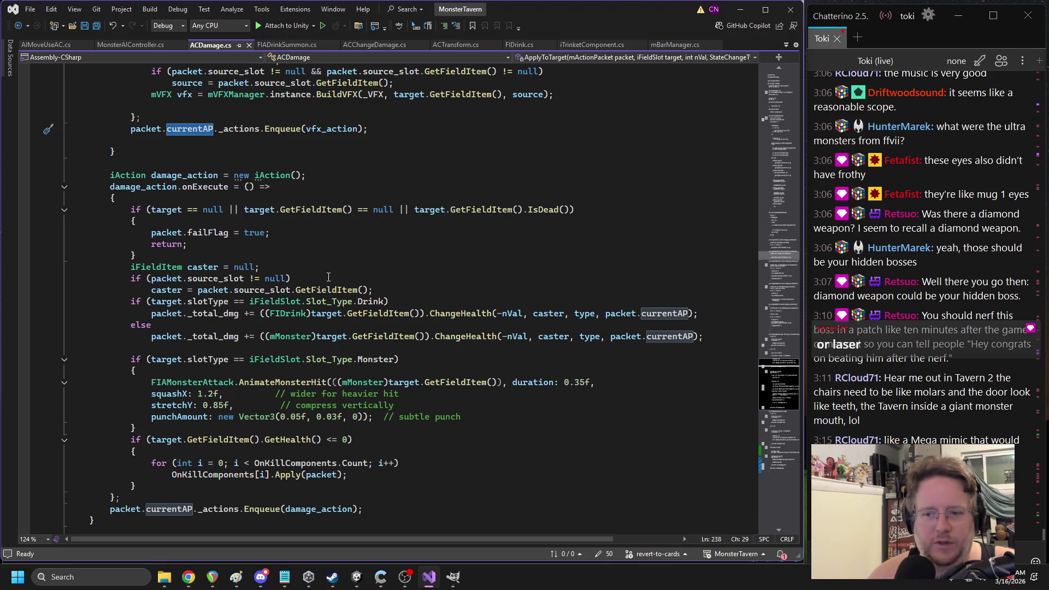
scroll(358, 279, up, 4)
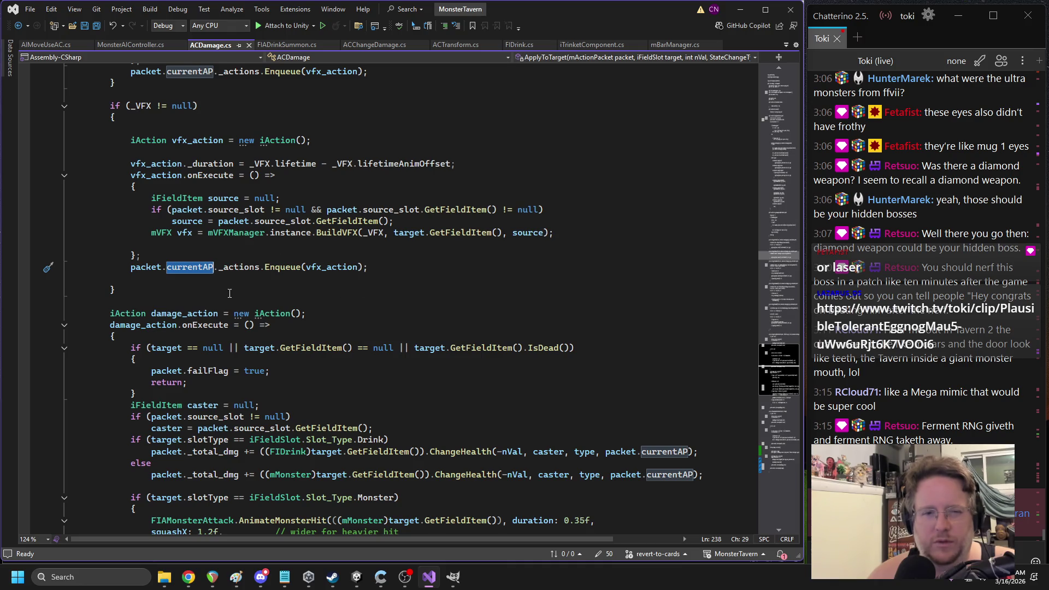
click(207, 178)
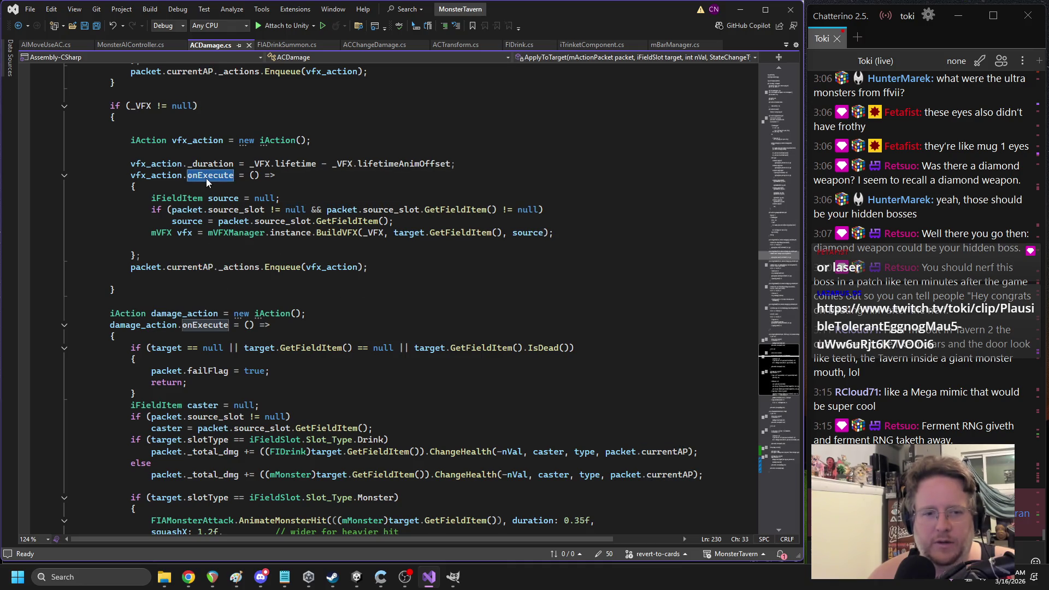
double_click(154, 164)
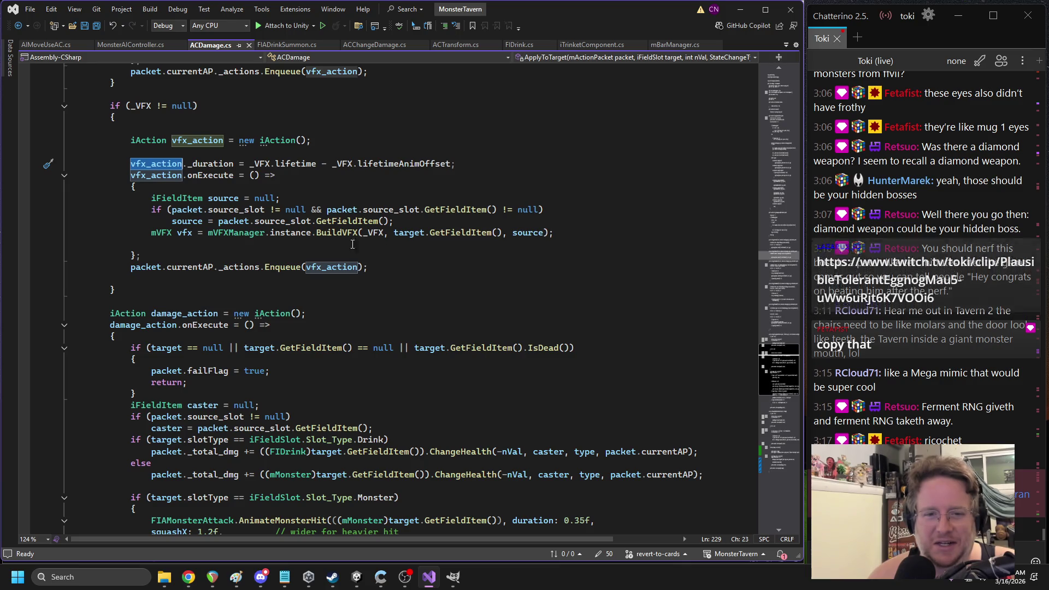
scroll(302, 232, up, 5)
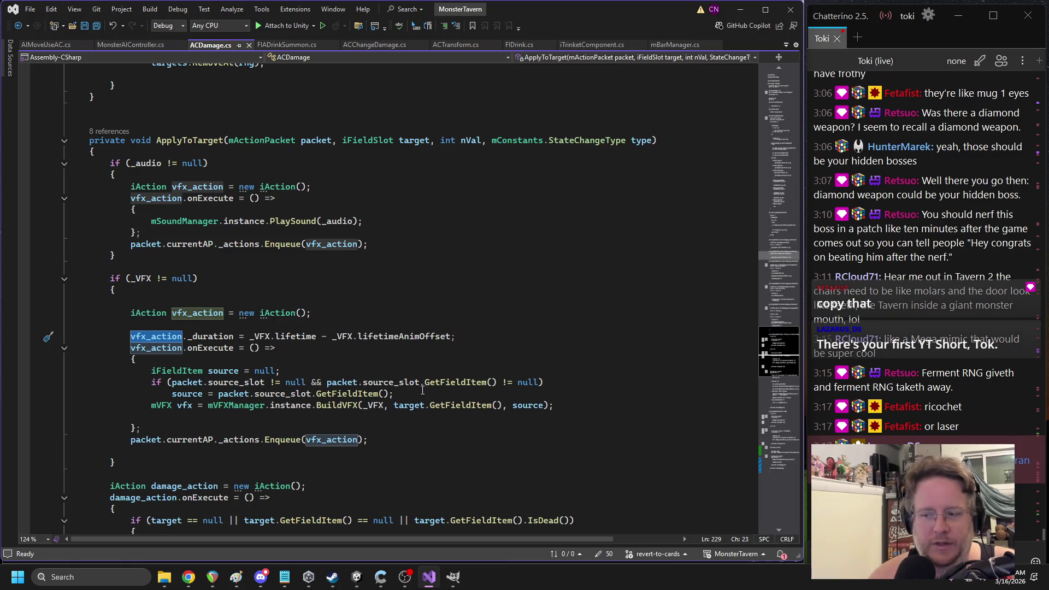
click(356, 578)
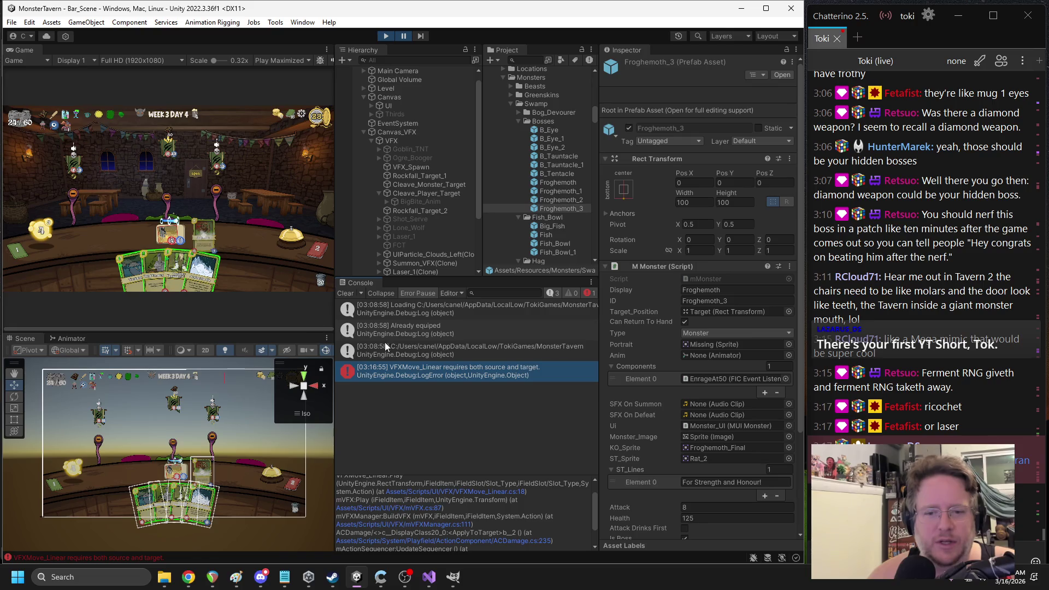
double_click(425, 374)
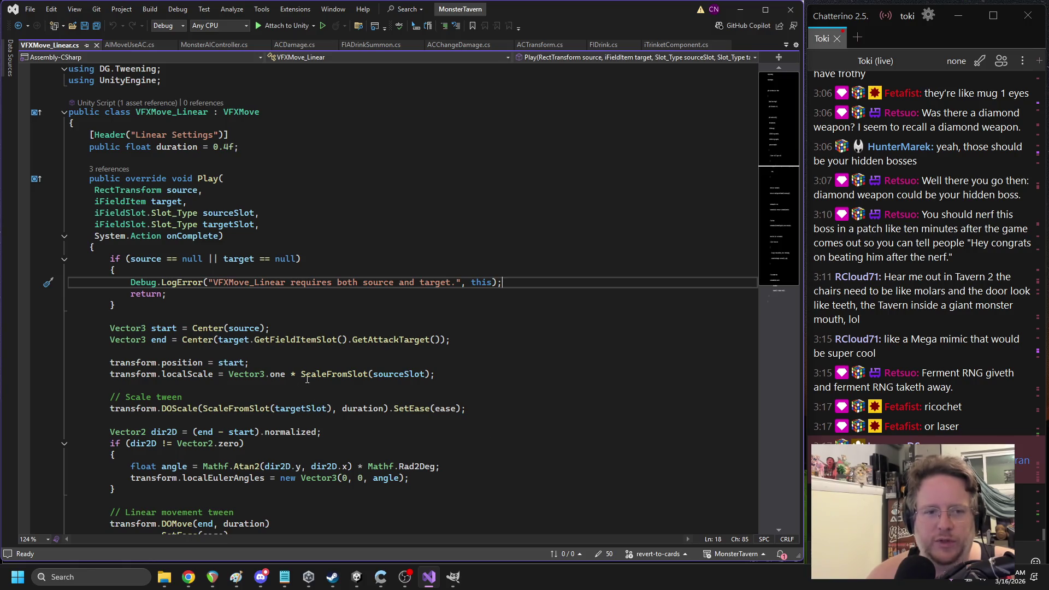
click(360, 570)
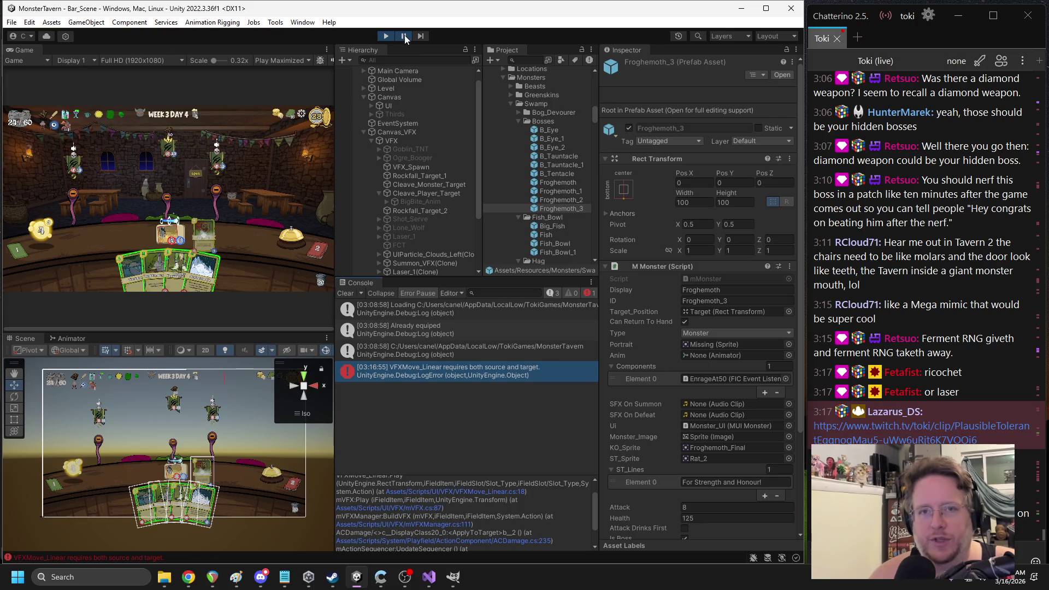
click(405, 36)
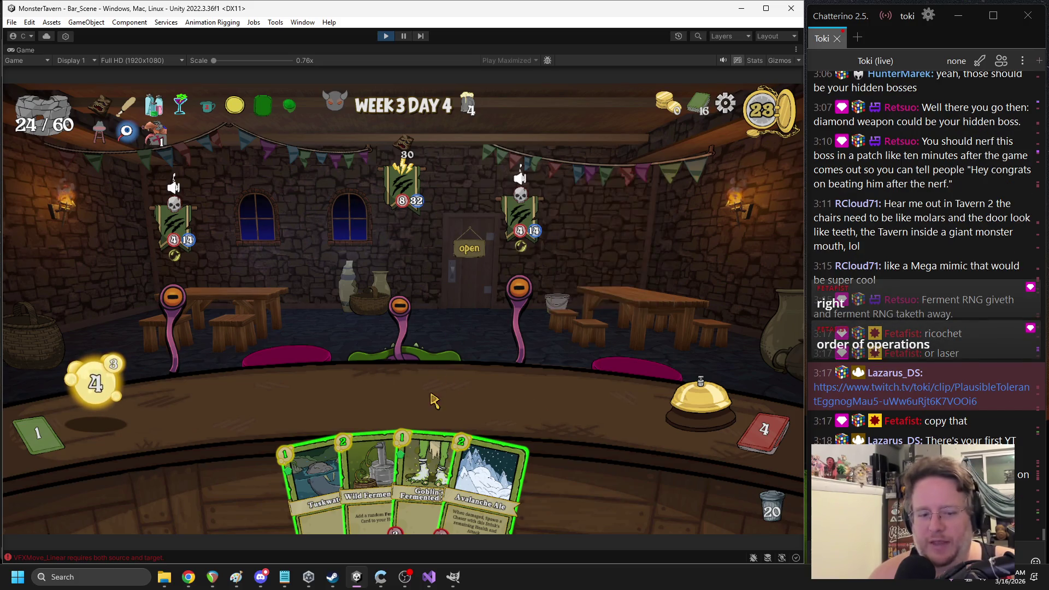
Switch from the Unity playtest to VFXMove_Linear.cs in Visual Studio
mouse_move(491, 356)
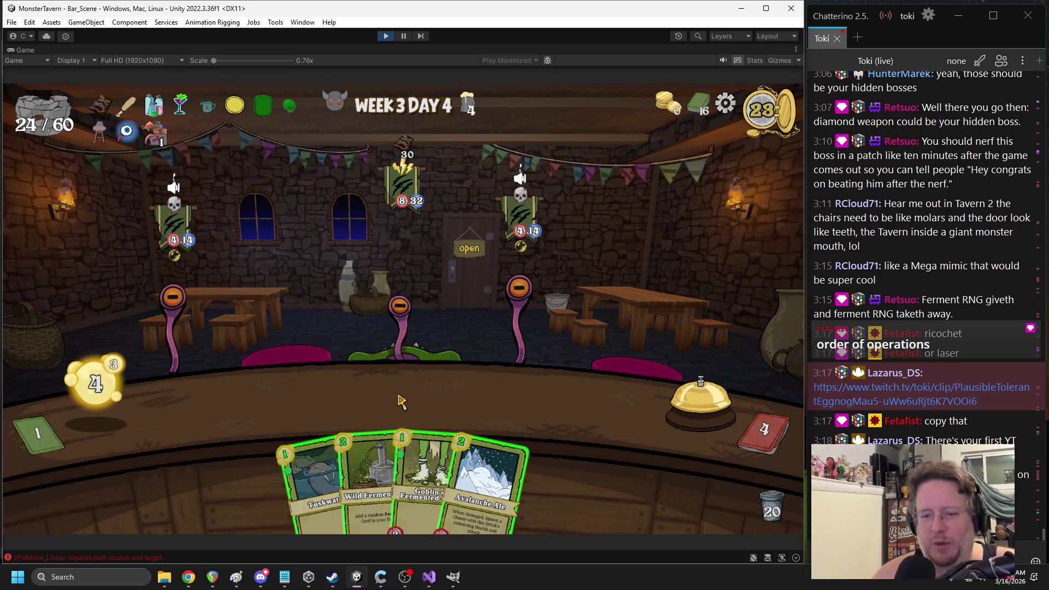
click(428, 576)
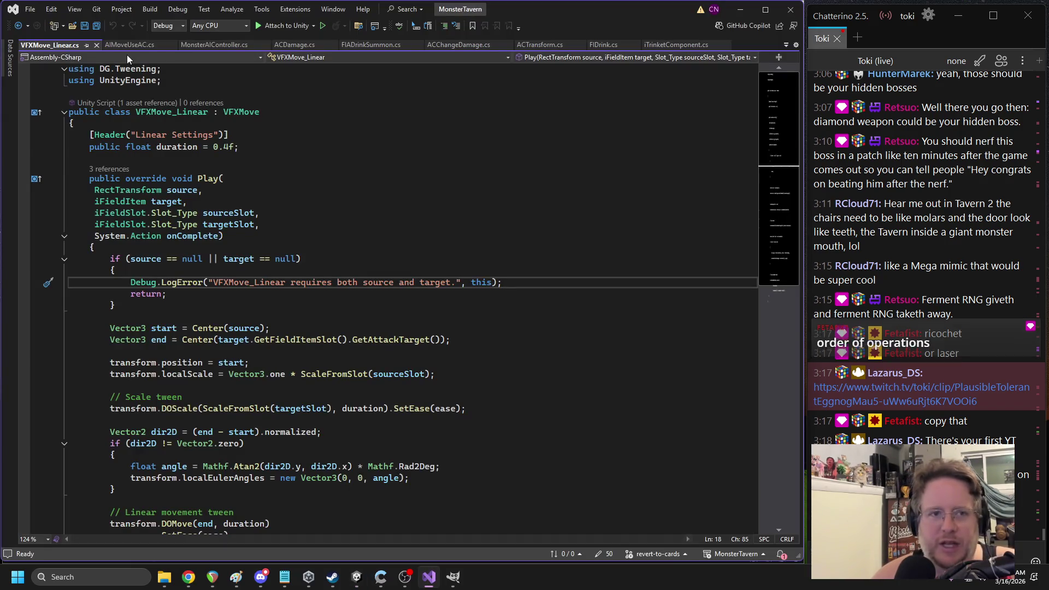
Highlight target's uses and follow Play's references to the abstract declaration in VFXMove.cs
double_click(231, 259)
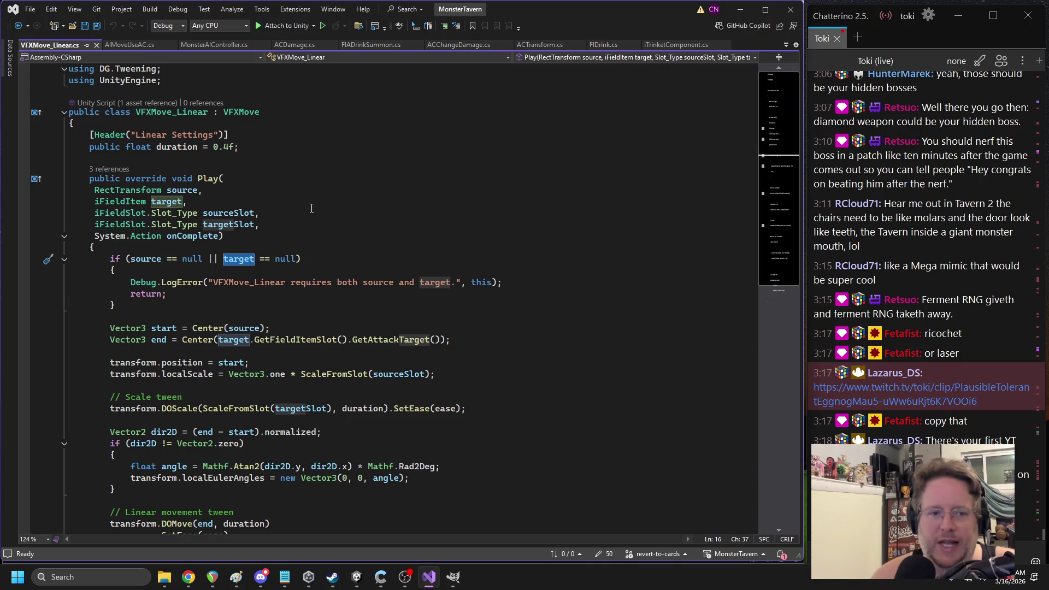
click(118, 168)
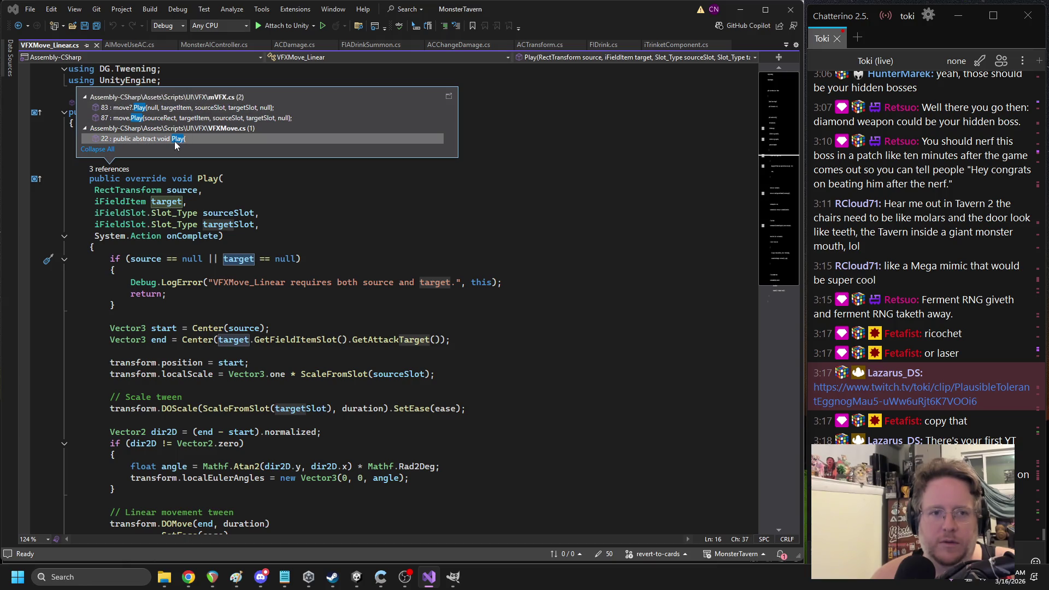
double_click(174, 141)
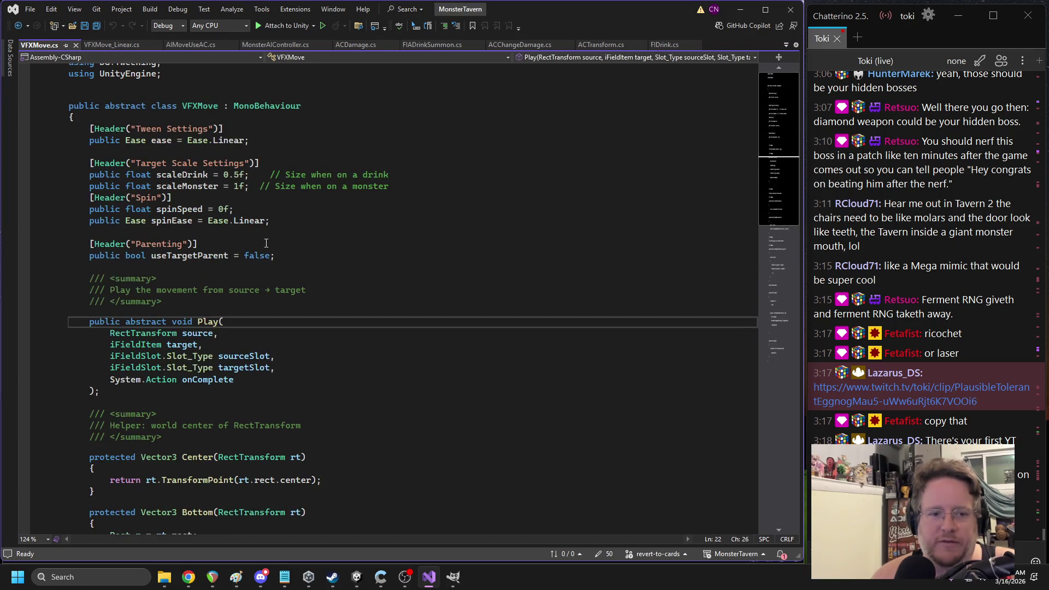
Find the move?.Play caller in mVFX.cs line 83, navigate back, and return to Unity
scroll(261, 292, down, 2)
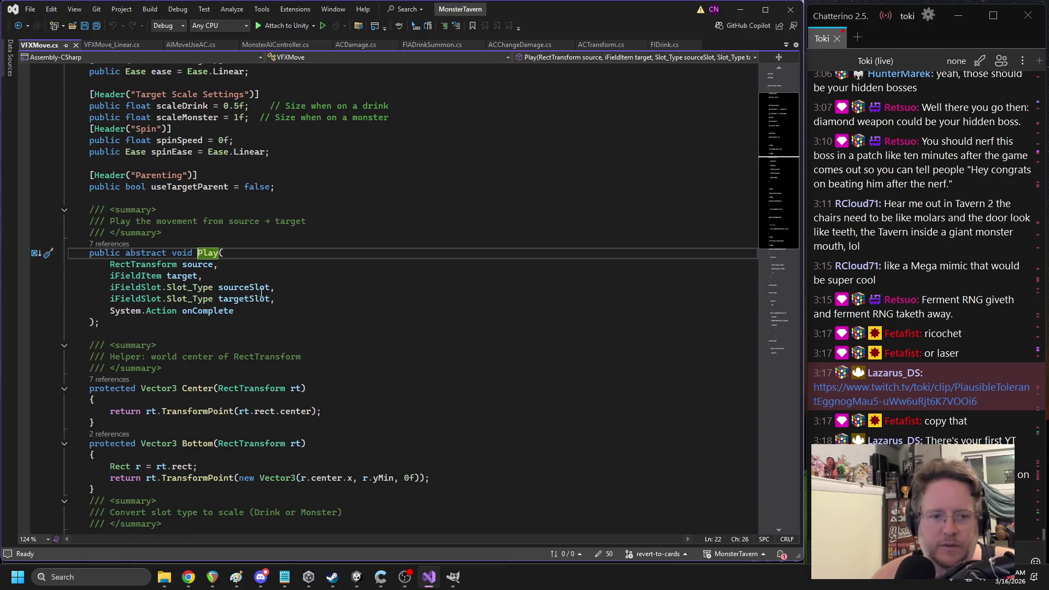
click(110, 243)
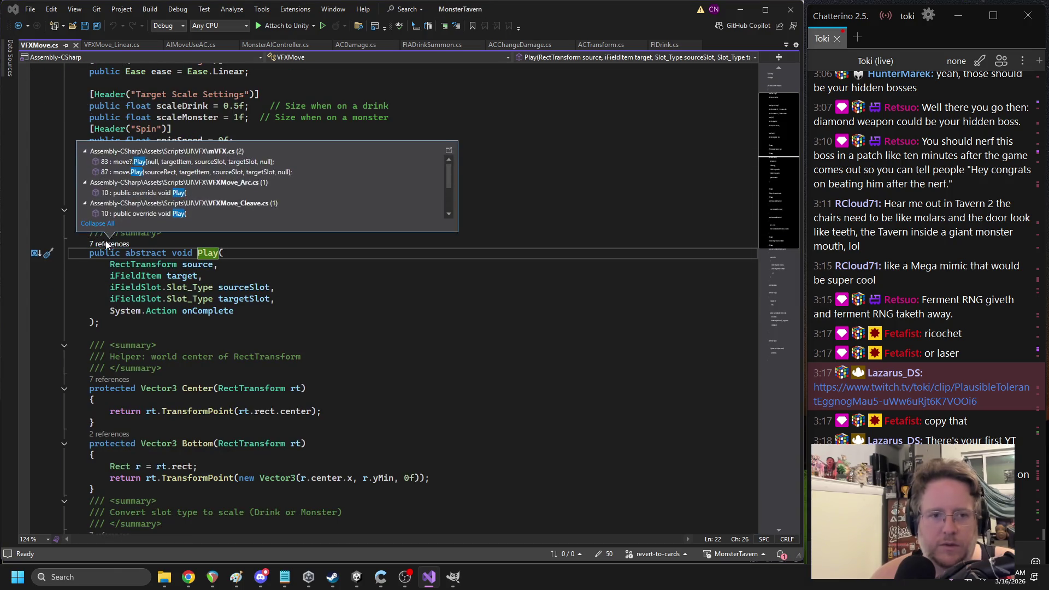
double_click(179, 163)
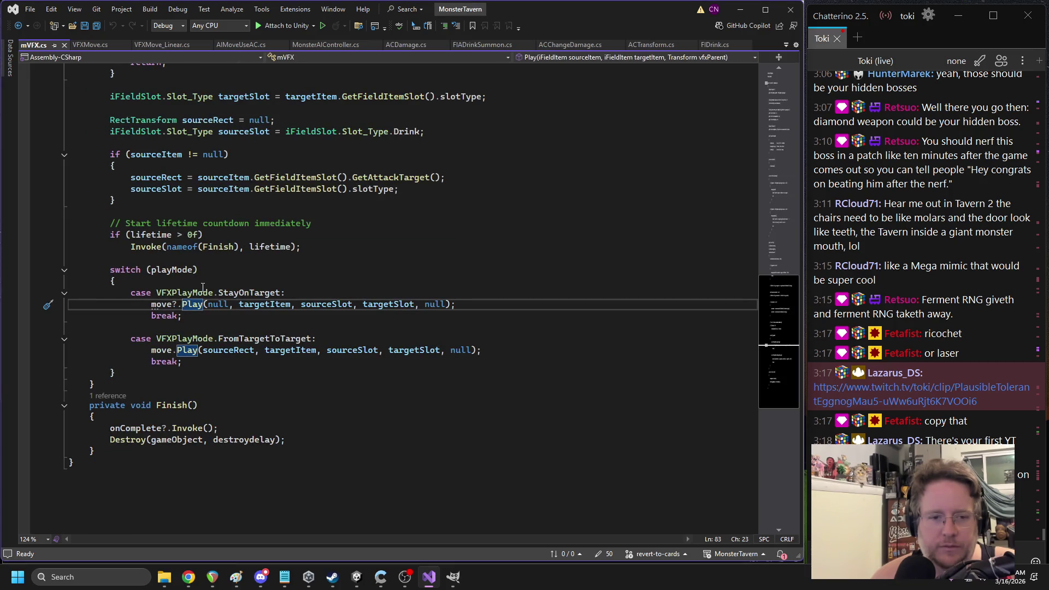
scroll(273, 276, up, 6)
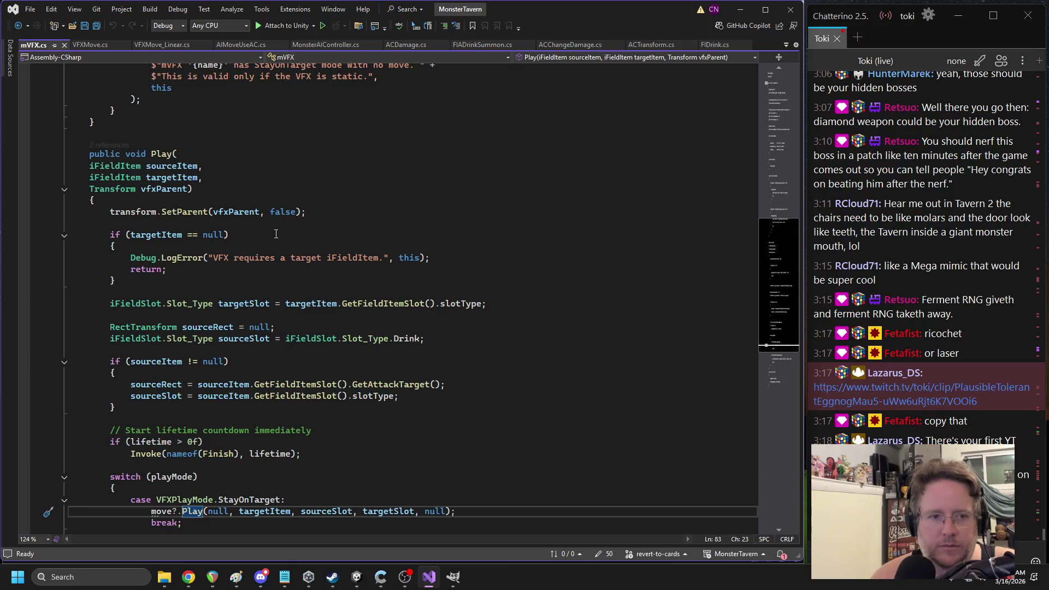
scroll(276, 230, up, 1)
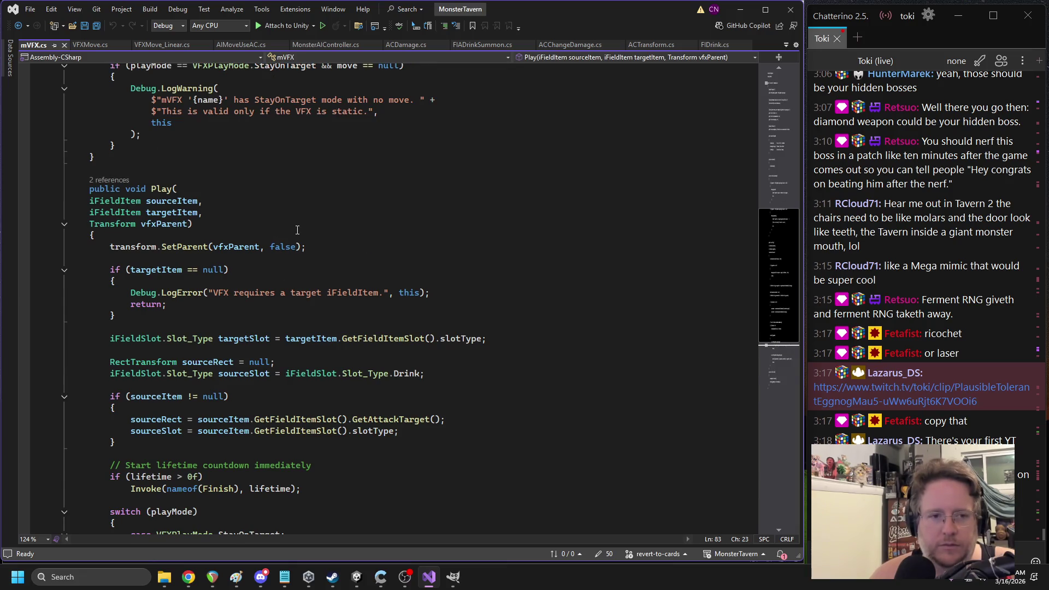
scroll(297, 230, down, 6)
click(18, 27)
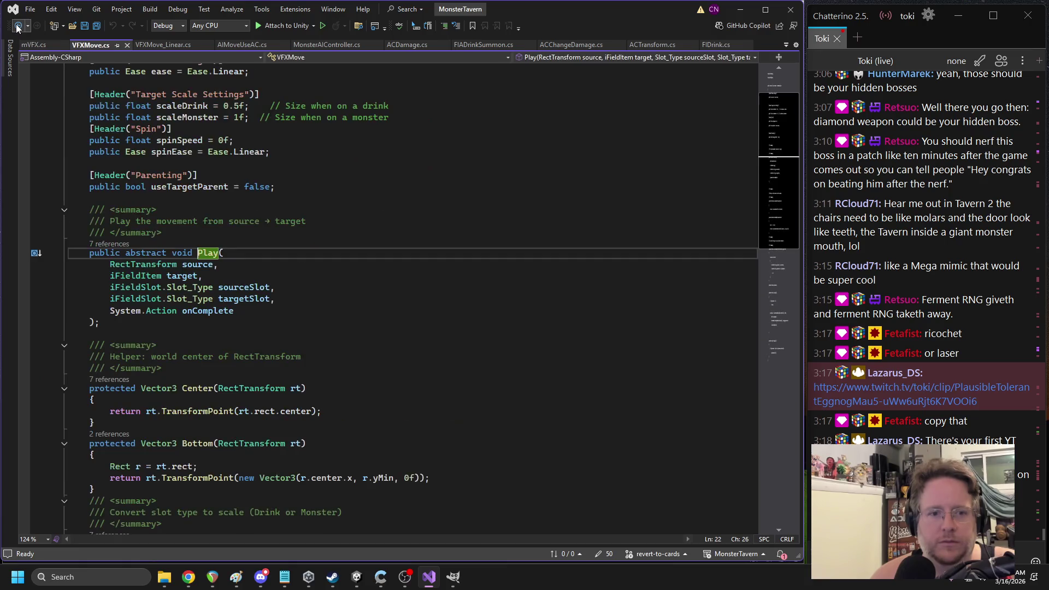
click(357, 576)
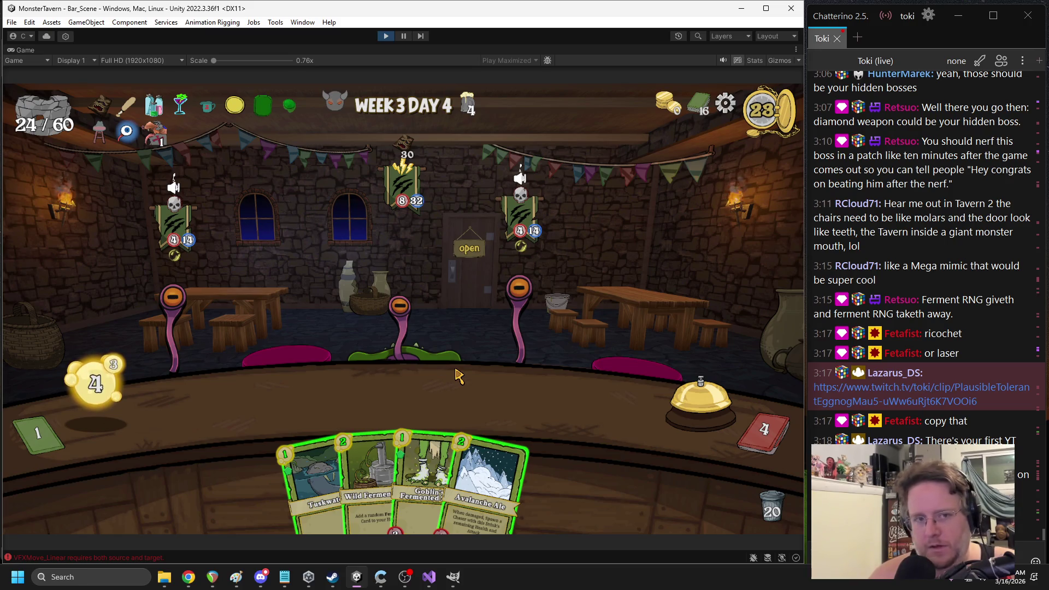
Play Wild Fermentation, place Avalanche Ale buffed with Elderwood Ferment, and end the turn
mouse_move(344, 432)
mouse_down()
mouse_move(320, 383)
mouse_move(480, 339)
mouse_up()
mouse_move(426, 470)
mouse_down()
mouse_move(295, 407)
mouse_move(262, 407)
mouse_up()
mouse_move(459, 443)
mouse_down()
mouse_move(257, 391)
mouse_move(254, 399)
mouse_up()
click(701, 407)
Place Jungle Juice on the counter, play Wild Fermentation and Keg Dump, and end the turn
mouse_move(224, 256)
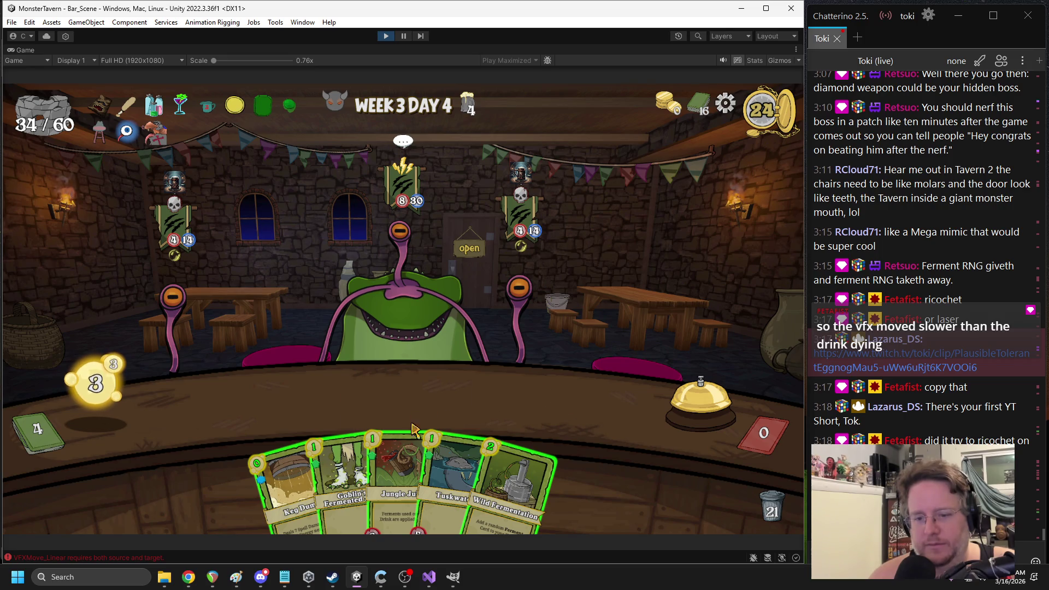
drag(412, 438, 444, 414)
drag(494, 481, 553, 412)
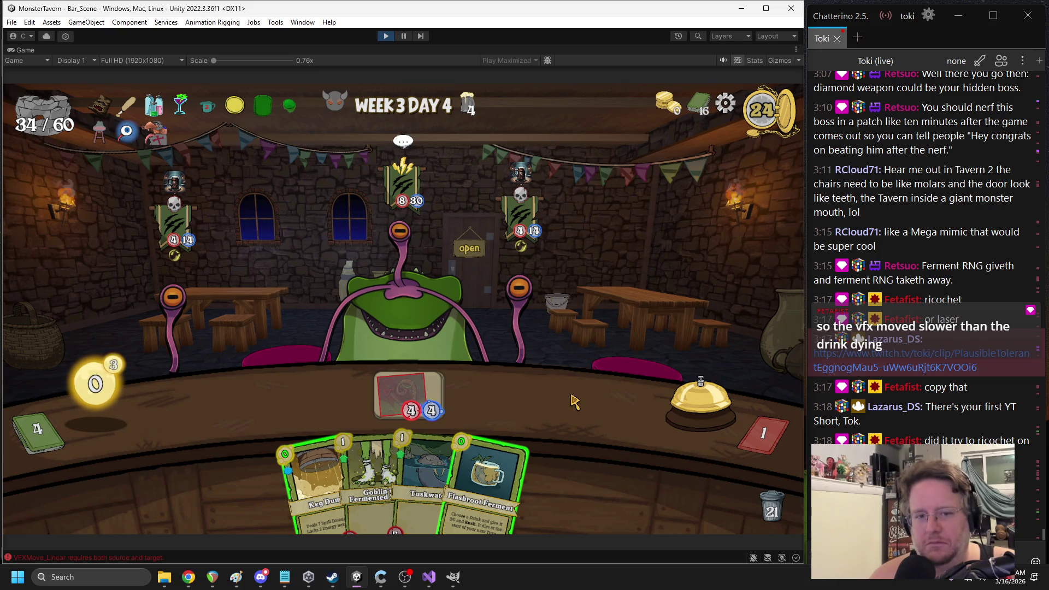
mouse_move(326, 485)
mouse_down()
mouse_move(292, 441)
mouse_move(288, 480)
mouse_move(191, 303)
mouse_move(297, 471)
mouse_move(303, 452)
mouse_up()
click(669, 402)
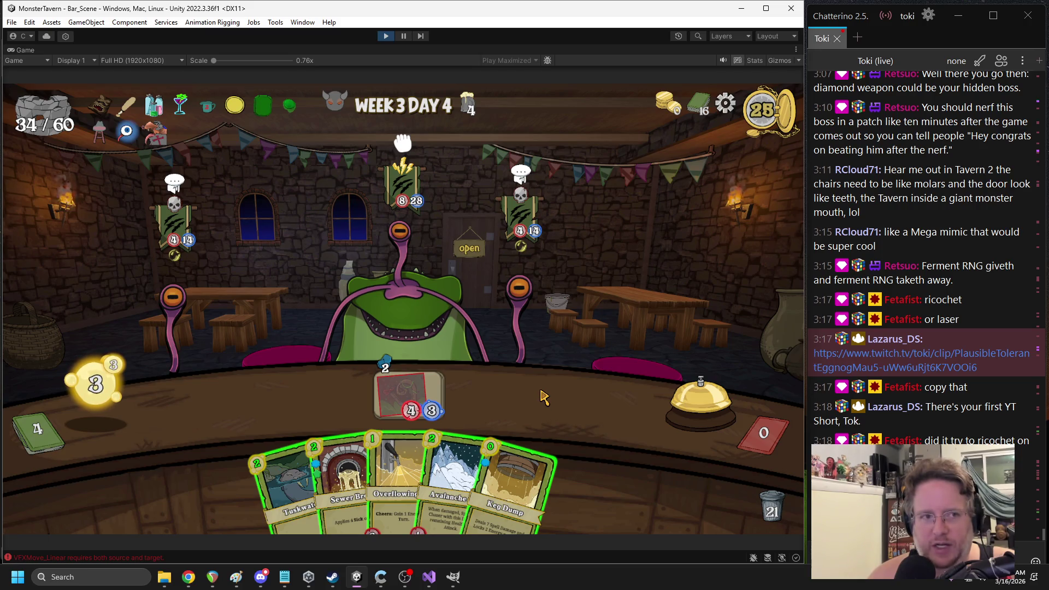
Place Overflowing Tap and Sewer Brew on the counter and end the turn
drag(393, 481, 240, 410)
drag(361, 476, 568, 404)
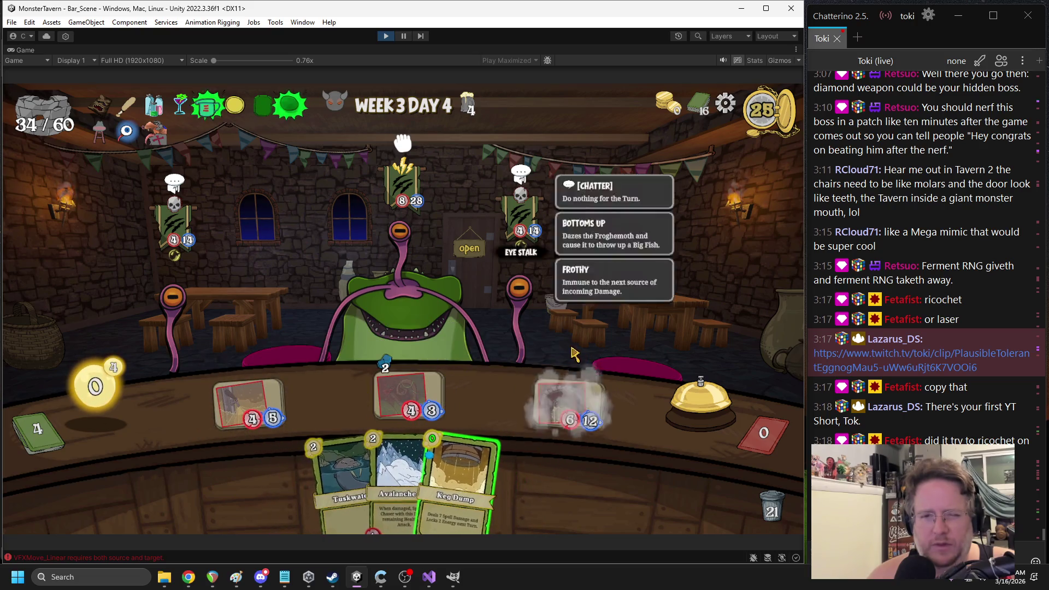
click(680, 395)
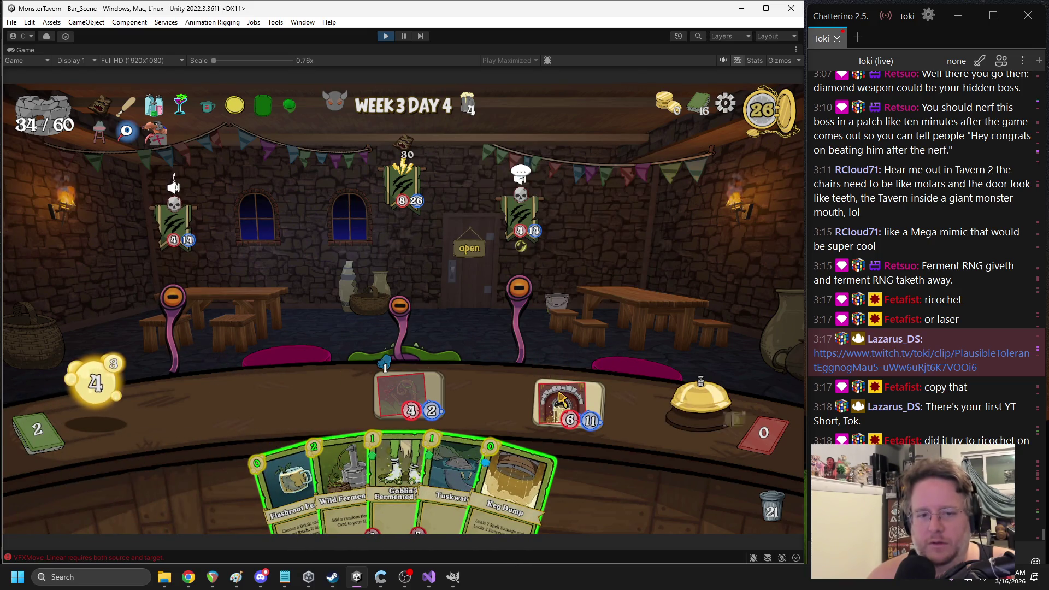
Buff counter drinks with Flashroot and Elderwood Ferment, placing Goblin's Fermented Sock and Tuskwat
mouse_move(274, 488)
drag(274, 487, 410, 399)
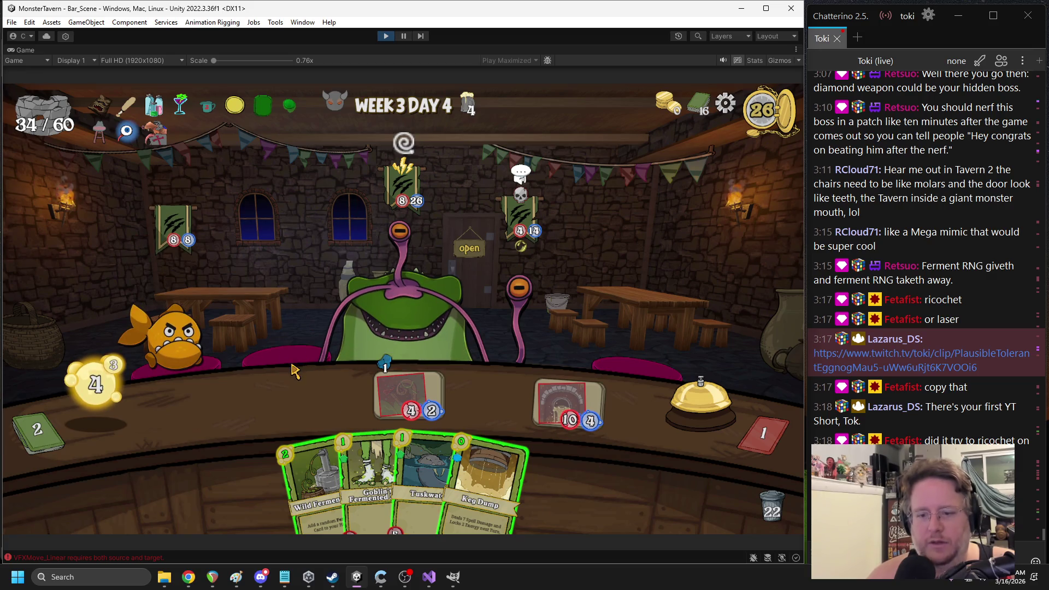
drag(311, 481, 273, 349)
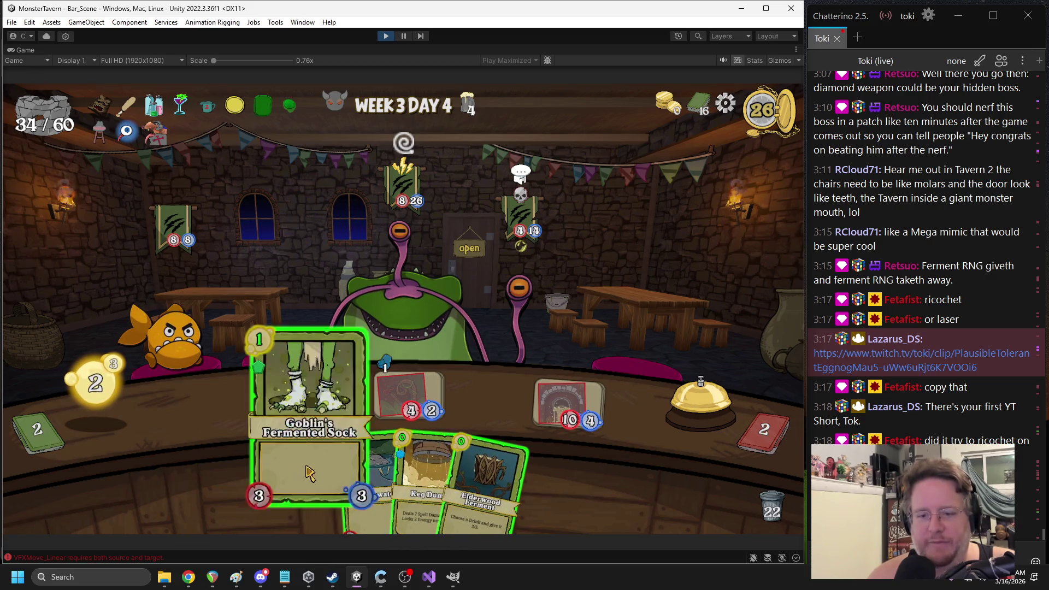
drag(309, 473, 248, 401)
drag(467, 467, 408, 399)
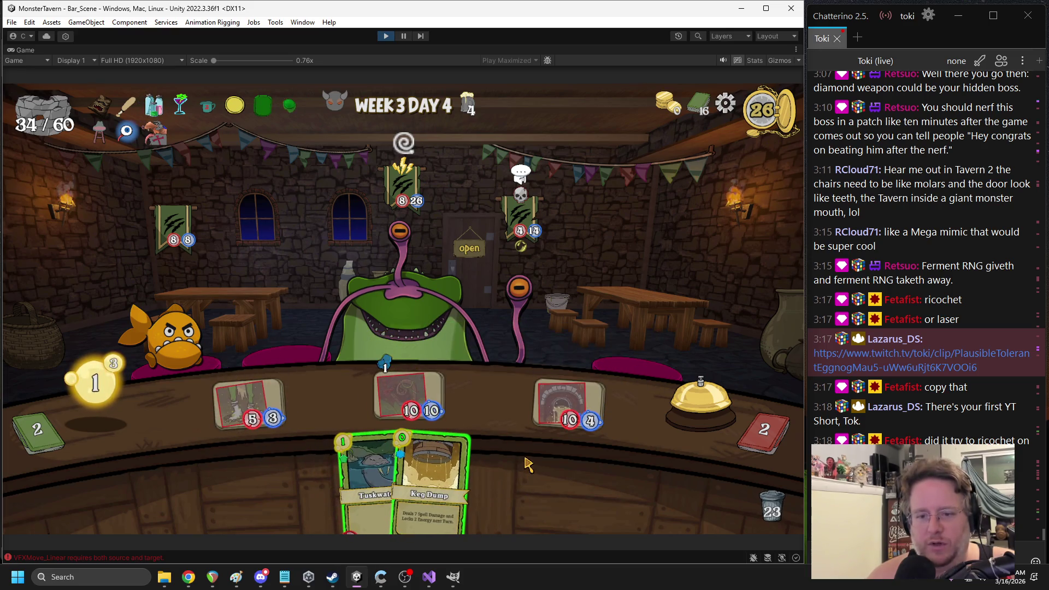
drag(366, 475, 327, 399)
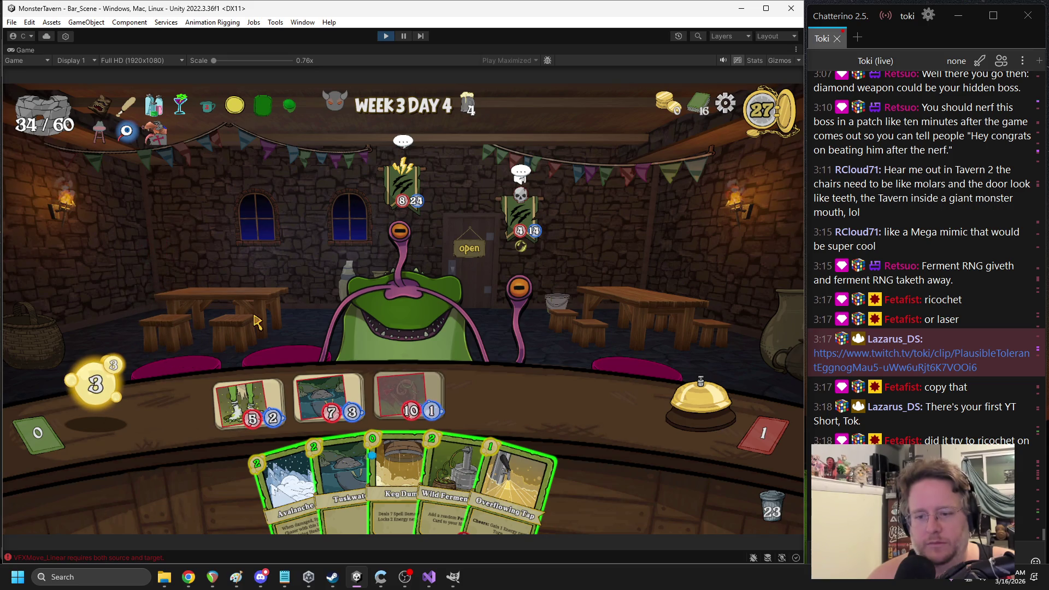
Play Wild Fermentation and Overflowing Tap for extra energy, then end the turn
drag(464, 448, 621, 342)
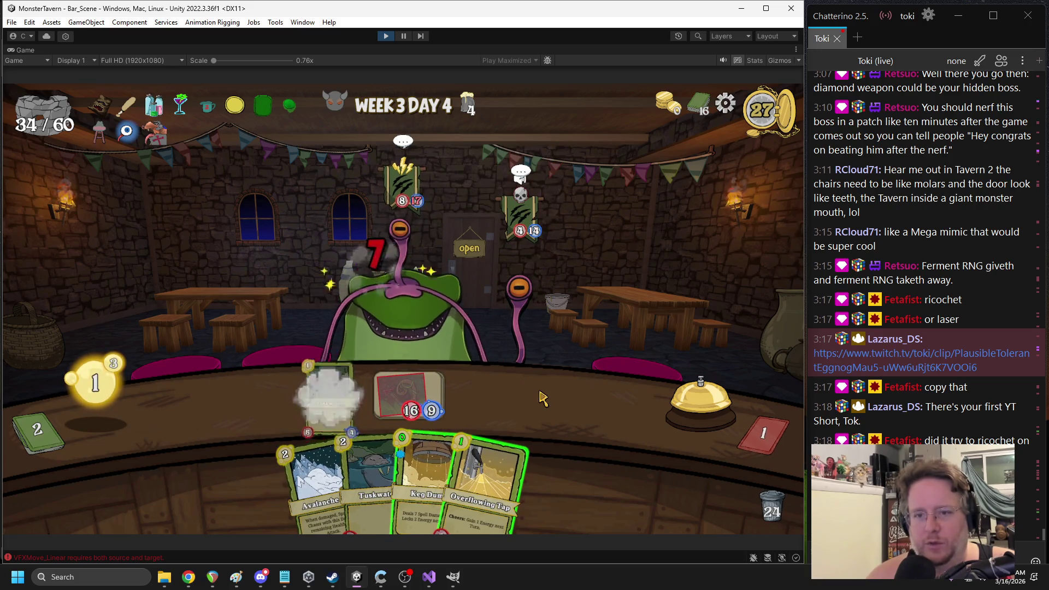
click(505, 475)
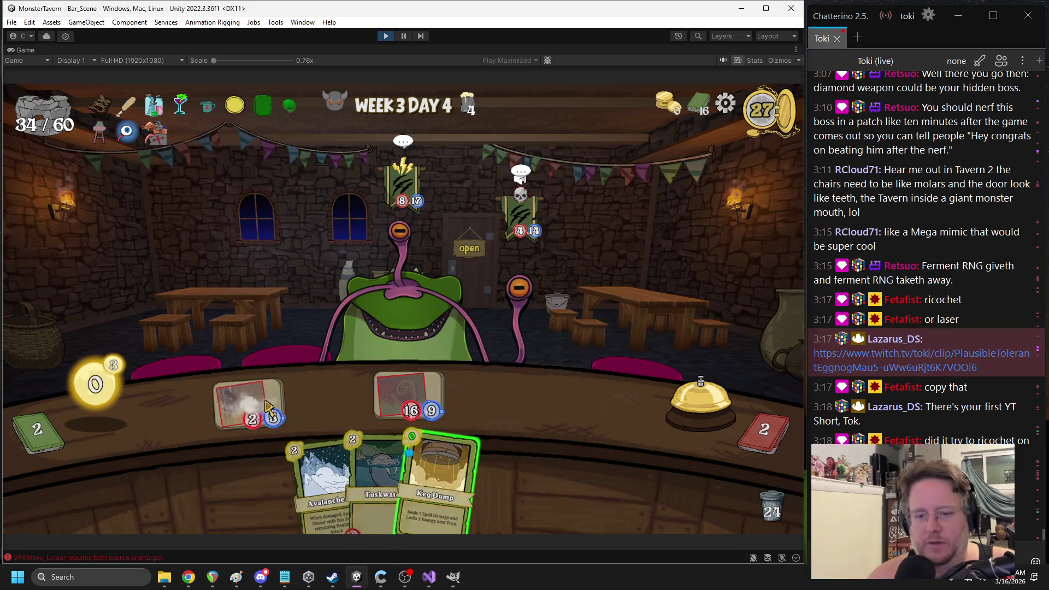
click(699, 390)
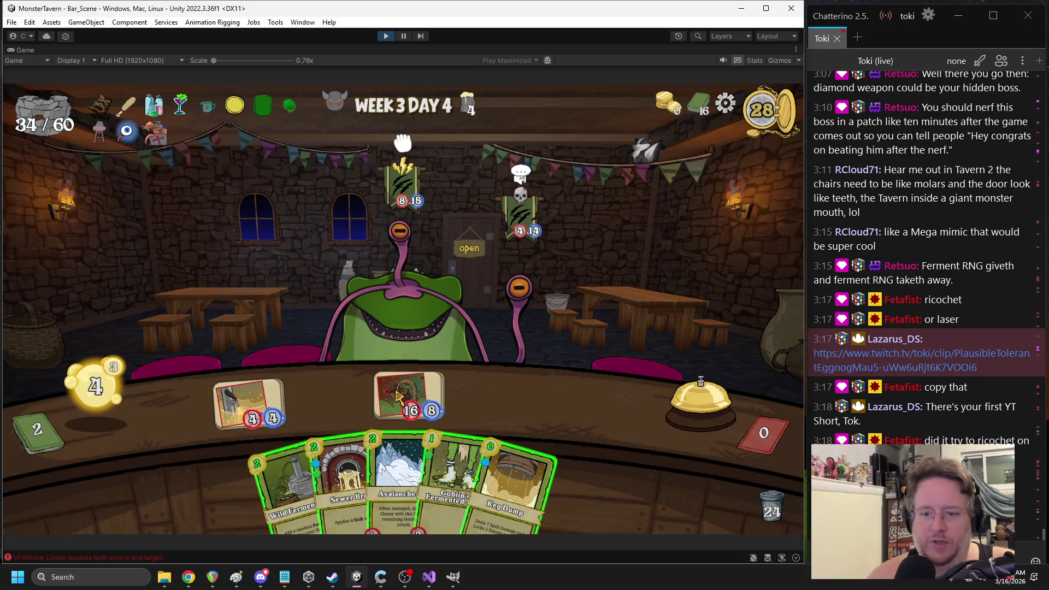
Stop the playtest and select the VFXMove_Linear source/target error in the Console
mouse_move(397, 394)
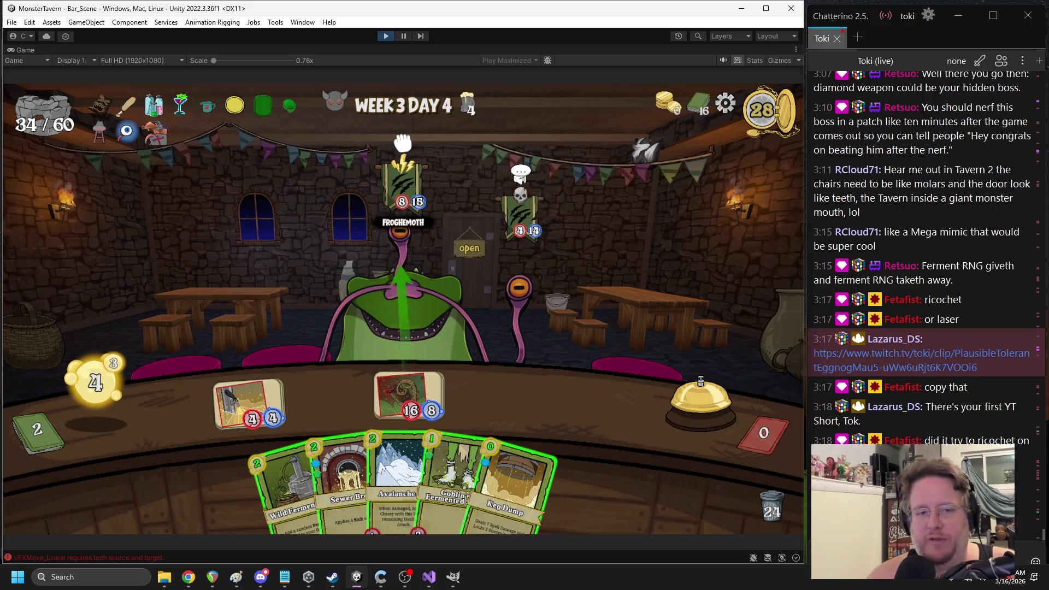
mouse_move(521, 364)
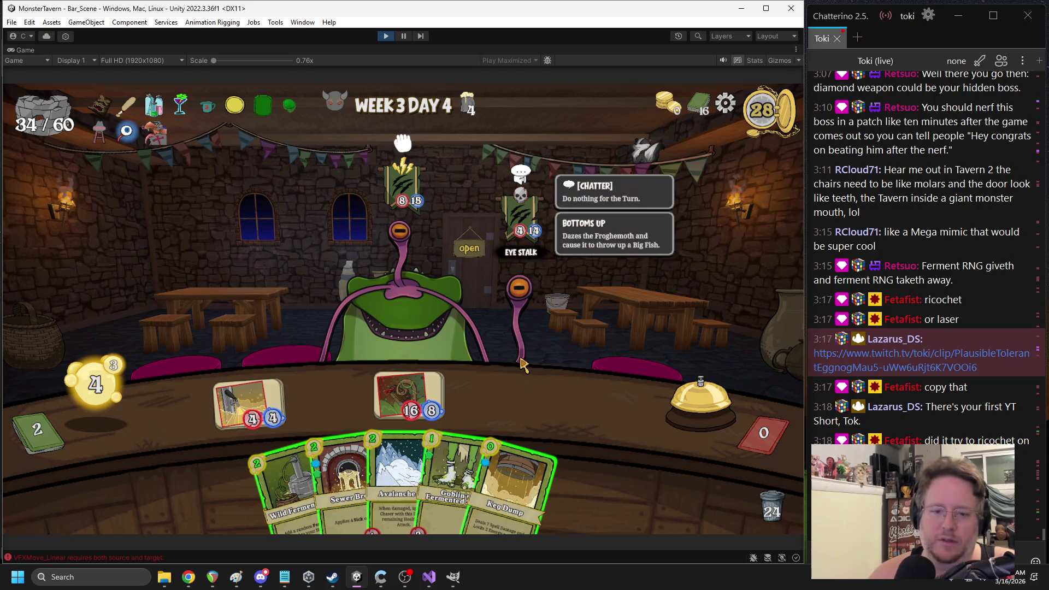
mouse_move(152, 142)
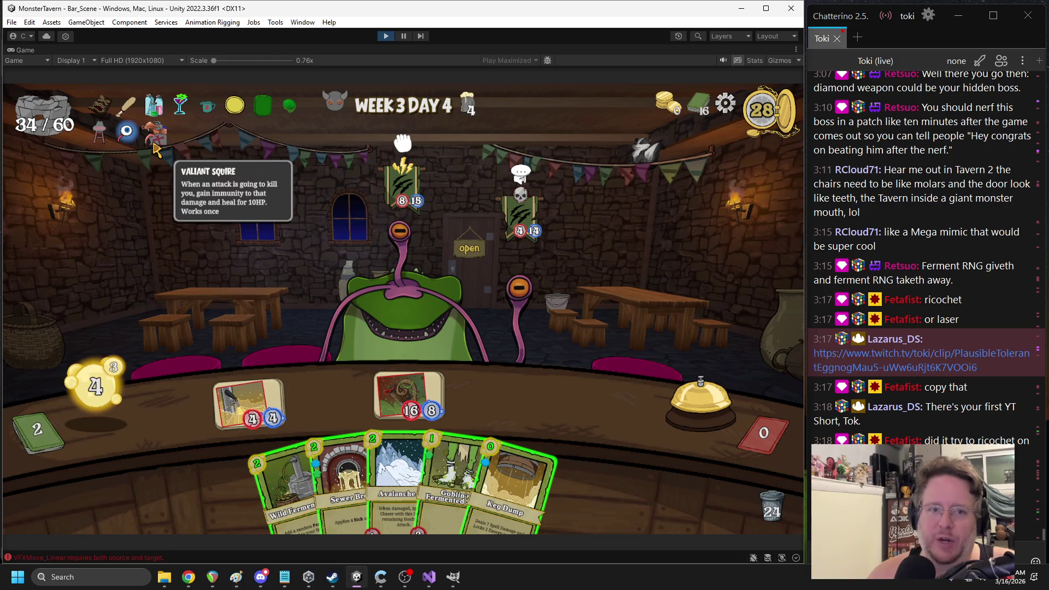
click(389, 39)
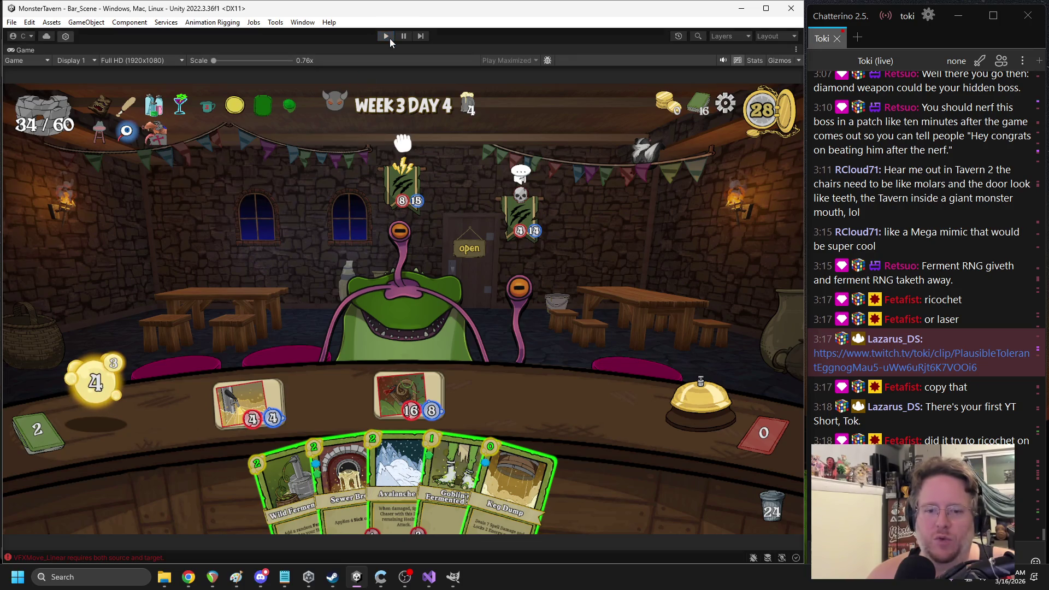
click(431, 375)
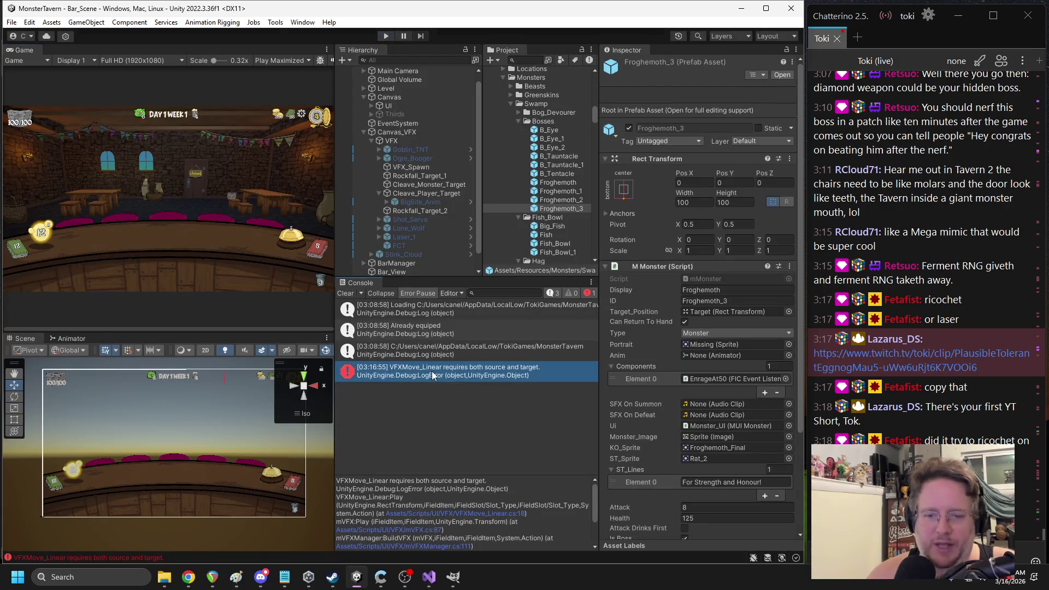
Jump from the VFXMove_Linear console error to VFXMove.cs's abstract Play declaration in Visual Studio
click(428, 576)
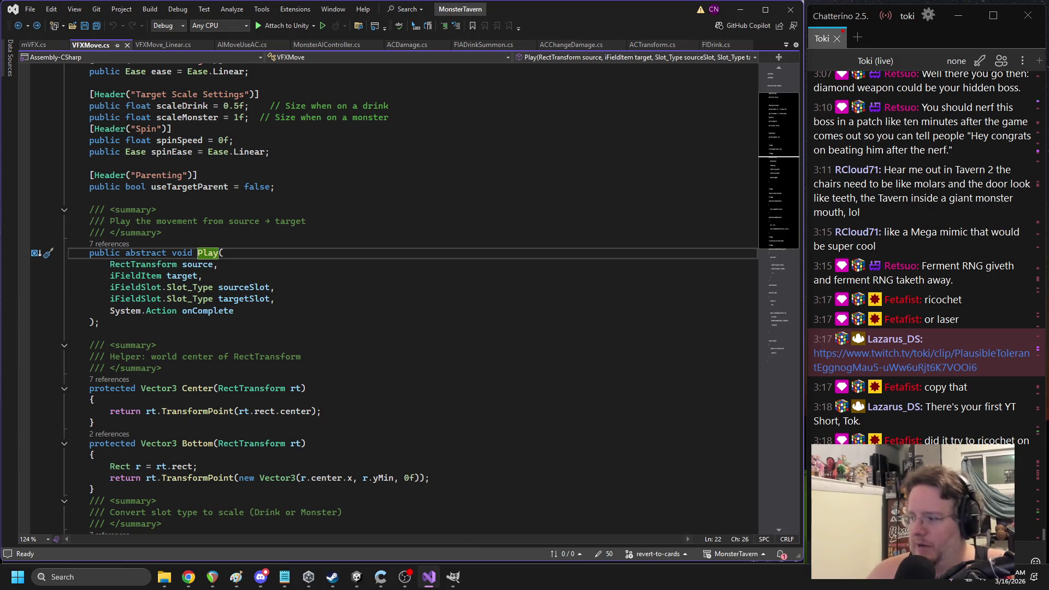
key(alt+Tab)
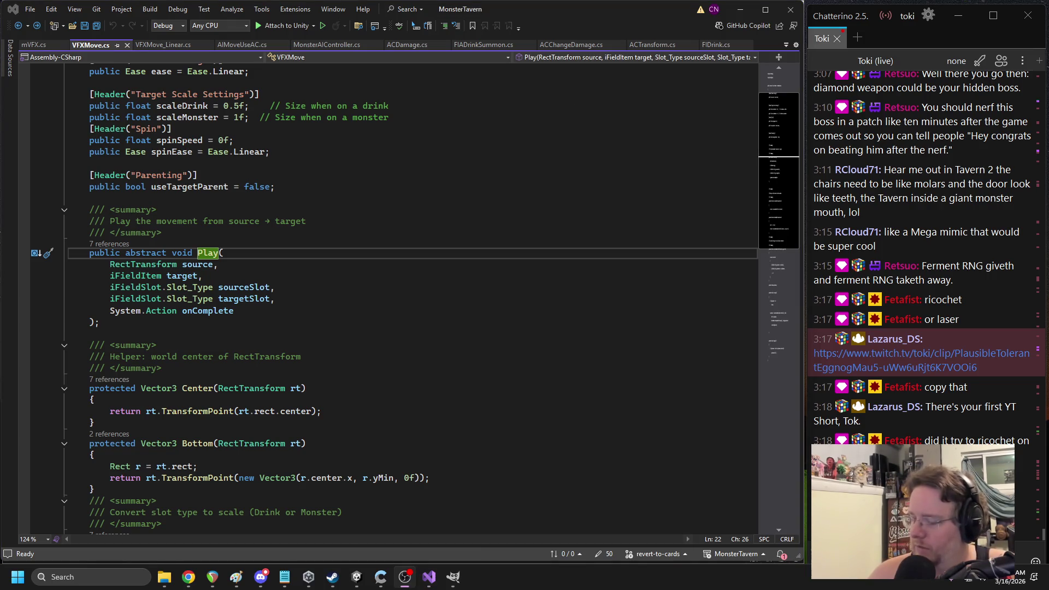